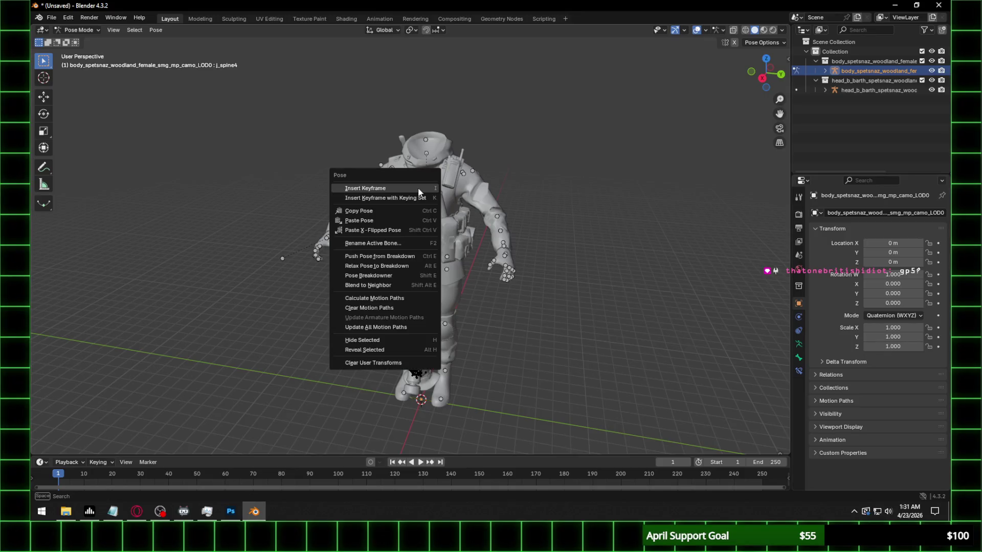
# Place the 3D cursor at the spine bone and snap the gas-mask head onto it
pyautogui.click(156, 29)
pyautogui.moveTo(201, 69)
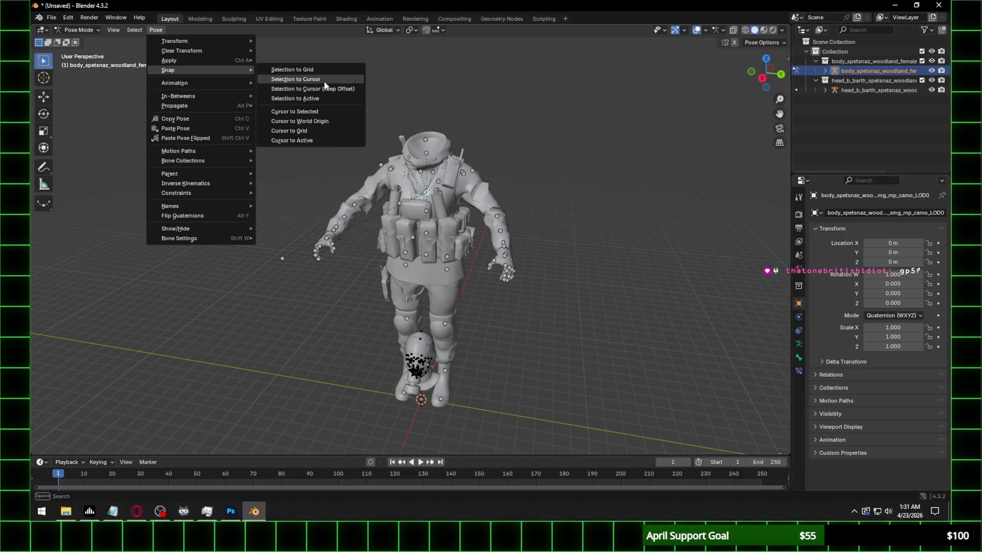
pyautogui.click(328, 114)
pyautogui.moveTo(397, 166); pyautogui.dragTo(252, 148, button='middle')
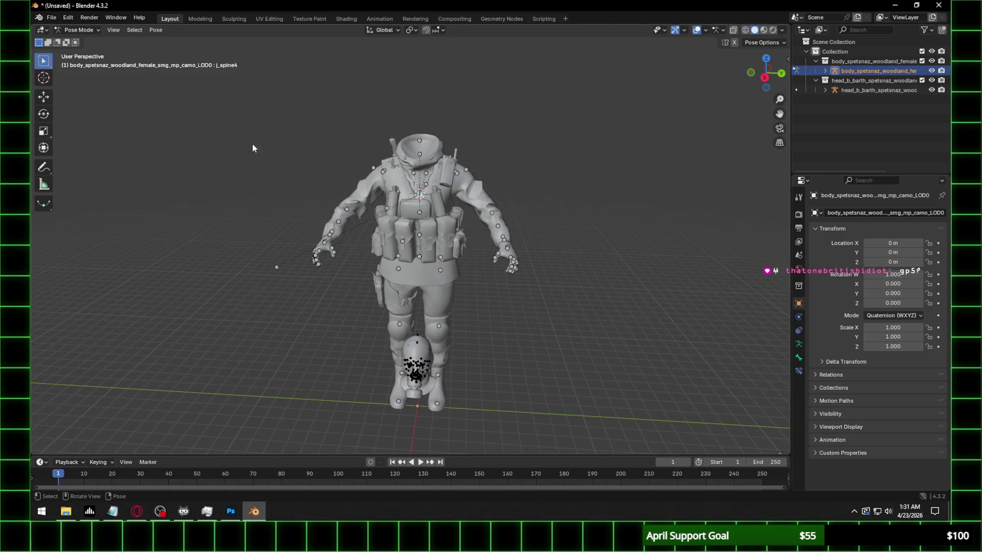
pyautogui.click(77, 29)
pyautogui.click(414, 363)
pyautogui.rightClick(413, 361)
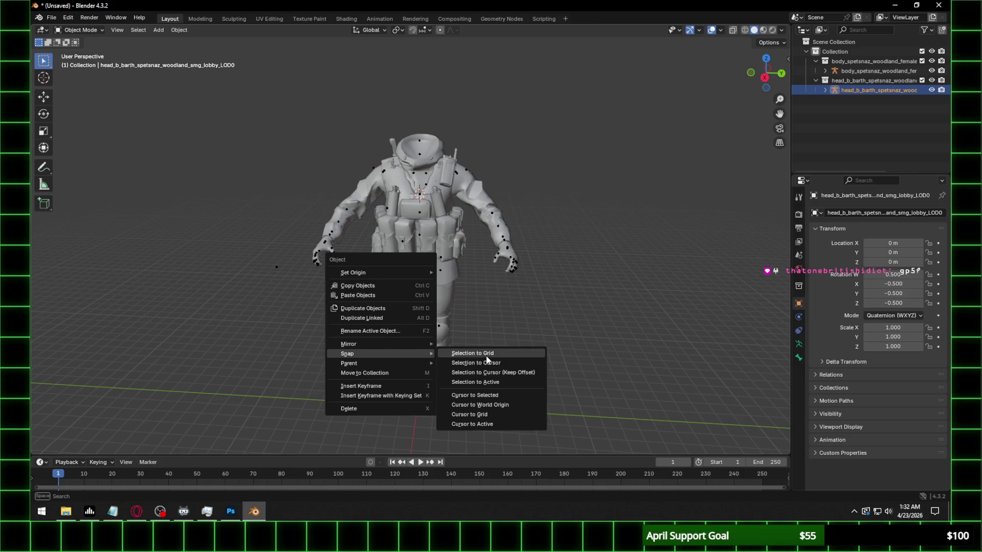
pyautogui.click(487, 362)
pyautogui.moveTo(457, 160)
pyautogui.mouseDown(button='middle')
pyautogui.moveTo(491, 114)
pyautogui.moveTo(435, 181)
pyautogui.mouseUp(button='middle')
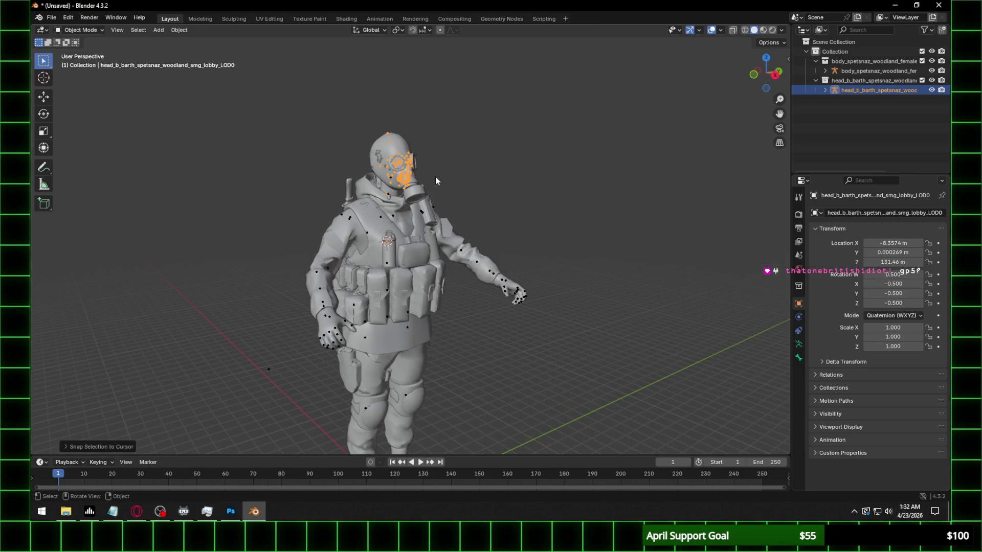
# Rotate the head on the Y axis into place and apply all its transforms
pyautogui.click(754, 75)
pyautogui.scroll(5, 405, 184)
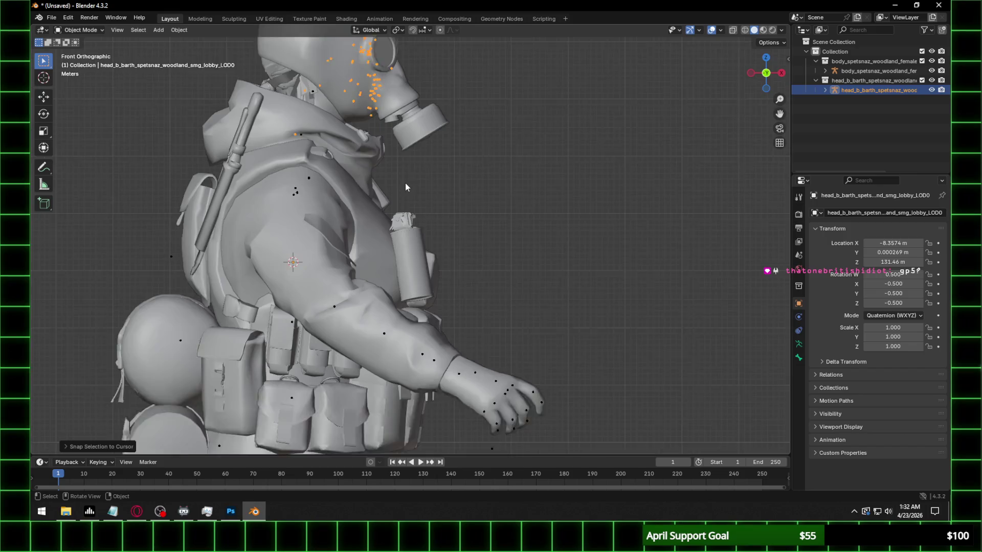
pyautogui.scroll(2, 452, 136)
pyautogui.scroll(2, 522, 152)
pyautogui.press('r')
pyautogui.press('y')
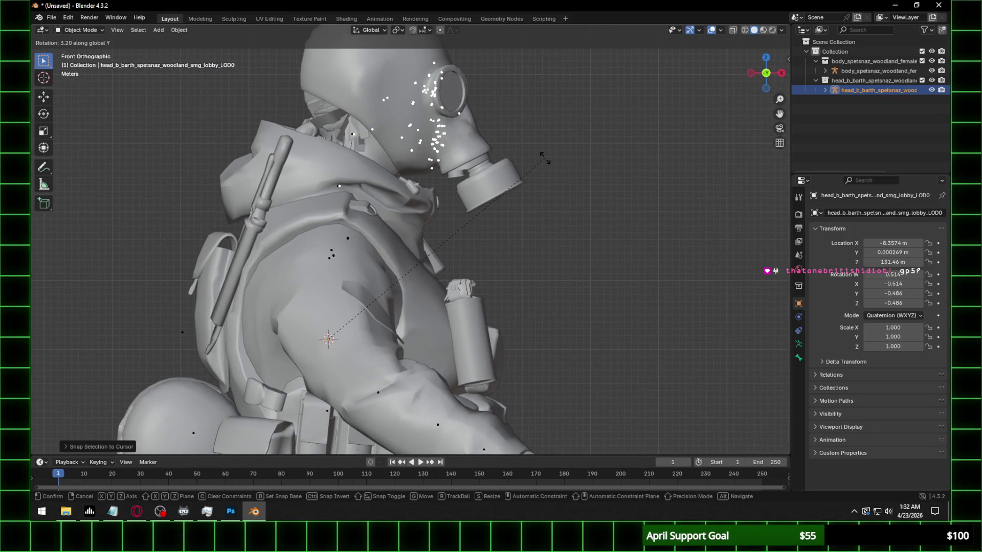
pyautogui.click(472, 125)
pyautogui.scroll(-6, 537, 176)
pyautogui.moveTo(537, 175); pyautogui.dragTo(462, 210, button='middle')
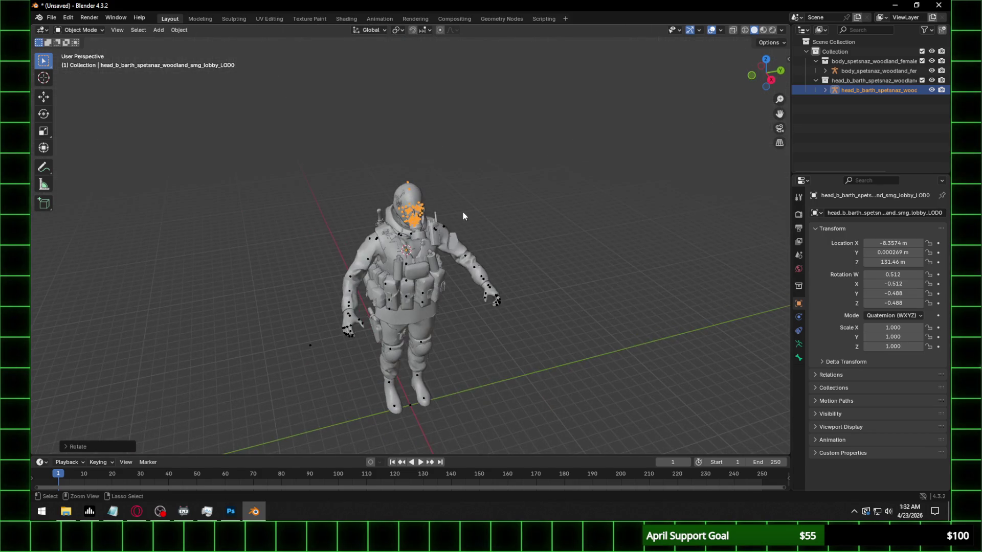
pyautogui.hotkey('ctrl', 'a')
pyautogui.click(462, 211)
pyautogui.scroll(-3, 414, 188)
pyautogui.scroll(2, 414, 187)
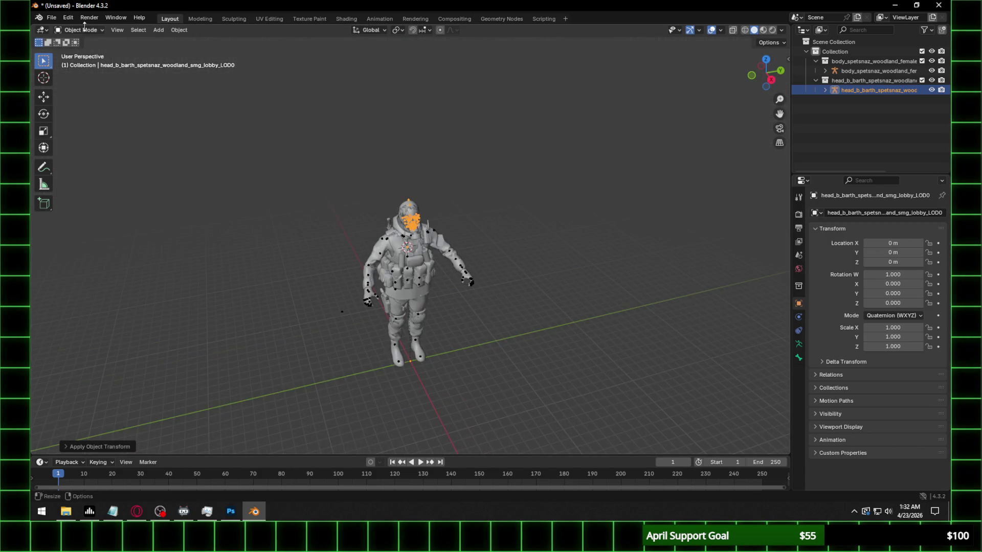
# Frame the character from the front and enter edit mode on the head skeleton
pyautogui.click(86, 29)
pyautogui.scroll(4, 360, 180)
pyautogui.moveTo(360, 180); pyautogui.dragTo(486, 168, button='middle')
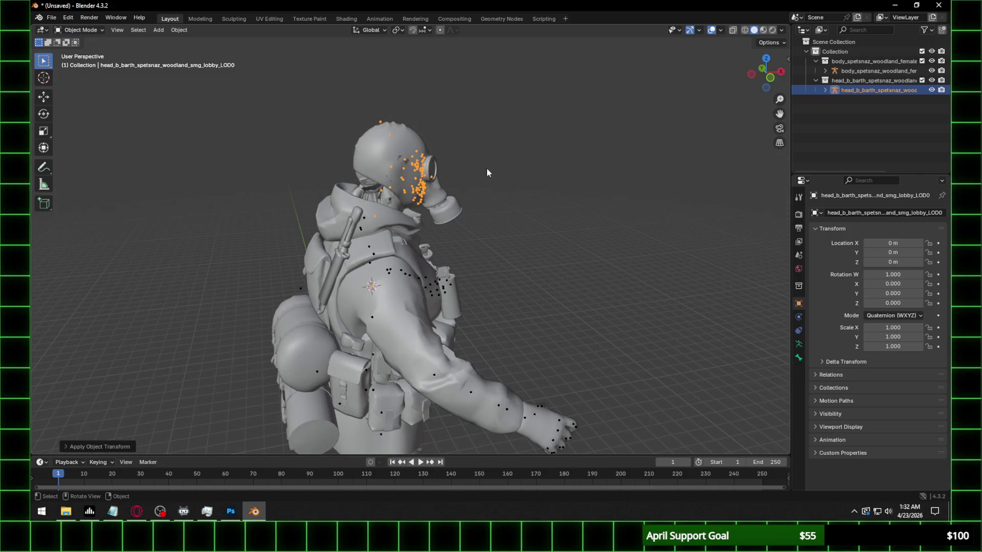
pyautogui.click(772, 79)
pyautogui.scroll(5, 537, 134)
pyautogui.press('Tab')
pyautogui.scroll(-3, 399, 184)
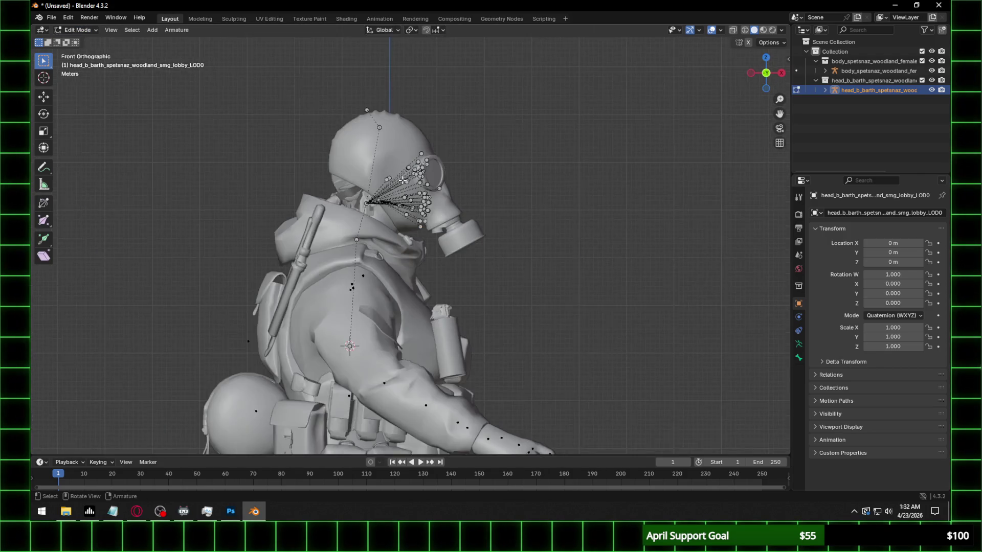
pyautogui.scroll(2, 371, 185)
# Delete the duplicate neck bone from the head rig and the head bone from the body rig
pyautogui.click(316, 241)
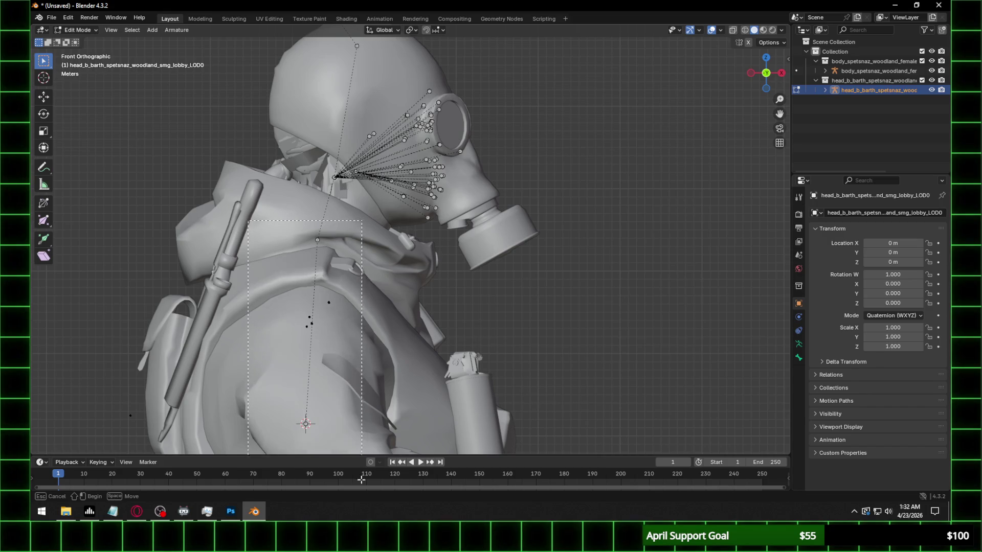
pyautogui.press('x')
pyautogui.click(334, 329)
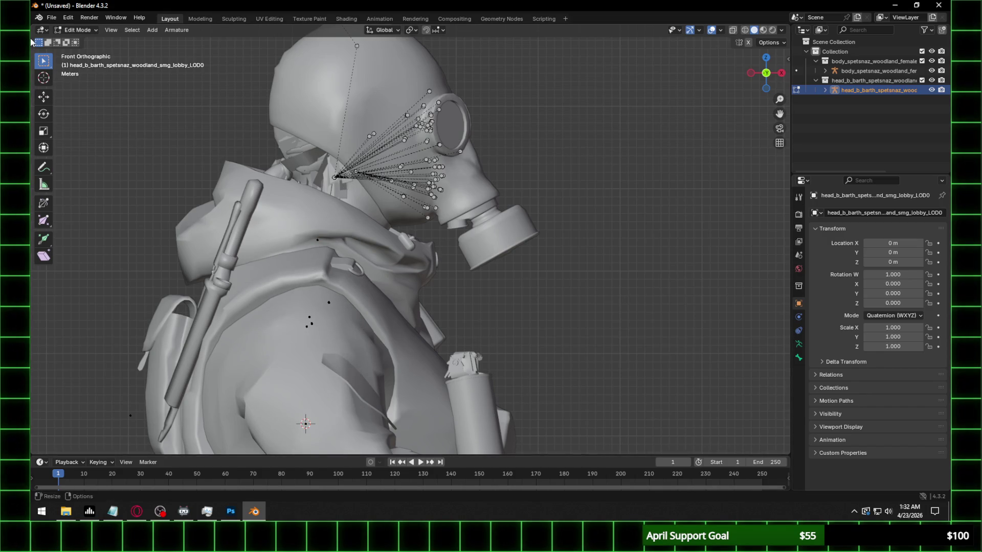
pyautogui.click(84, 30)
pyautogui.click(318, 239)
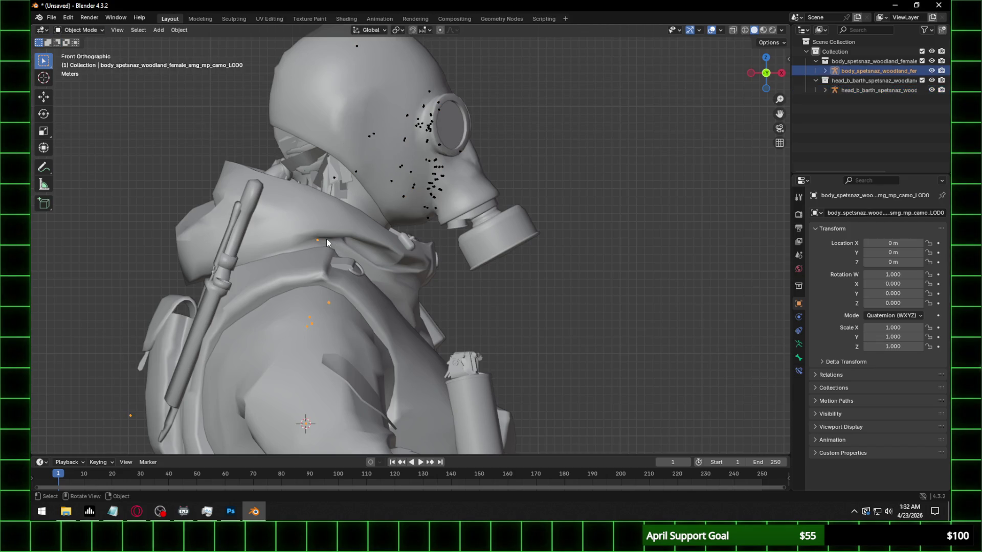
pyautogui.press('Tab')
pyautogui.click(333, 177)
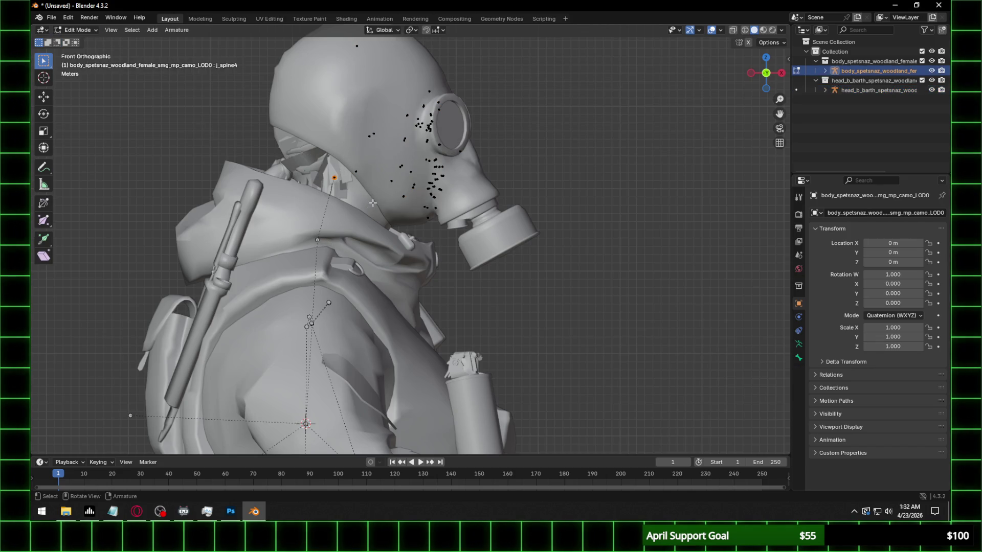
pyautogui.press('x')
pyautogui.click(372, 201)
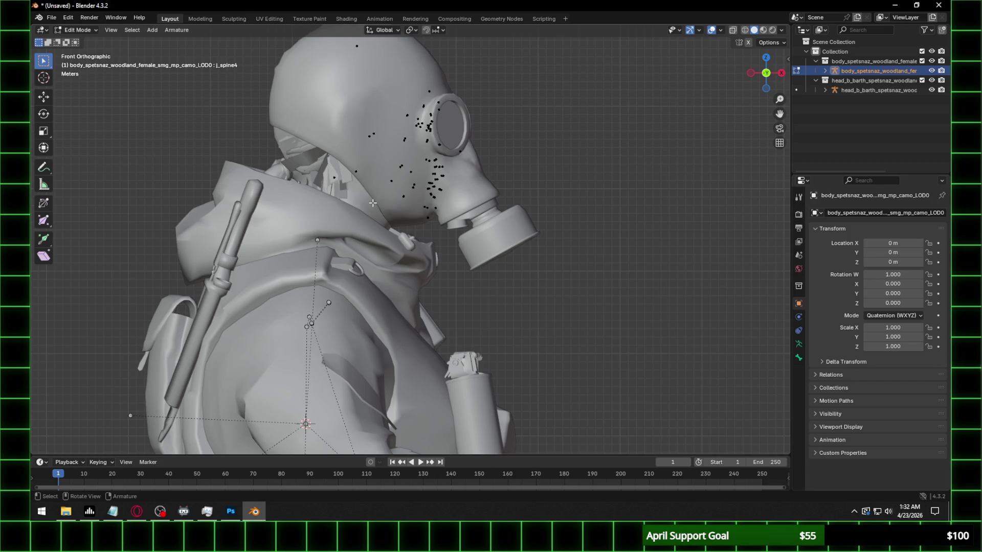
# Join the head skeleton into the body skeleton and enter edit mode on the combined rig
pyautogui.click(80, 31)
pyautogui.click(87, 42)
pyautogui.click(336, 191)
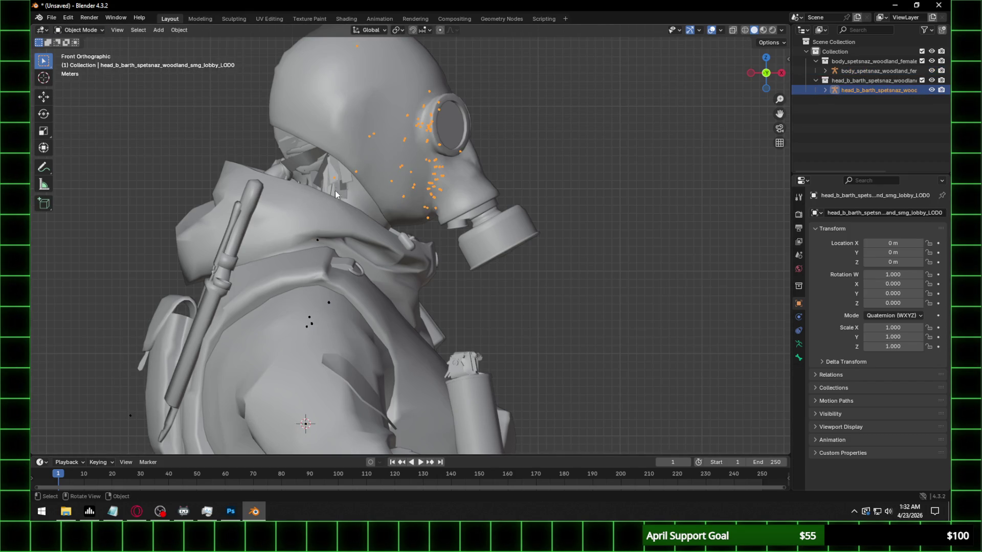
pyautogui.keyDown('shift'); pyautogui.click(319, 239); pyautogui.keyUp('shift')
pyautogui.hotkey('ctrl', 'j')
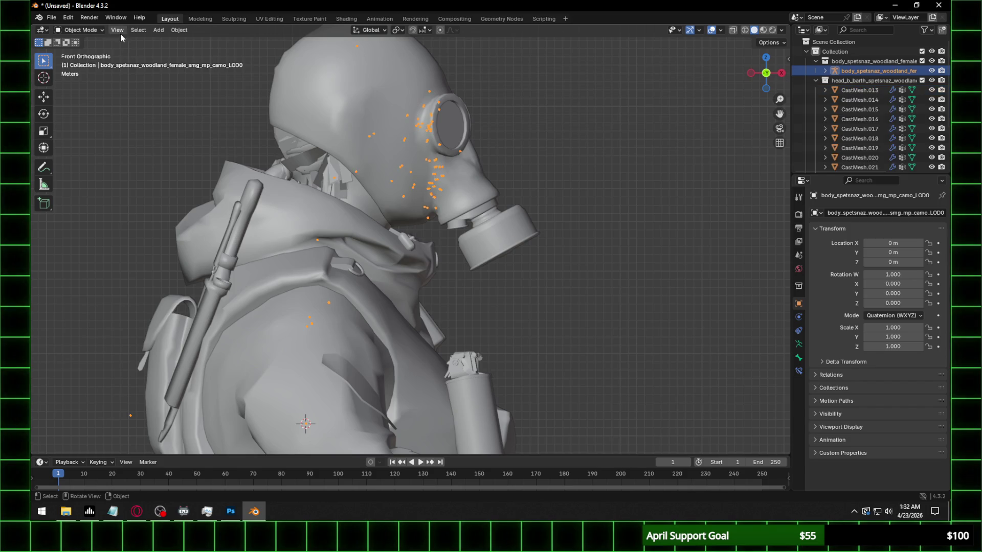
pyautogui.press('Tab')
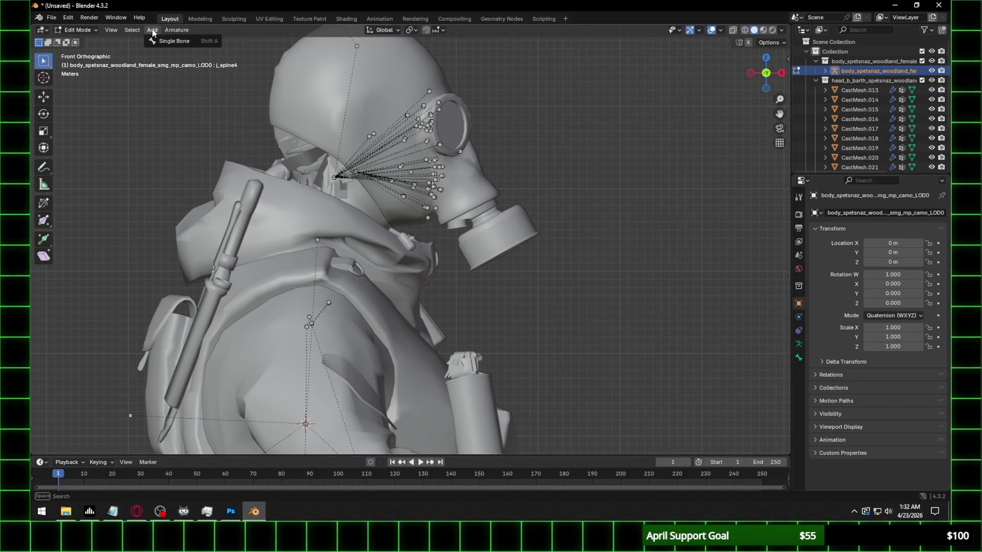
# Select j_head and j_neck by name pattern and parent j_head to j_neck with Keep Offset
pyautogui.click(134, 30)
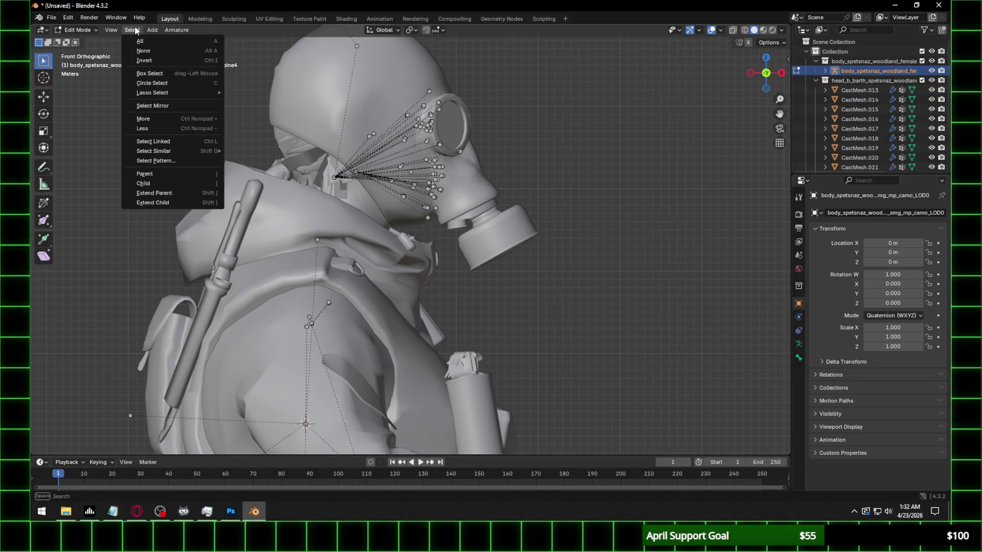
pyautogui.click(164, 161)
pyautogui.write('j_he')
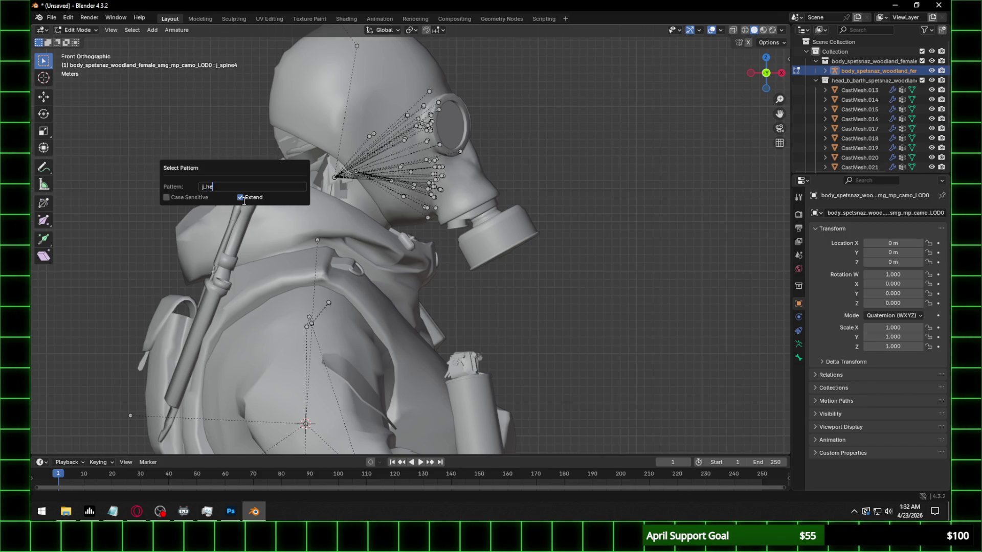
pyautogui.write('ad')
pyautogui.press('Return')
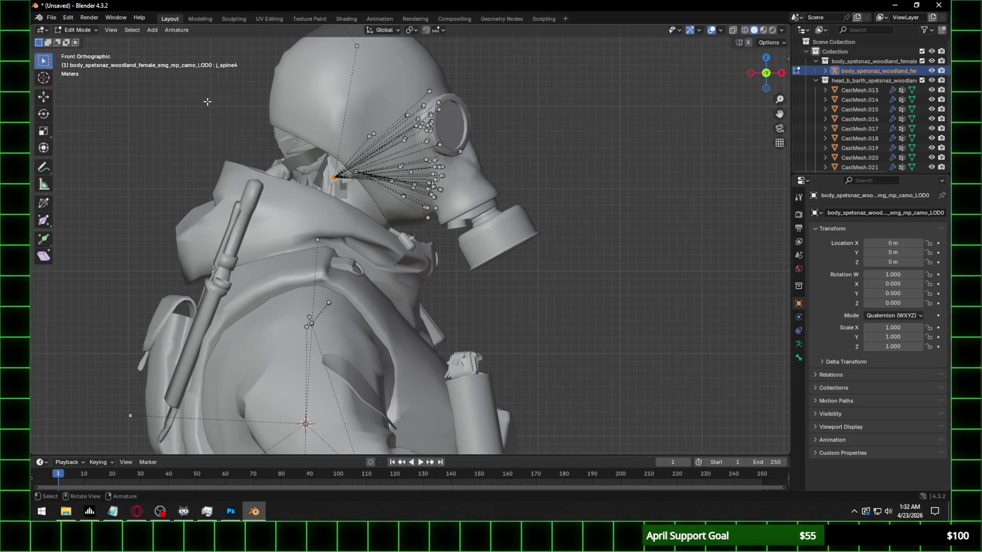
pyautogui.click(132, 31)
pyautogui.click(163, 160)
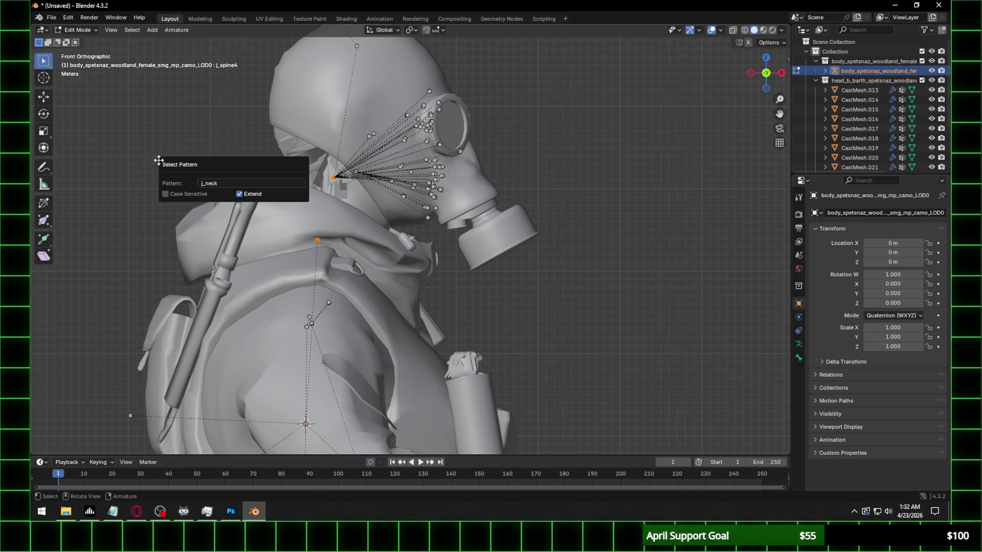
pyautogui.press('Return')
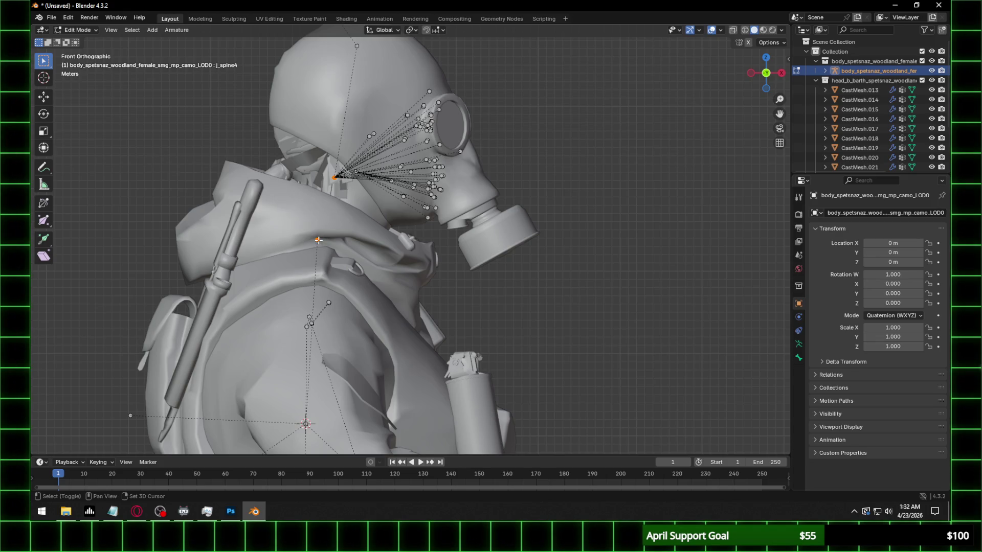
pyautogui.rightClick(314, 240)
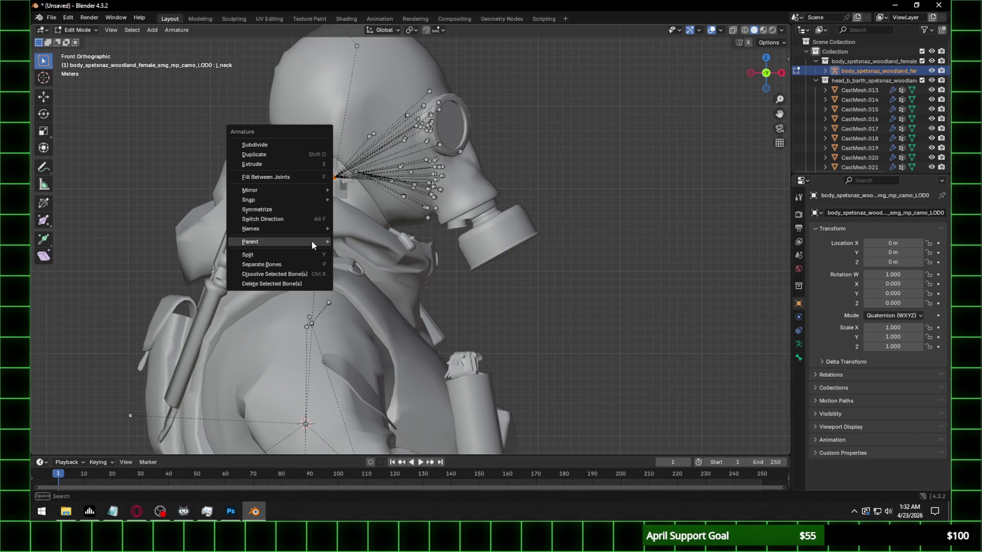
pyautogui.click(366, 239)
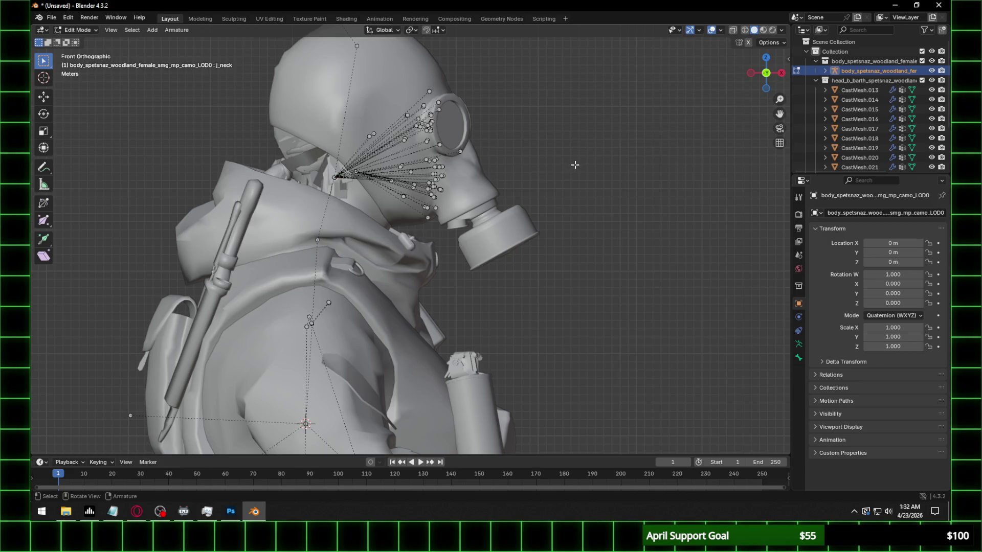
pyautogui.moveTo(575, 165); pyautogui.dragTo(174, 82, button='middle')
pyautogui.click(69, 29)
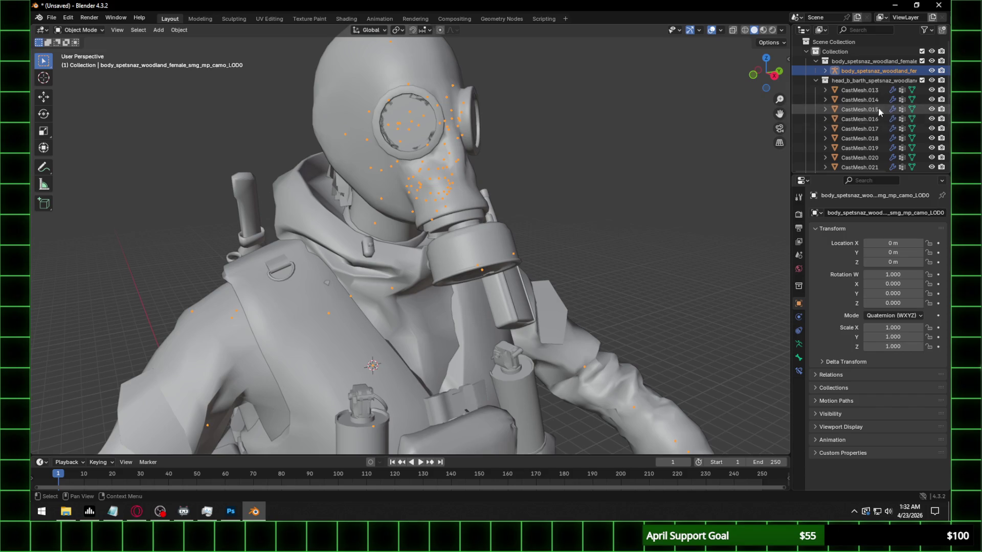
# Parent CastMesh.013–.027 to the body armature with Armature Deform
pyautogui.click(859, 89)
pyautogui.scroll(-3, 862, 107)
pyautogui.keyDown('shift'); pyautogui.click(868, 162); pyautogui.keyUp('shift')
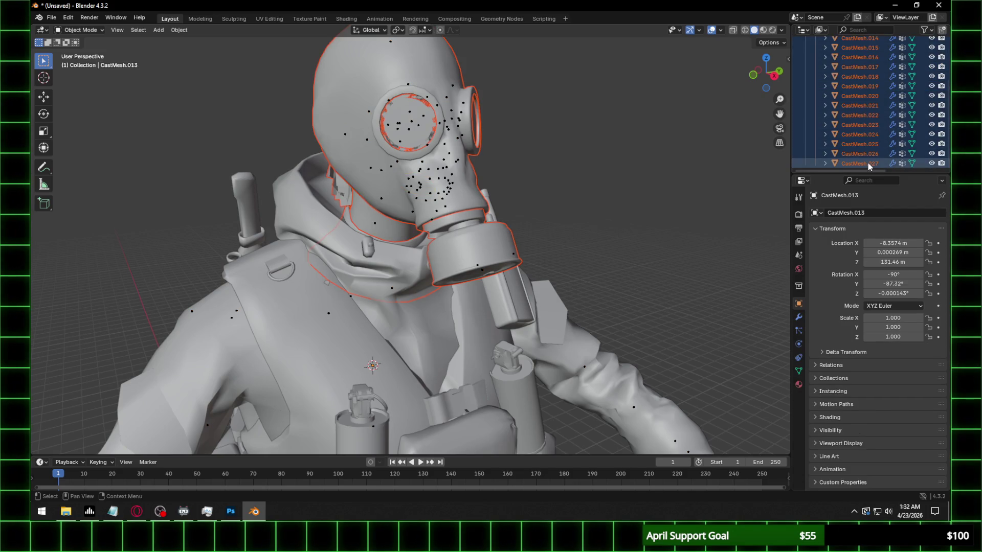
pyautogui.scroll(5, 415, 169)
pyautogui.moveTo(415, 169); pyautogui.dragTo(517, 193, button='middle')
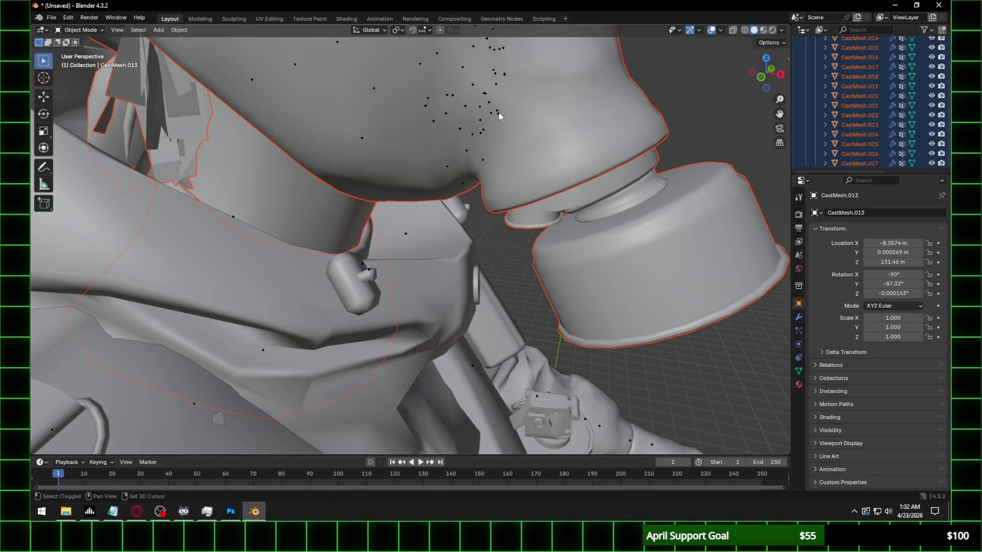
pyautogui.keyDown('shift'); pyautogui.click(498, 113); pyautogui.keyUp('shift')
pyautogui.rightClick(498, 113)
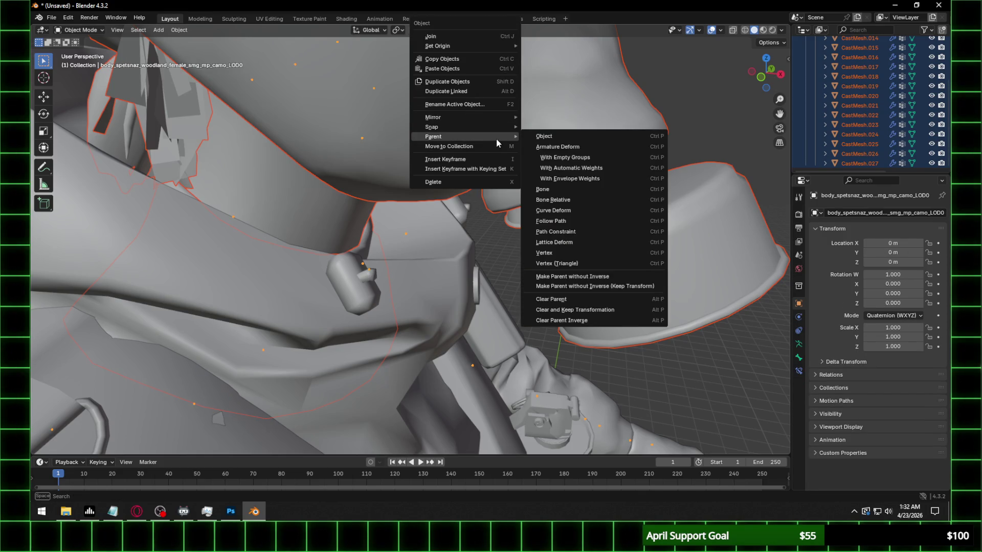
pyautogui.click(545, 136)
pyautogui.scroll(-5, 429, 230)
# Preview the character from the front with rendered viewport shading
pyautogui.moveTo(429, 230); pyautogui.dragTo(340, 171, button='middle')
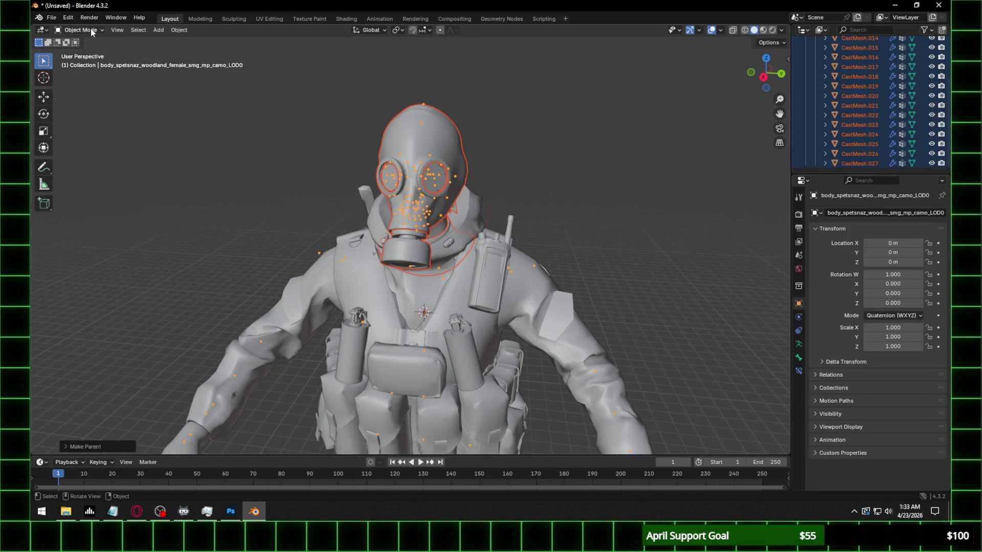
pyautogui.click(771, 30)
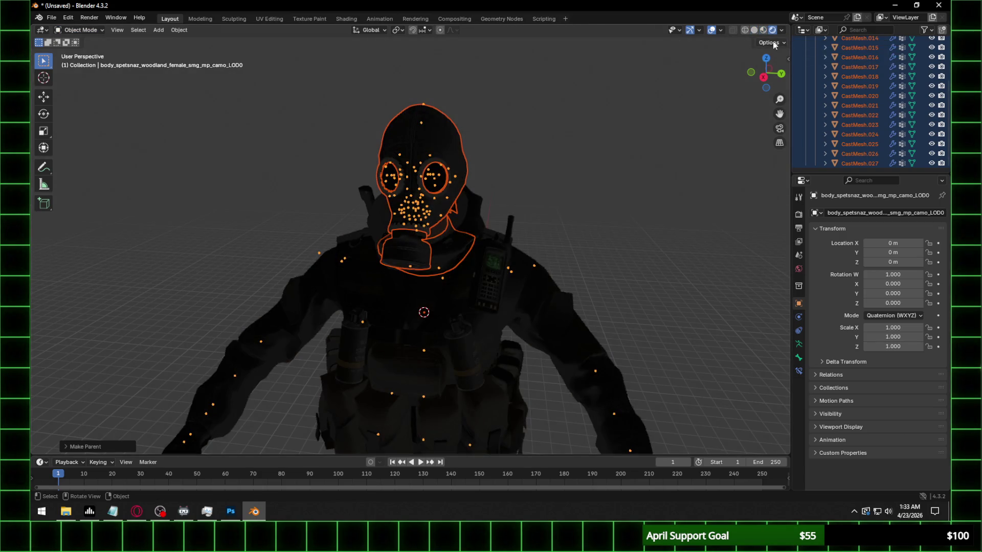
# Set the render engine to Cycles on GPU Compute with viewport denoising enabled
pyautogui.click(798, 214)
pyautogui.click(905, 212)
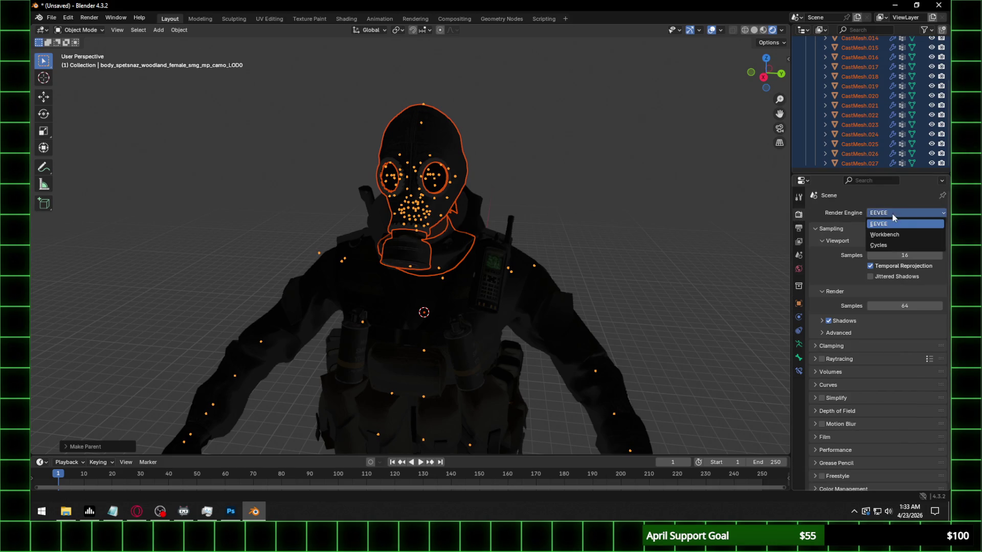
pyautogui.click(883, 244)
pyautogui.click(880, 256)
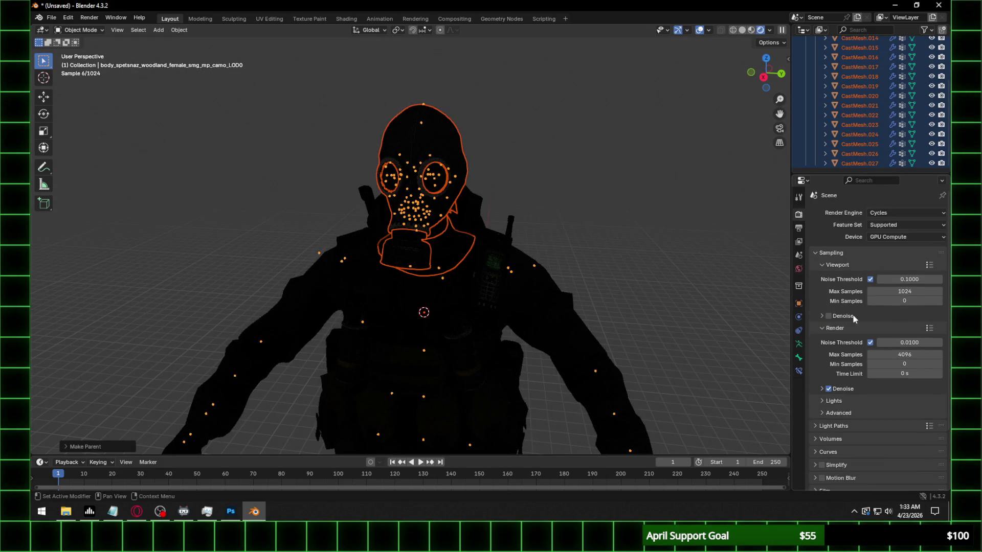
pyautogui.click(842, 317)
pyautogui.click(833, 316)
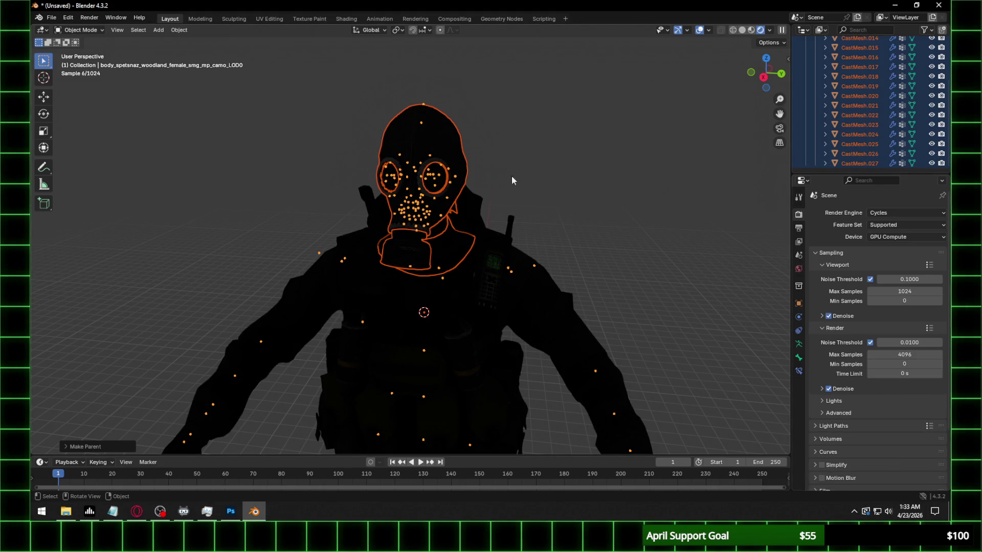
# Select the gas mask and switch to the Shading workspace
pyautogui.moveTo(516, 195)
pyautogui.mouseDown(button='middle')
pyautogui.moveTo(563, 197)
pyautogui.moveTo(516, 180)
pyautogui.mouseUp(button='middle')
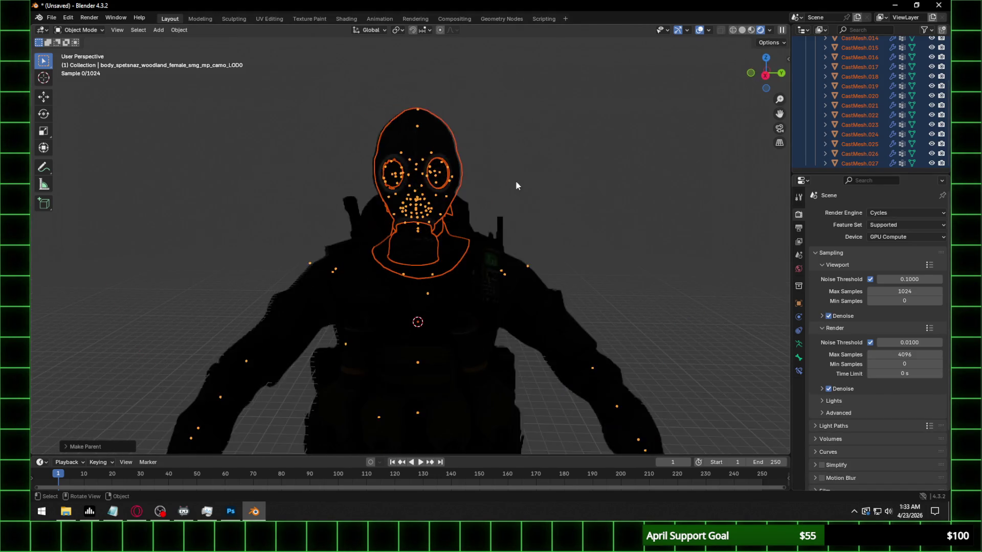
pyautogui.click(769, 31)
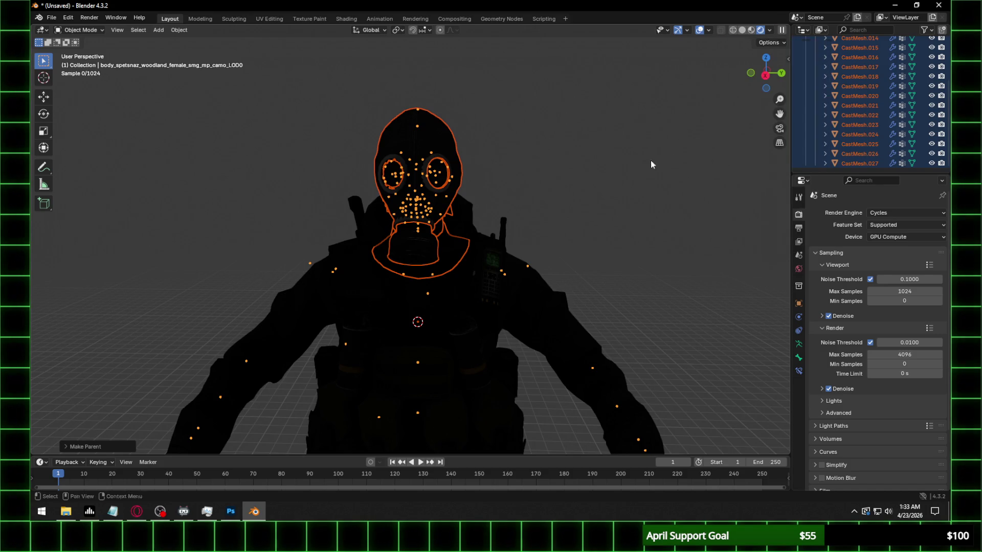
pyautogui.scroll(3, 531, 189)
pyautogui.click(427, 79)
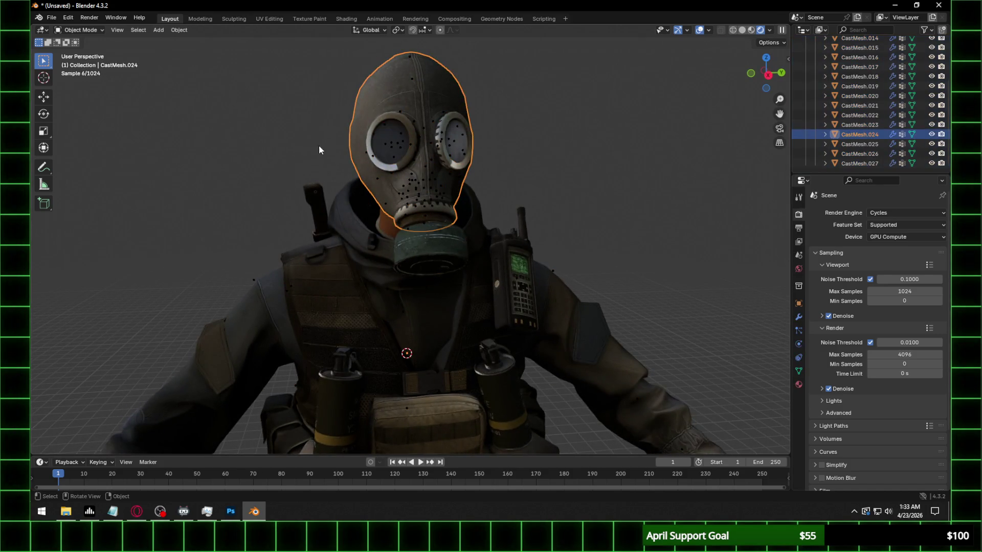
pyautogui.click(345, 19)
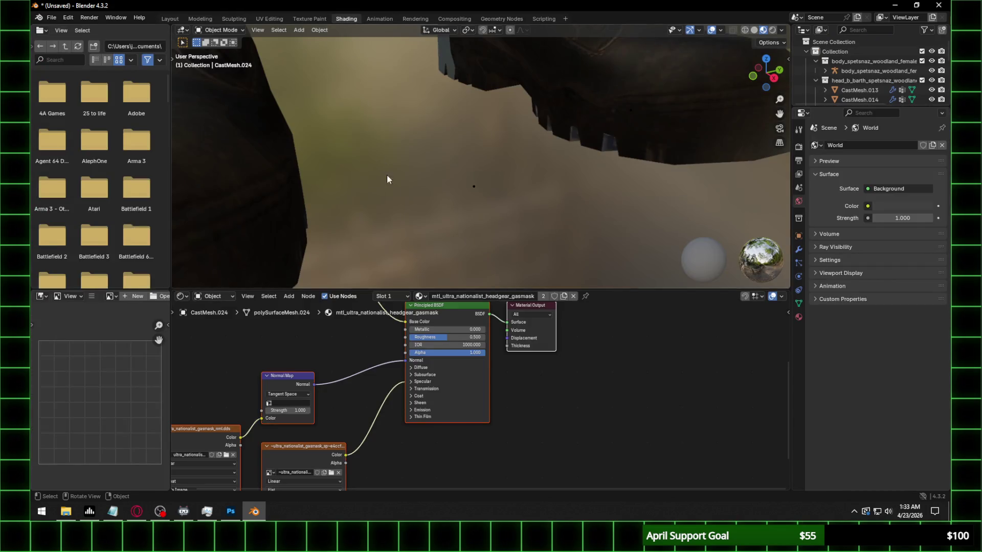
# Set the gas mask's normal map to use UVMap at strength 0.35
pyautogui.click(305, 404)
pyautogui.click(297, 415)
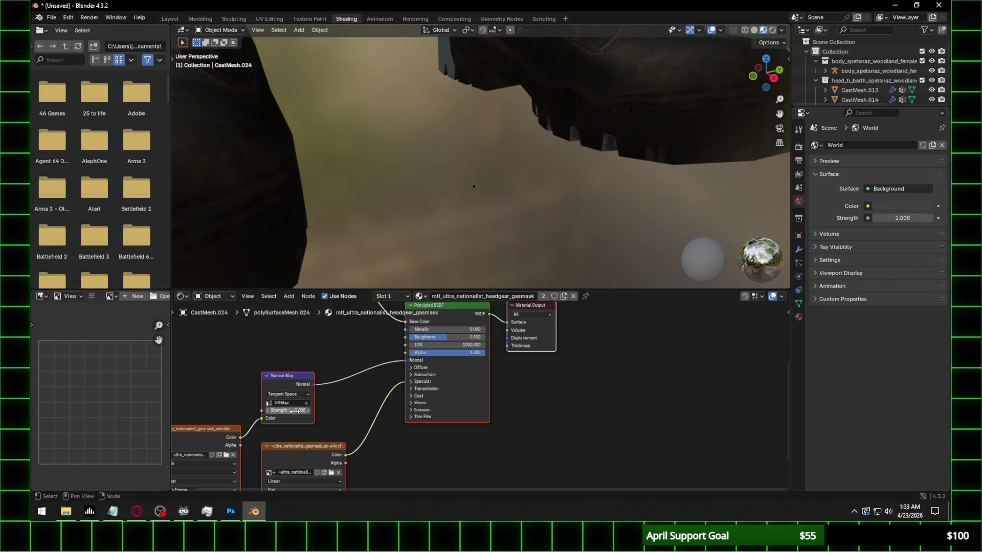
pyautogui.write('0.350')
pyautogui.press('Return')
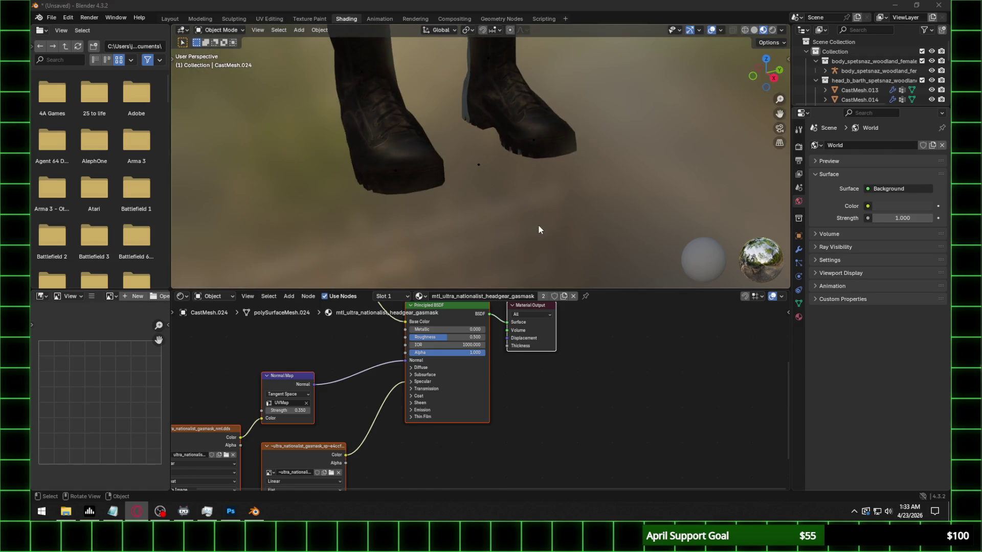
# Frame the mask close-up and browse for a different normal map image
pyautogui.moveTo(538, 226); pyautogui.dragTo(585, 211, button='middle')
pyautogui.scroll(-5, 554, 133)
pyautogui.press('KP_Decimal')
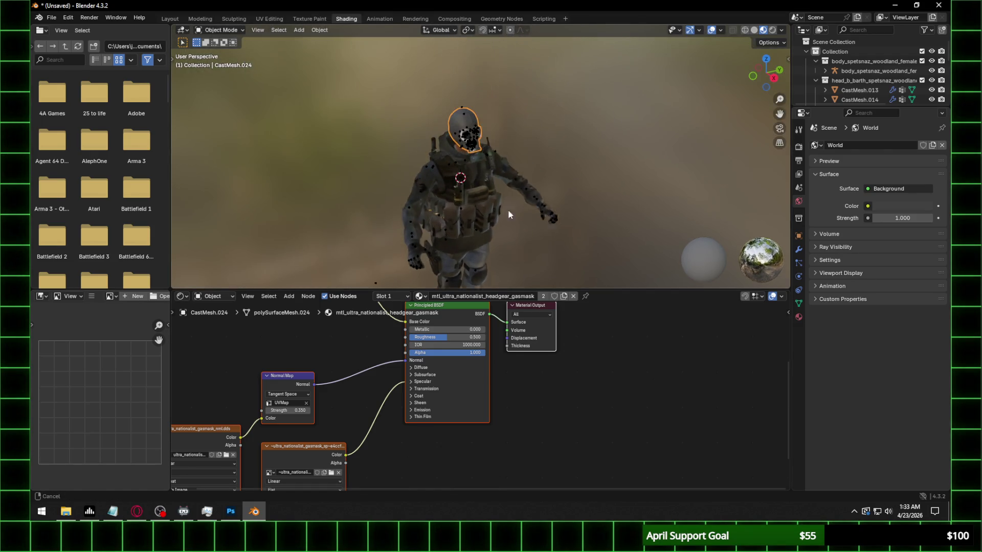
pyautogui.moveTo(472, 183)
pyautogui.mouseDown(button='middle')
pyautogui.moveTo(531, 116)
pyautogui.moveTo(445, 177)
pyautogui.mouseUp(button='middle')
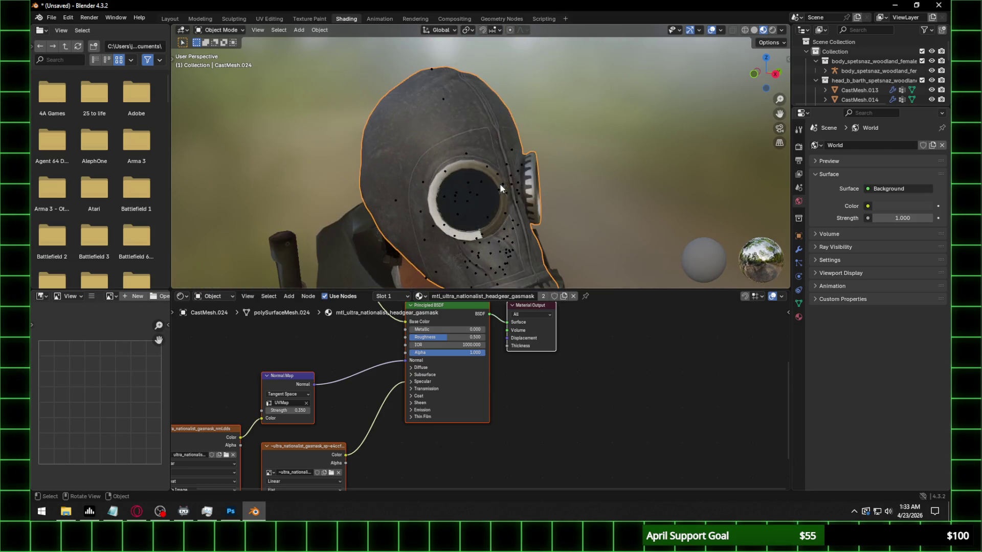
pyautogui.moveTo(330, 372); pyautogui.dragTo(420, 367, button='middle')
pyautogui.moveTo(308, 394); pyautogui.dragTo(315, 354, button='middle')
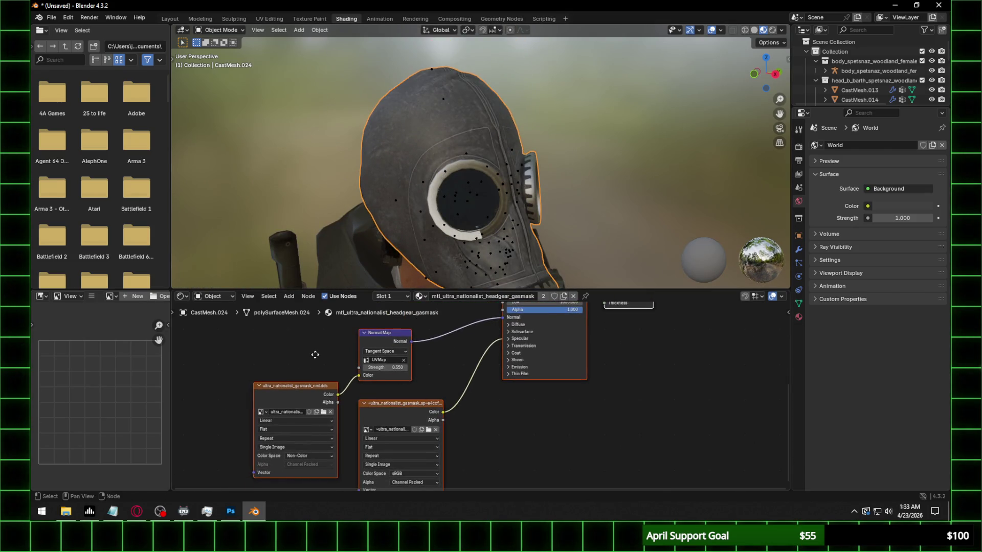
pyautogui.click(325, 413)
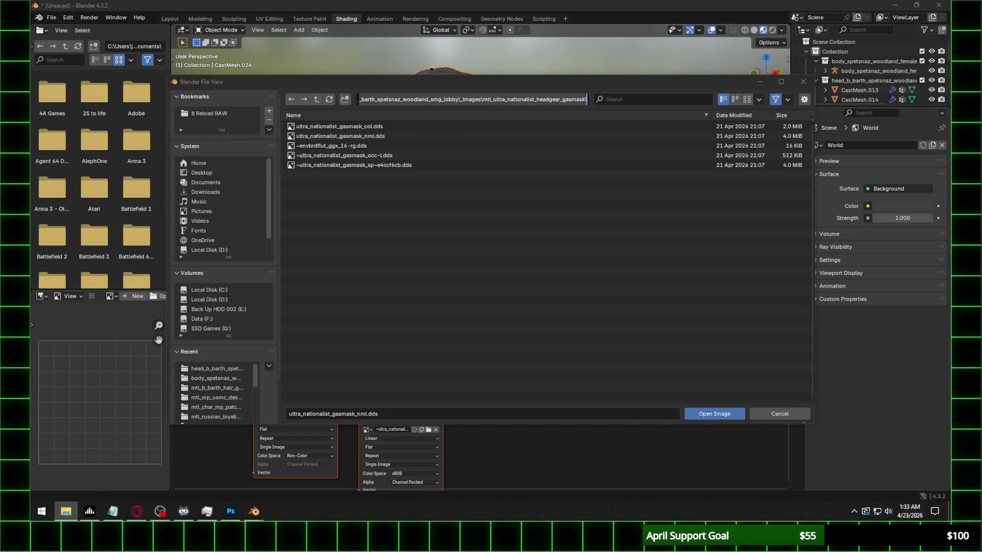
# In Photoshop, save the gas-mask normal map as a PNG in its texture folder
pyautogui.click(230, 511)
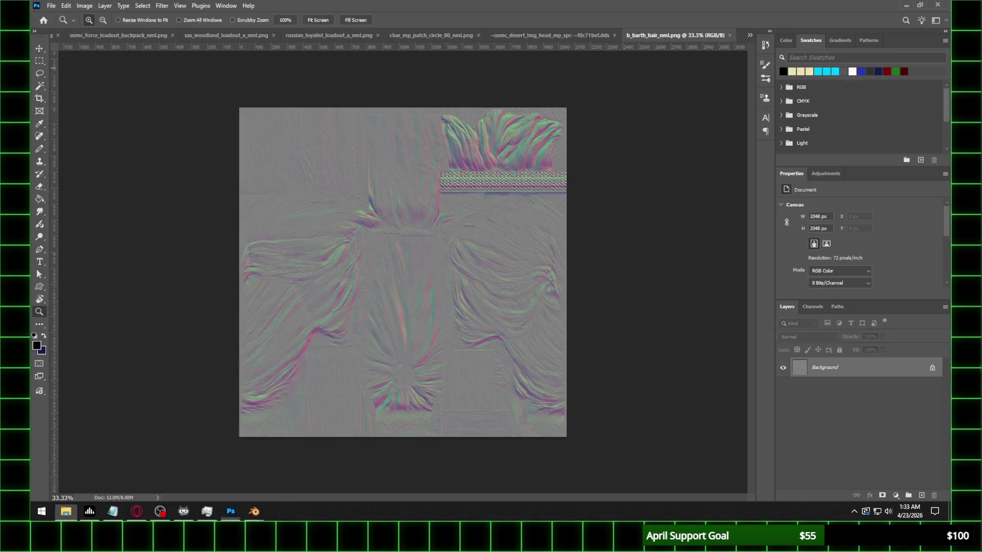
pyautogui.click(51, 5)
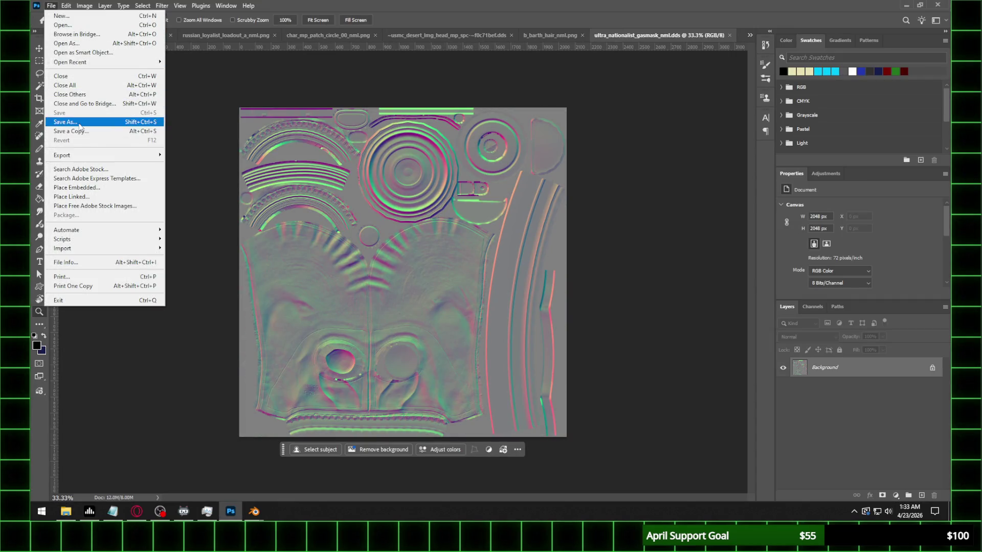
pyautogui.click(71, 131)
pyautogui.click(155, 392)
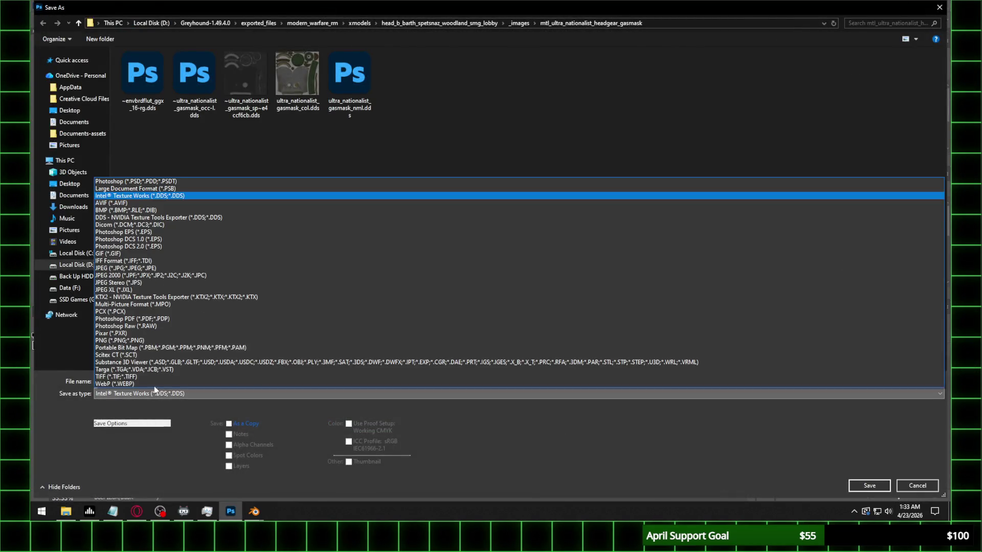
pyautogui.click(154, 340)
pyautogui.click(864, 484)
pyautogui.click(376, 183)
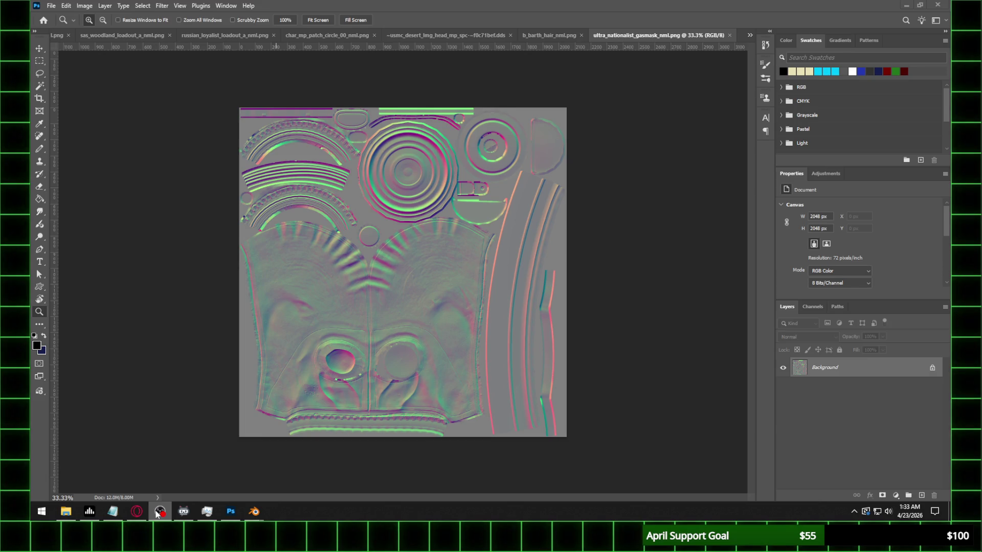
# Start a second Save As of the image and cancel it
pyautogui.click(50, 7)
pyautogui.click(82, 124)
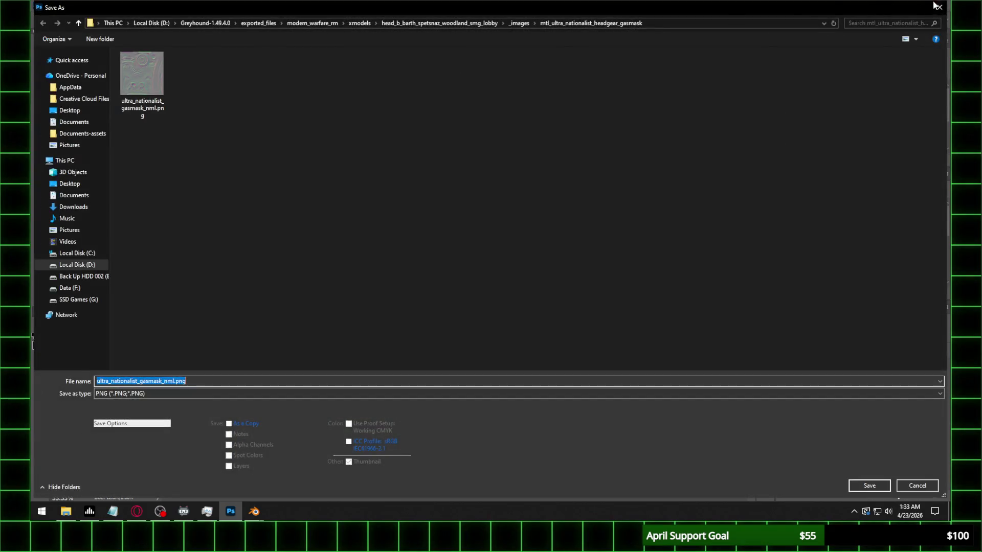
pyautogui.click(937, 6)
pyautogui.moveTo(254, 511)
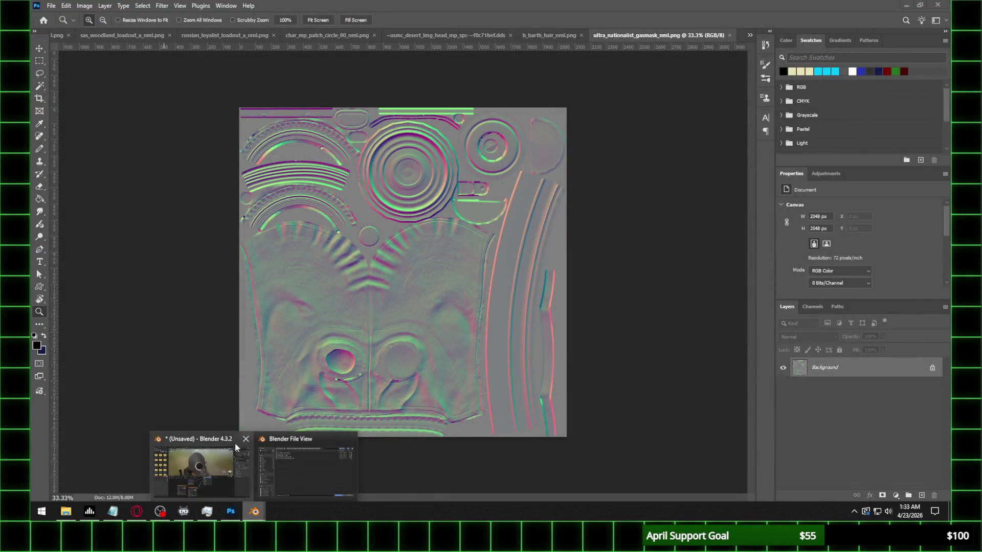
# Load the new PNG normal map into the mask material, set it to Non-Color and adjust IOR Level
pyautogui.click(234, 443)
pyautogui.click(328, 101)
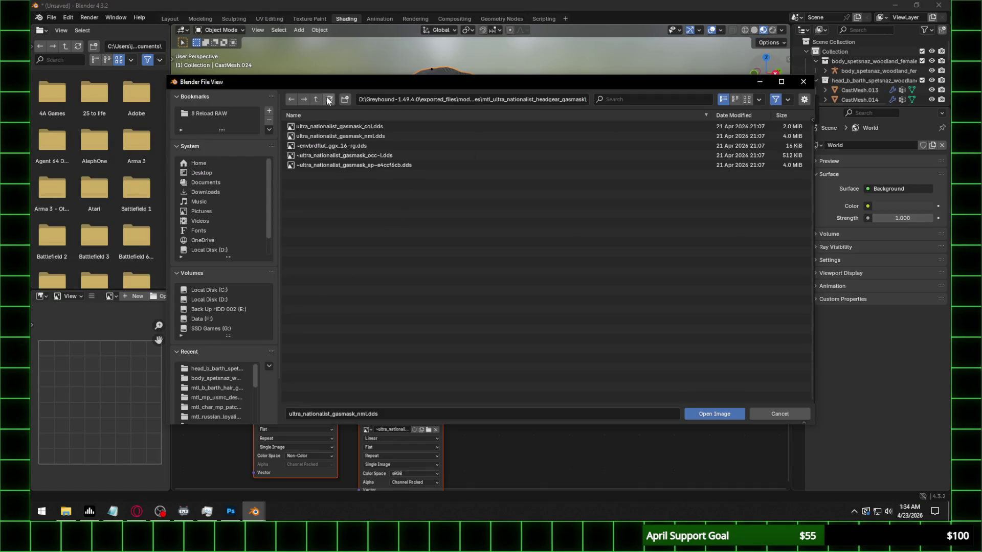
pyautogui.doubleClick(376, 149)
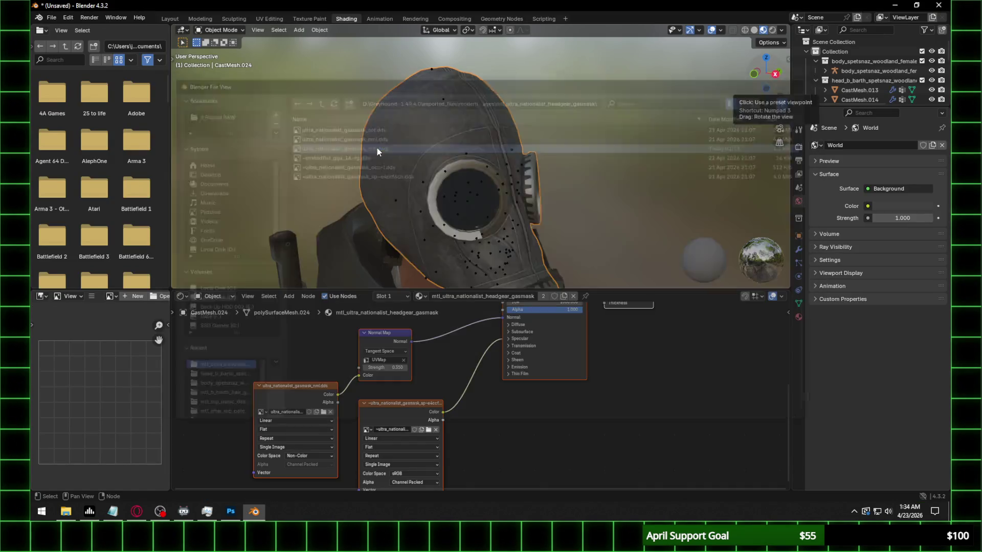
pyautogui.scroll(1, 546, 168)
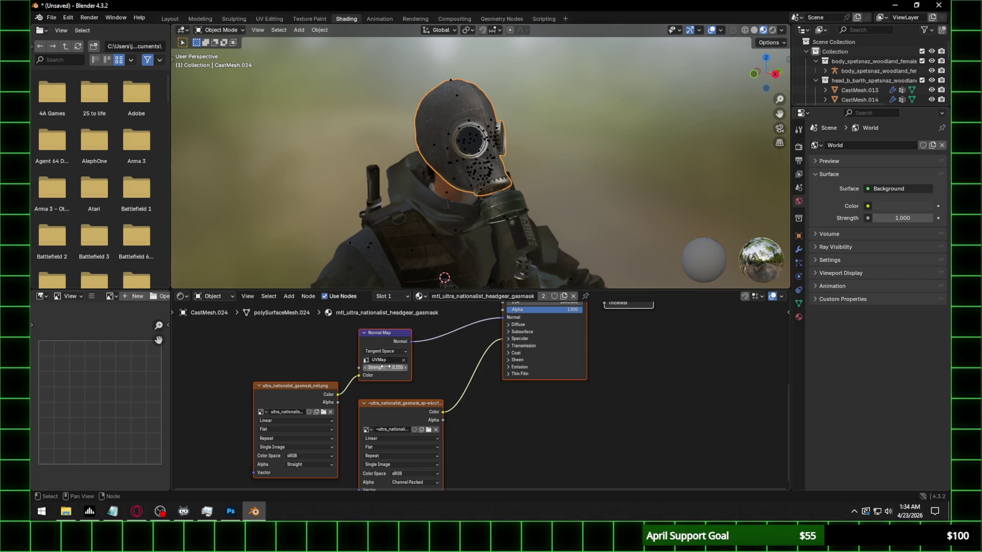
pyautogui.click(519, 338)
pyautogui.click(543, 357)
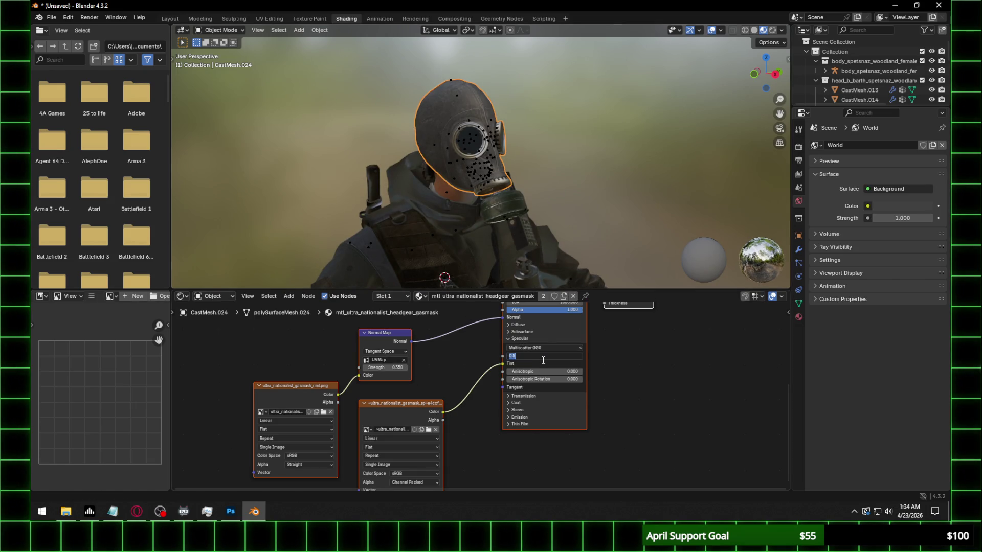
pyautogui.press('Return')
pyautogui.click(323, 453)
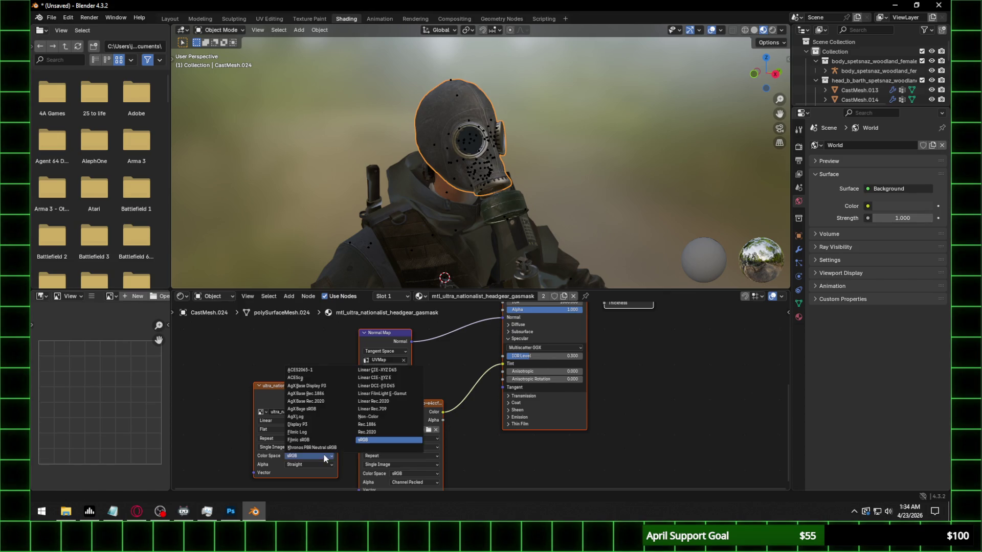
pyautogui.click(385, 416)
pyautogui.scroll(3, 517, 167)
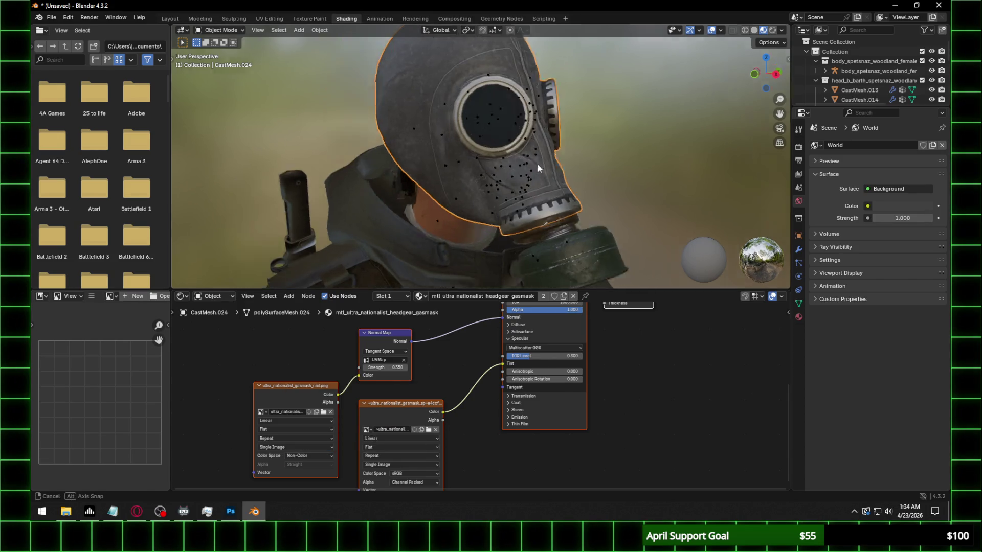
# Lower the mask material's IOR Level and confirm it at 0.35
pyautogui.moveTo(517, 166)
pyautogui.mouseDown(button='middle')
pyautogui.moveTo(559, 165)
pyautogui.moveTo(541, 179)
pyautogui.mouseUp(button='middle')
pyautogui.scroll(2, 541, 178)
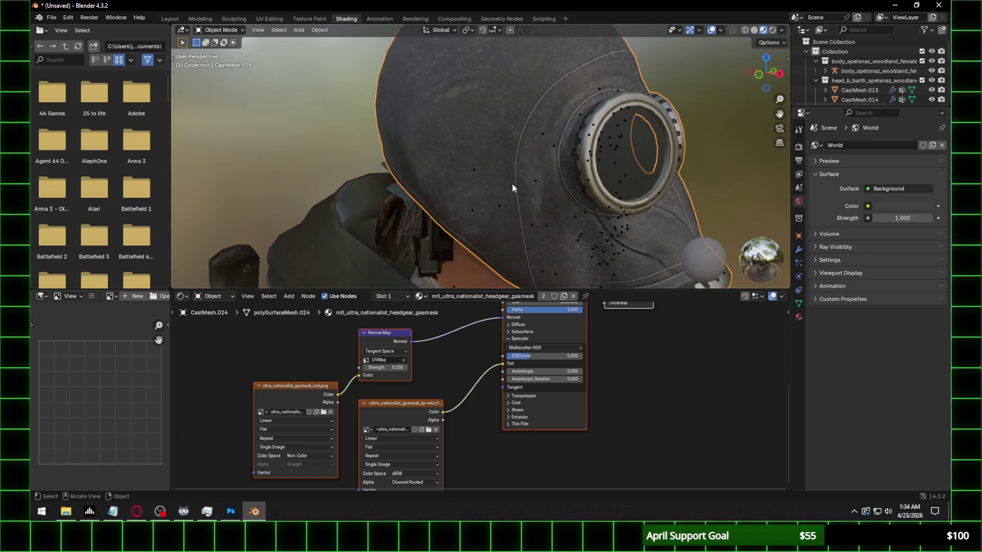
pyautogui.scroll(-1, 451, 360)
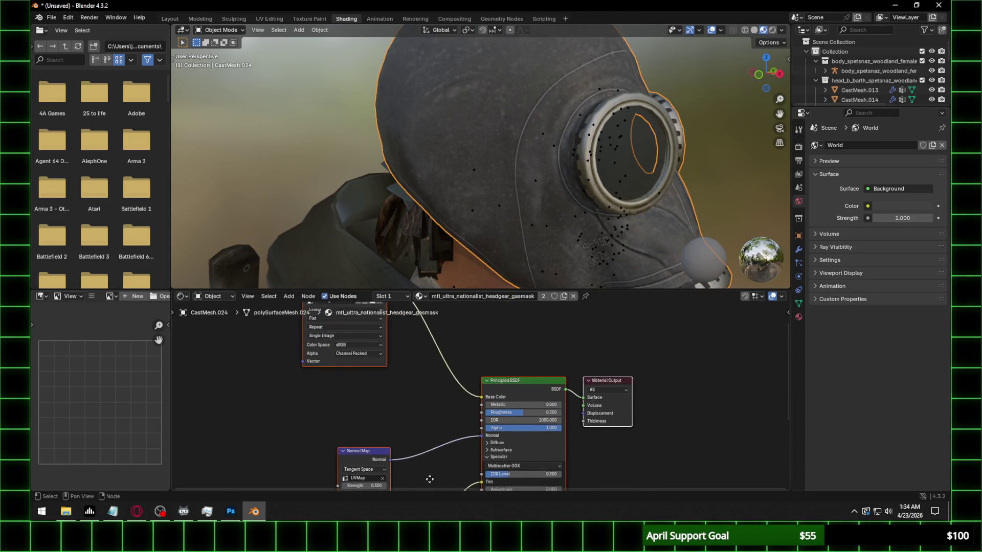
pyautogui.scroll(1, 421, 376)
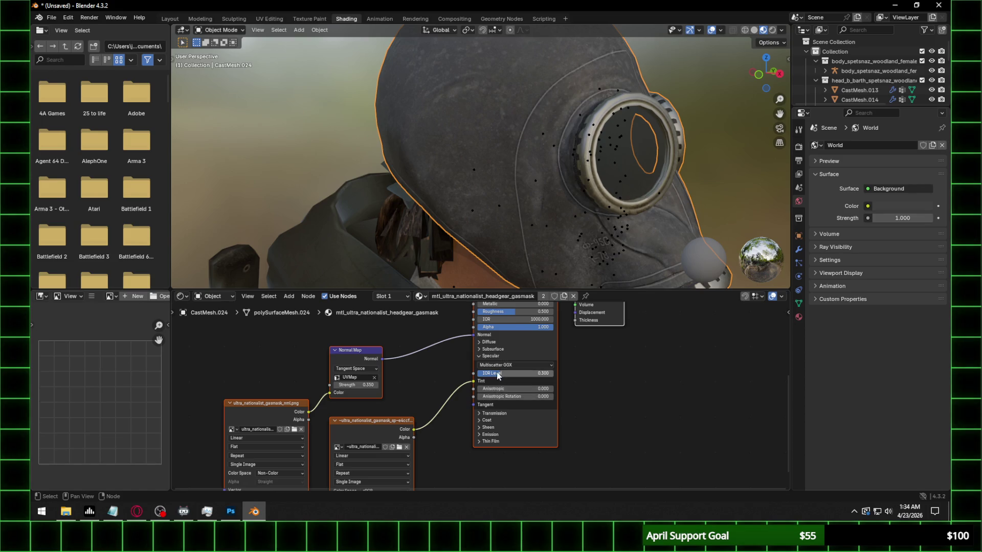
pyautogui.moveTo(503, 374); pyautogui.dragTo(460, 373)
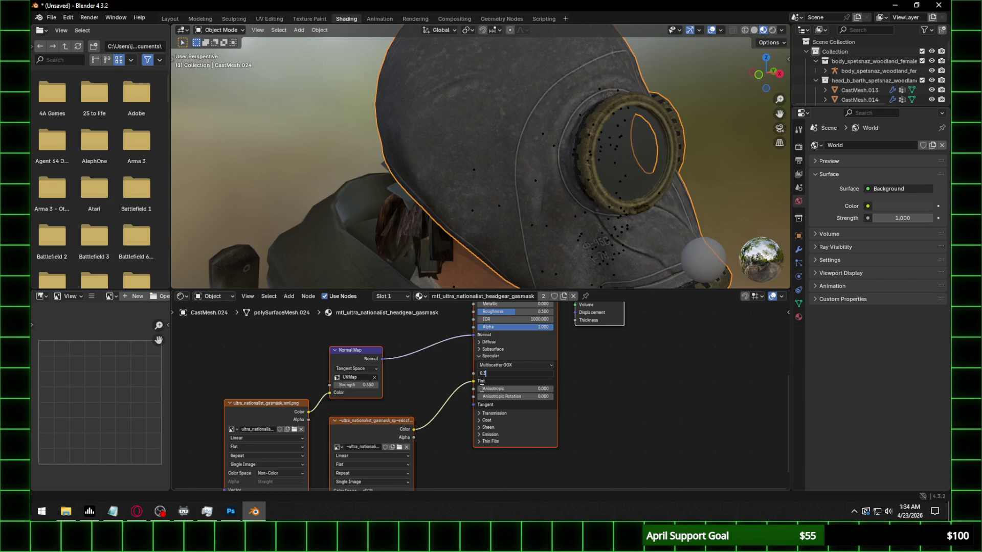
pyautogui.press('Return')
pyautogui.scroll(-3, 626, 168)
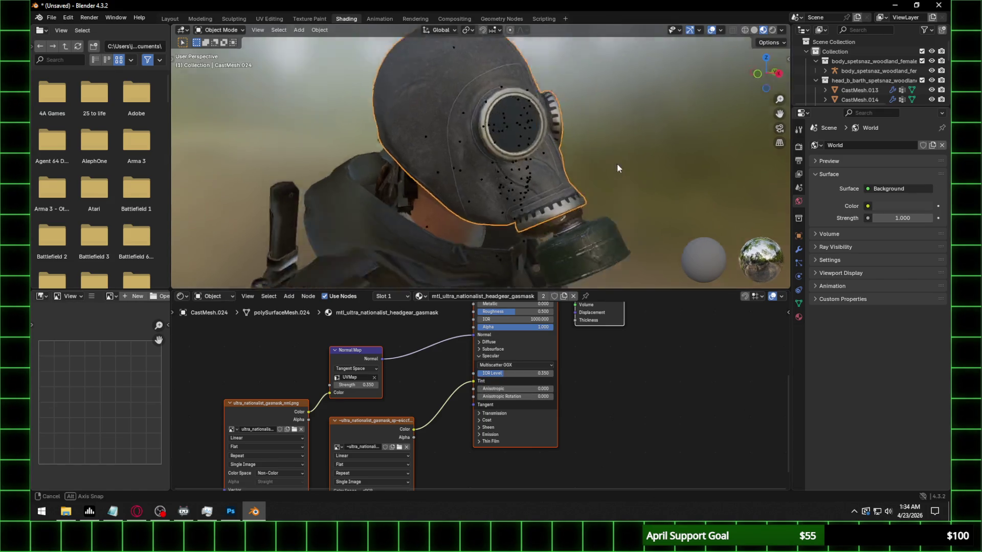
pyautogui.moveTo(625, 168); pyautogui.dragTo(584, 171, button='middle')
pyautogui.scroll(-3, 450, 330)
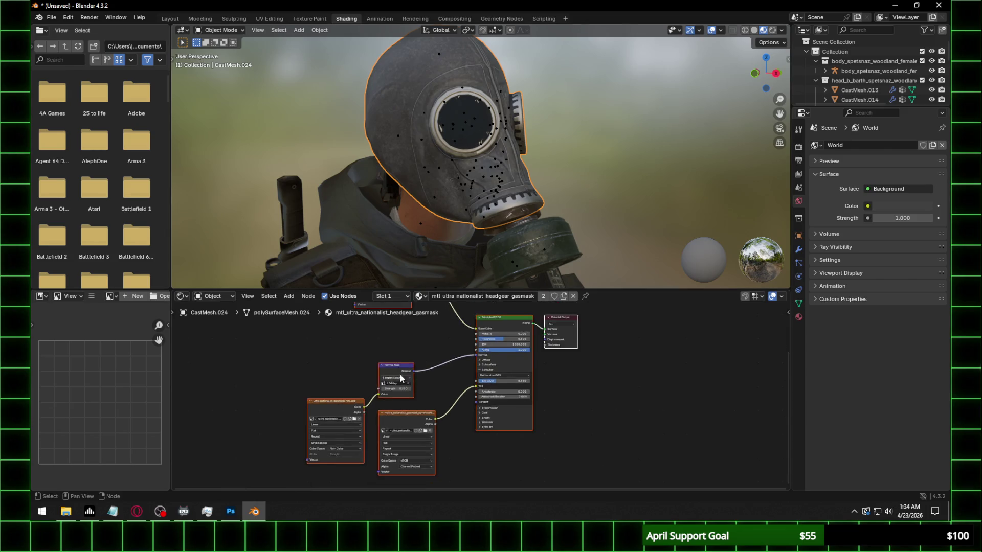
# Show the mask texture in the image panel and fine-tune the normal map strength
pyautogui.moveTo(376, 306); pyautogui.dragTo(391, 354, button='middle')
pyautogui.click(396, 329)
pyautogui.scroll(-2, 102, 390)
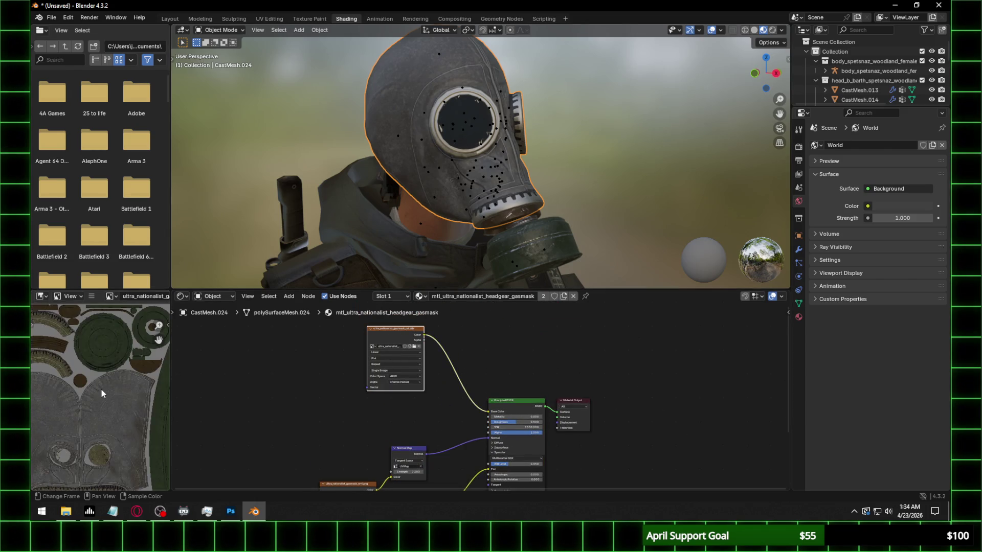
pyautogui.scroll(-2, 101, 390)
pyautogui.scroll(4, 101, 392)
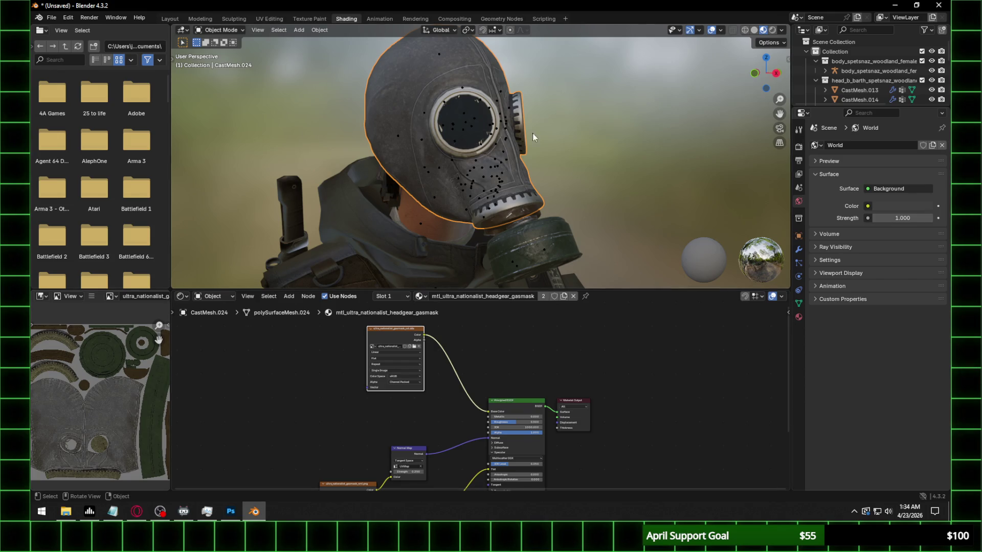
pyautogui.moveTo(570, 191)
pyautogui.mouseDown(button='middle')
pyautogui.moveTo(458, 187)
pyautogui.moveTo(541, 180)
pyautogui.mouseUp(button='middle')
pyautogui.scroll(2, 541, 179)
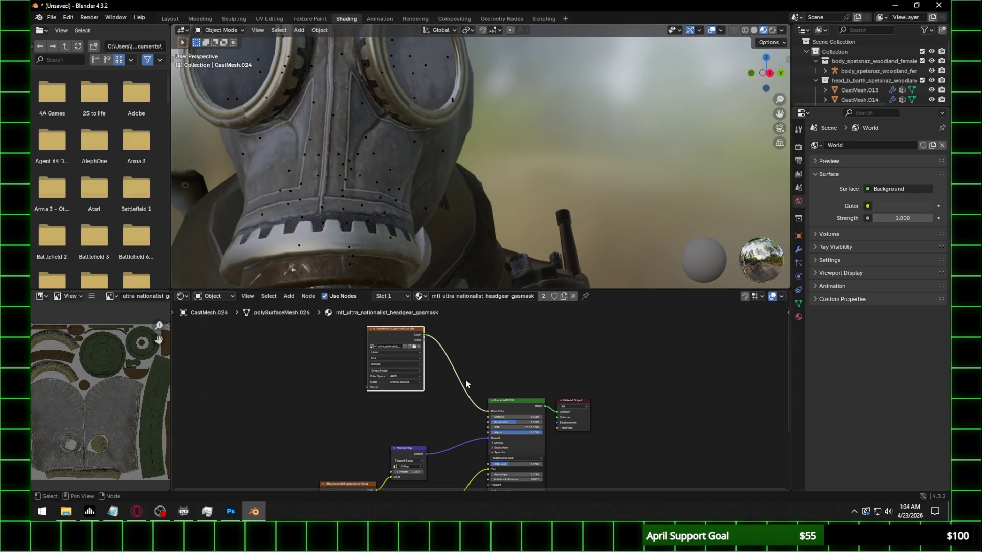
pyautogui.click(412, 466)
pyautogui.click(411, 471)
pyautogui.press('Escape')
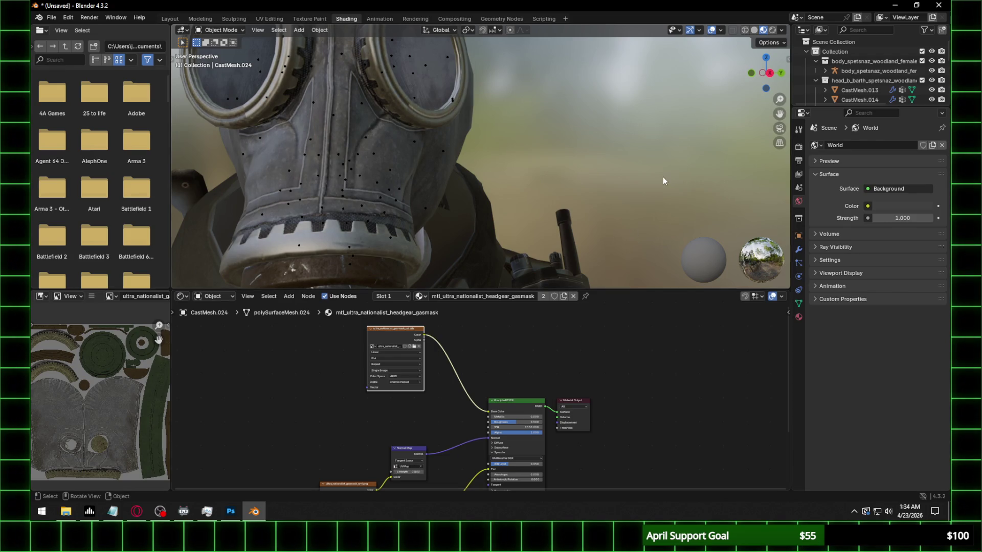
pyautogui.moveTo(664, 179); pyautogui.dragTo(508, 108, button='middle')
pyautogui.scroll(-2, 507, 108)
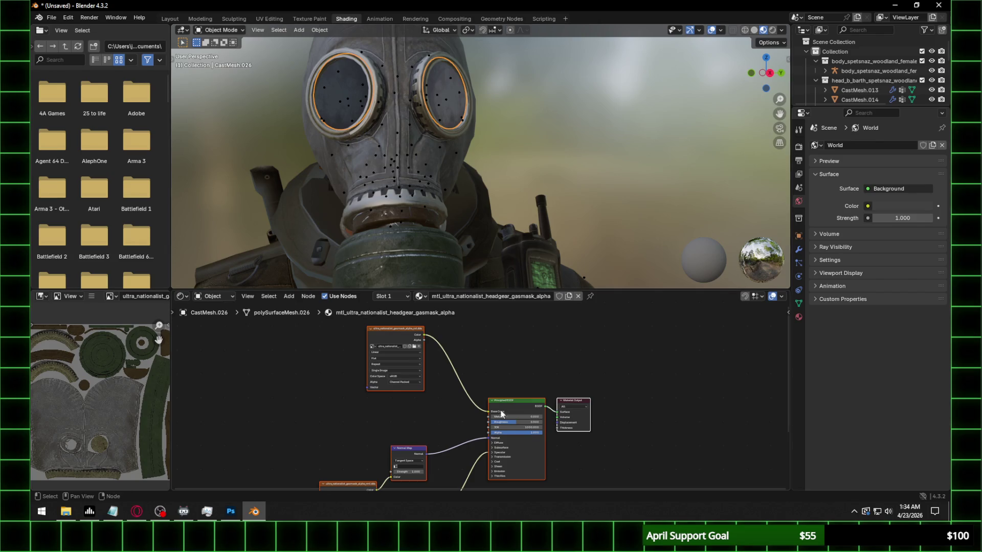
# Give the gas-mask lens material Alpha 0.5 and IOR Level 0.5
pyautogui.click(443, 88)
pyautogui.click(547, 450)
pyautogui.write('0.5')
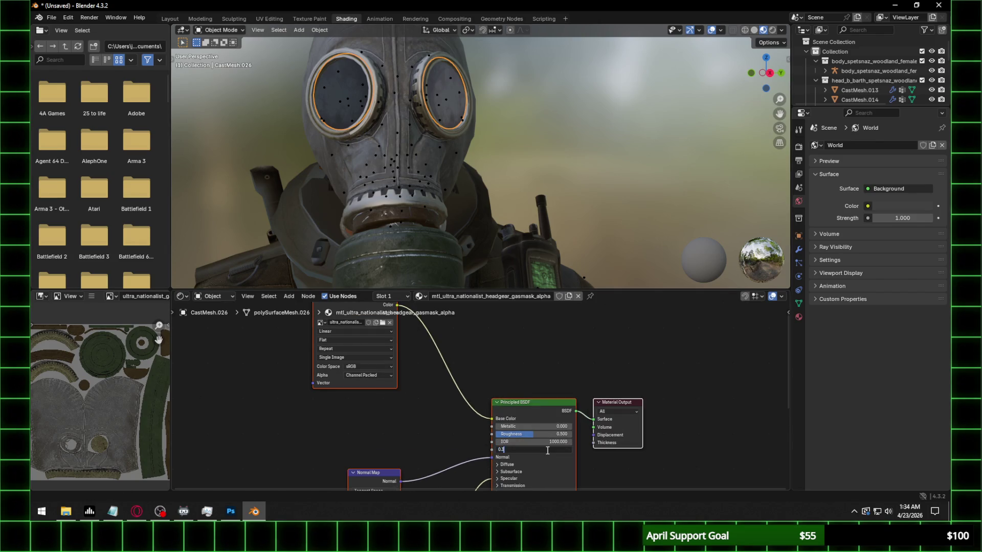
pyautogui.press('Return')
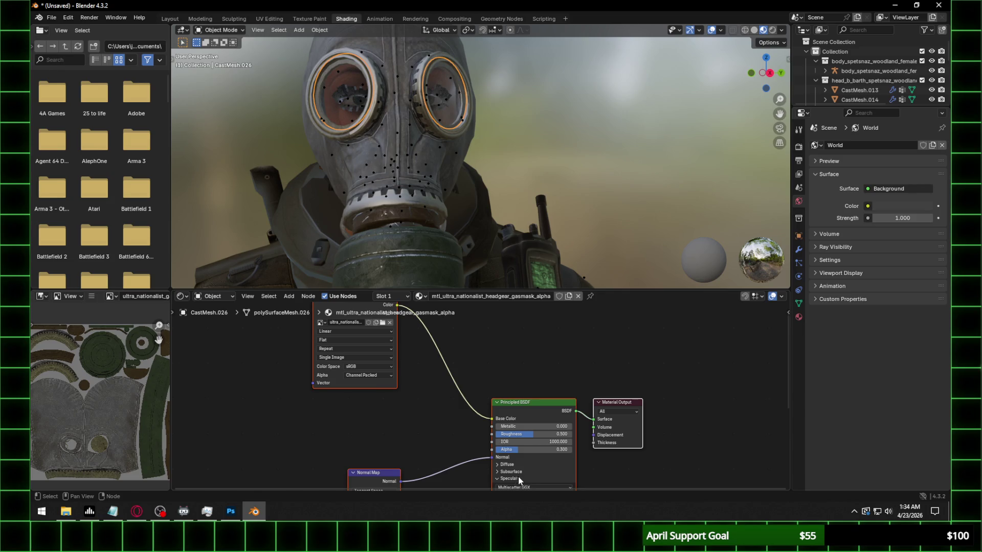
pyautogui.keyDown('shift'); pyautogui.scroll(-3, 591, 443); pyautogui.keyUp('shift')
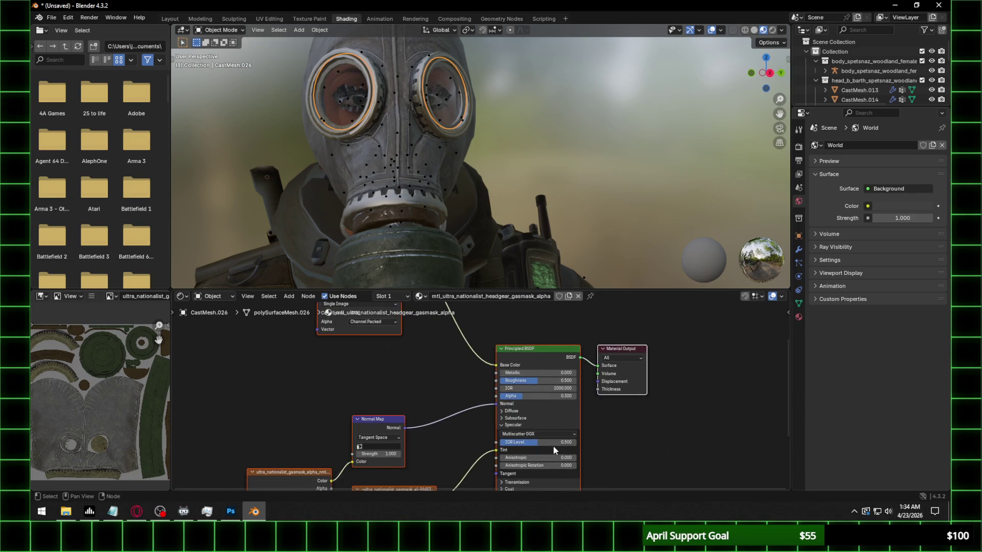
pyautogui.click(556, 443)
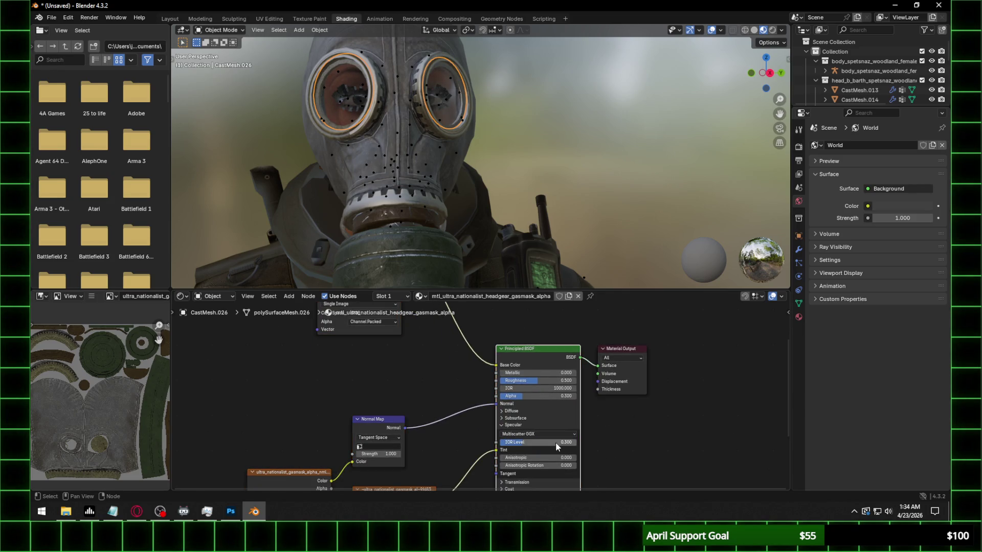
pyautogui.press('Return')
pyautogui.click(544, 441)
pyautogui.write('.5')
pyautogui.press('Return')
# Set the lens normal map to UVMap coordinates at strength 0.5
pyautogui.click(376, 447)
pyautogui.click(390, 377)
pyautogui.click(391, 456)
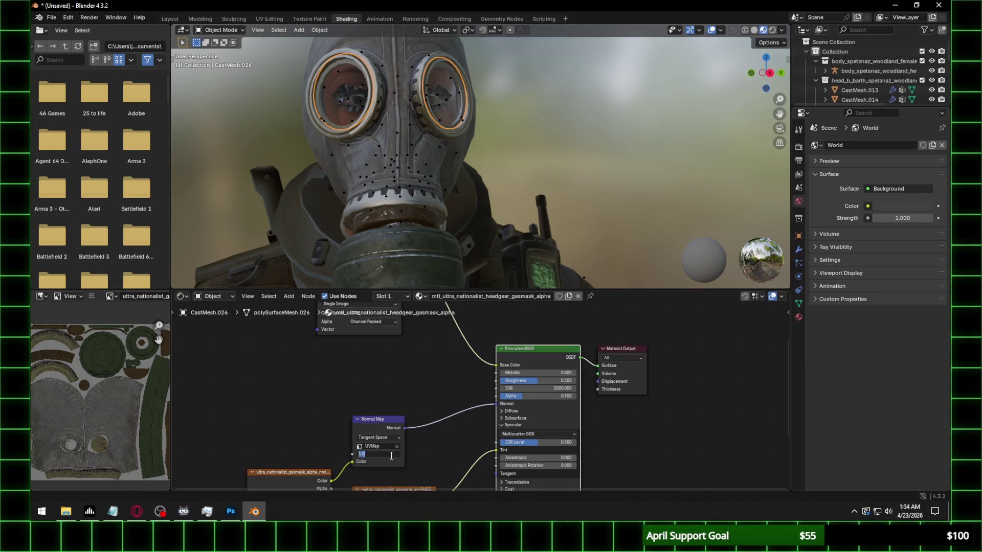
pyautogui.write('0.5')
pyautogui.press('Return')
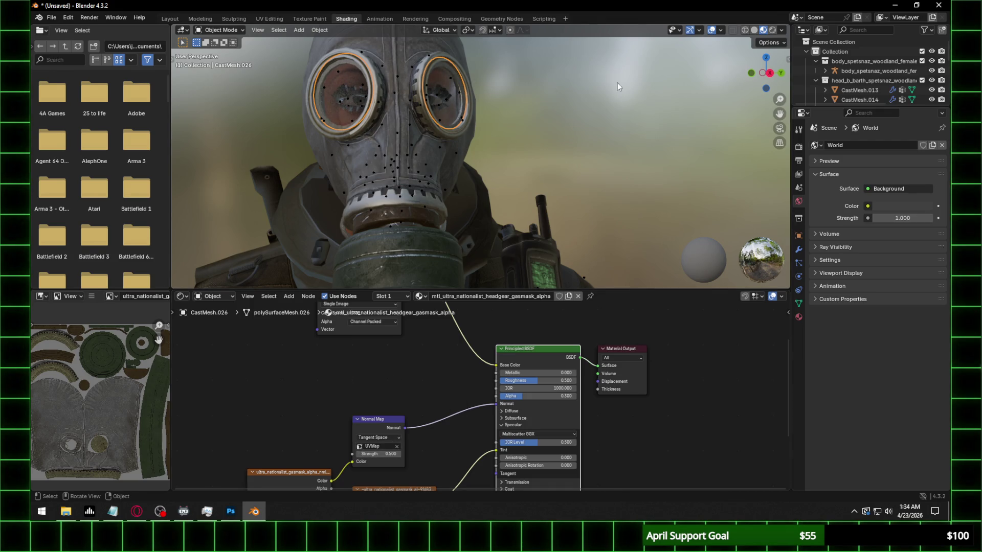
pyautogui.moveTo(620, 87)
pyautogui.mouseDown(button='middle')
pyautogui.moveTo(563, 128)
pyautogui.moveTo(698, 142)
pyautogui.mouseUp(button='middle')
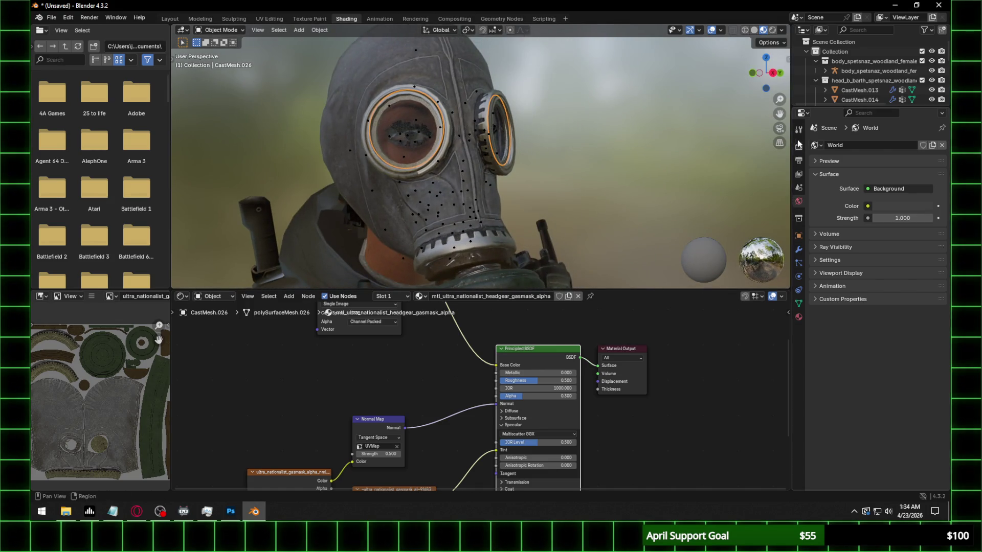
# Preview in rendered shading without scene lights or world, showing HDRI scenery
pyautogui.click(773, 30)
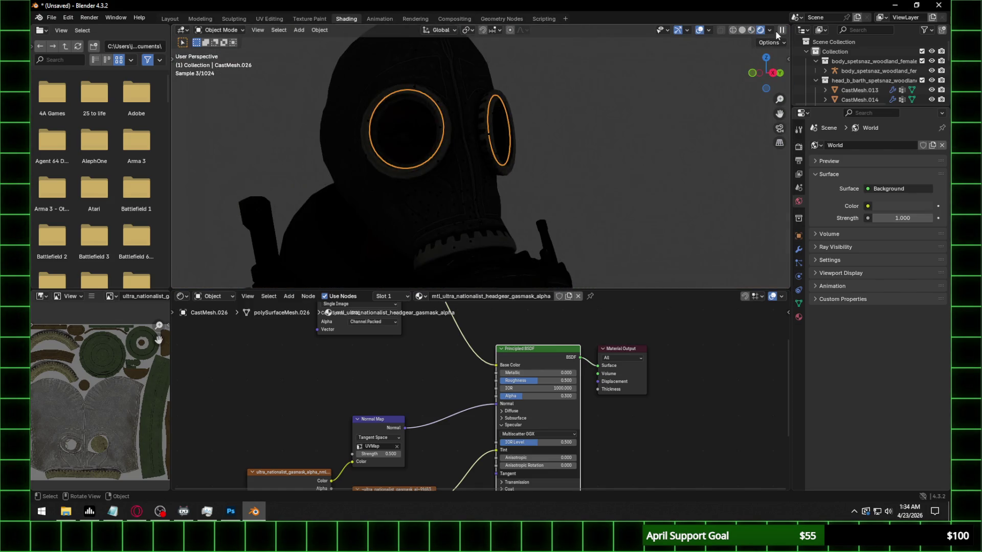
pyautogui.click(769, 31)
pyautogui.click(716, 109)
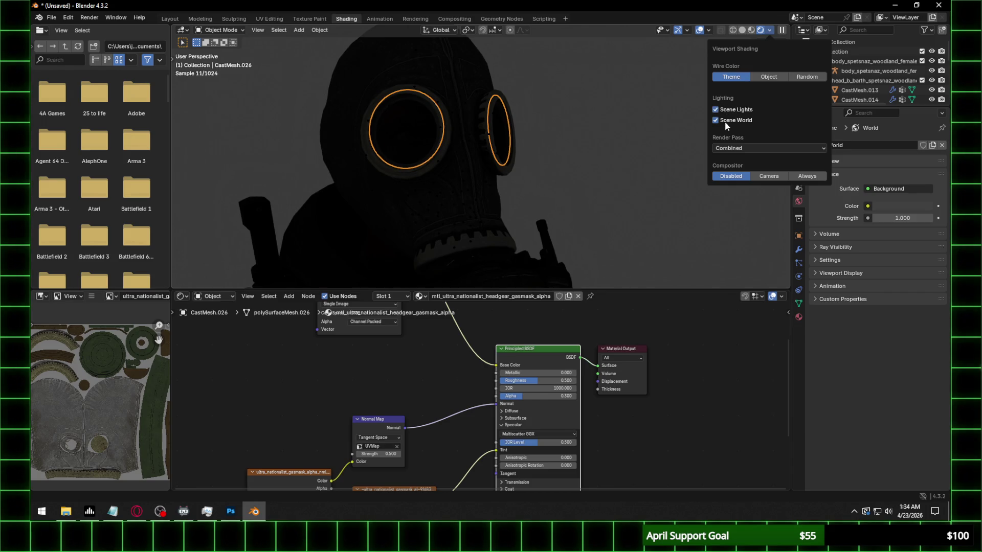
pyautogui.click(715, 120)
pyautogui.scroll(2, 529, 133)
pyautogui.scroll(2, 461, 134)
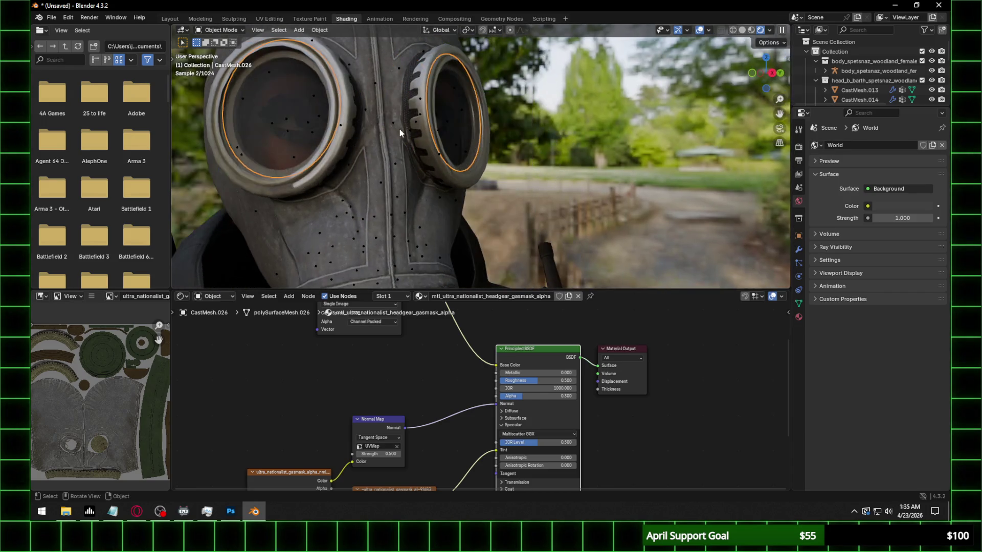
# Feed the eyelash texture's alpha into the material Alpha and tune its normal map strength
pyautogui.click(276, 105)
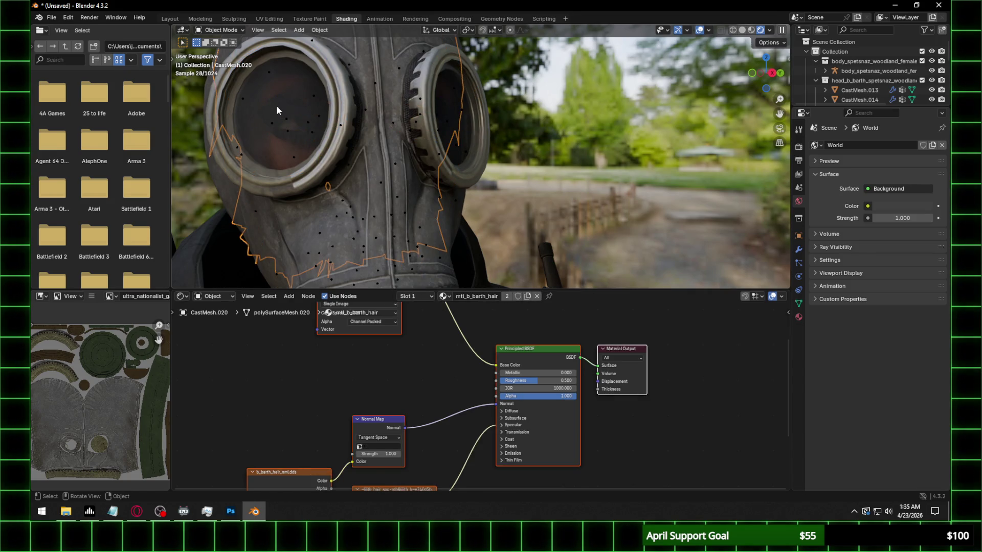
pyautogui.click(276, 106)
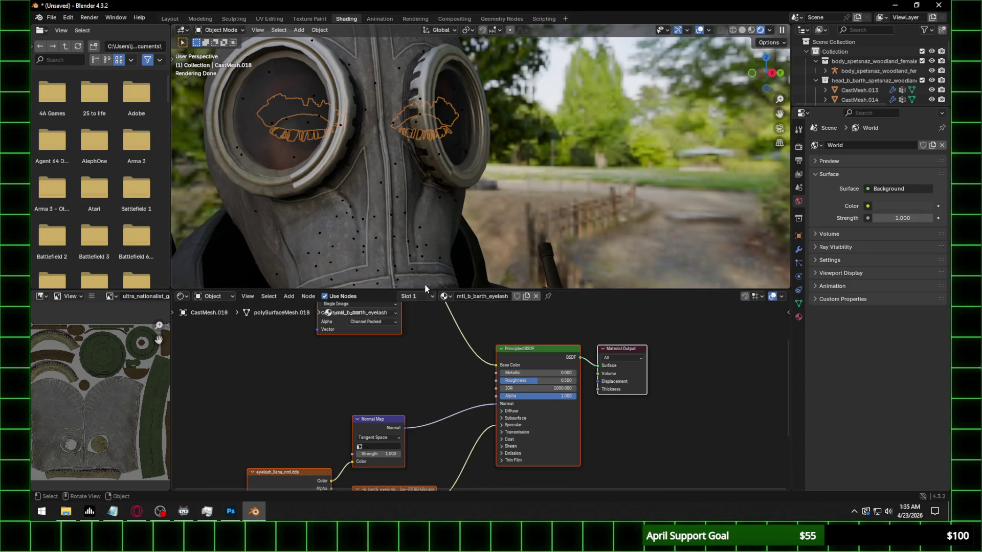
pyautogui.moveTo(422, 334); pyautogui.dragTo(421, 395, button='middle')
pyautogui.moveTo(391, 319); pyautogui.dragTo(490, 455)
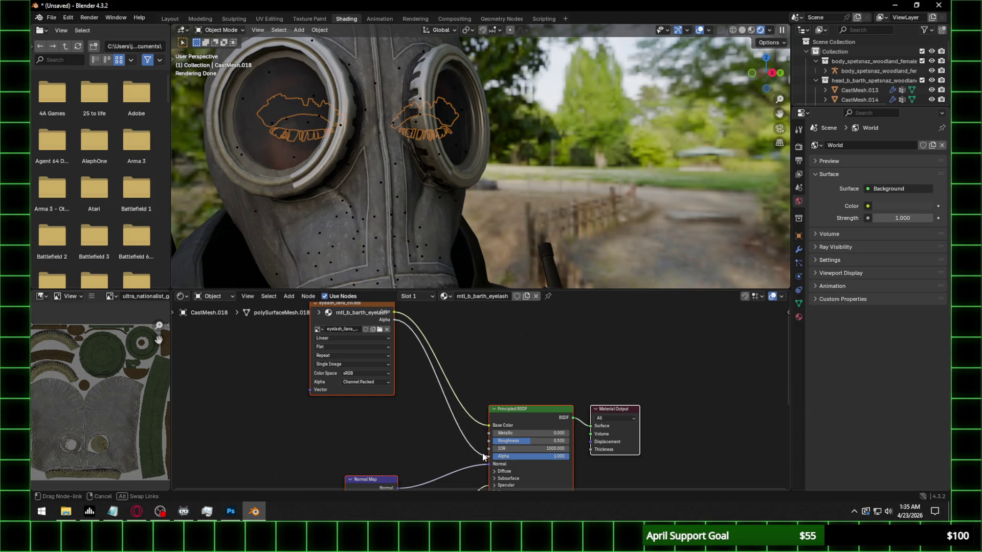
pyautogui.moveTo(400, 413); pyautogui.dragTo(409, 346, button='middle')
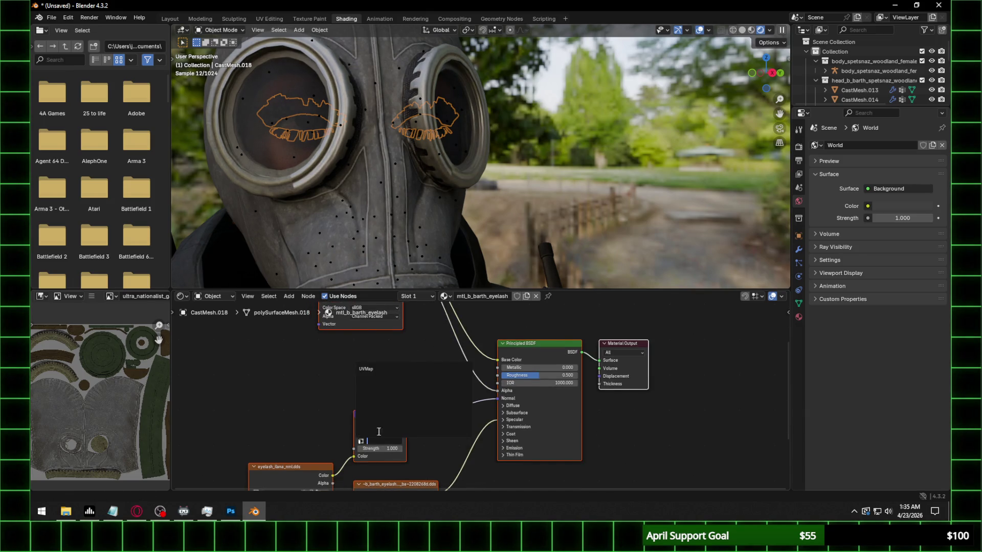
pyautogui.click(389, 449)
pyautogui.write('0.350')
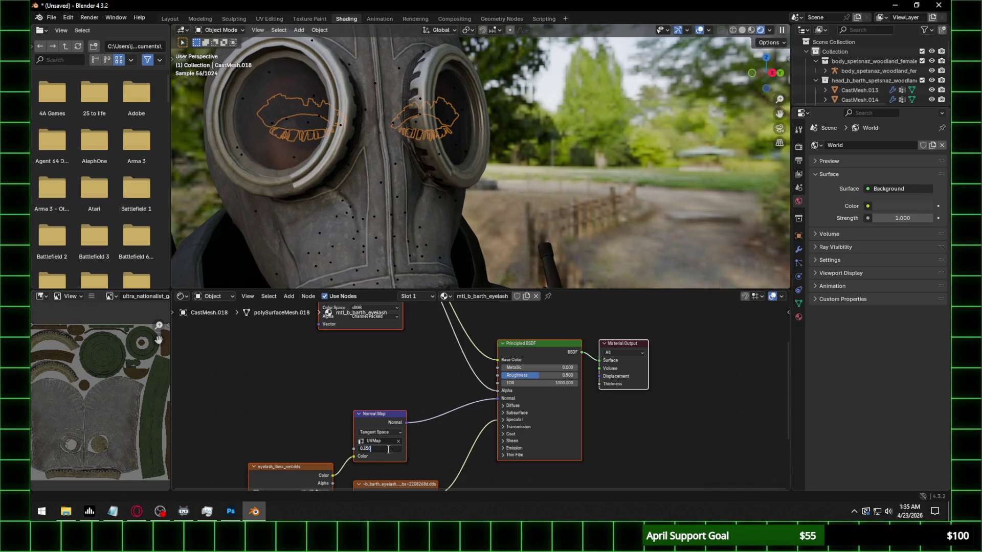
pyautogui.click(284, 72)
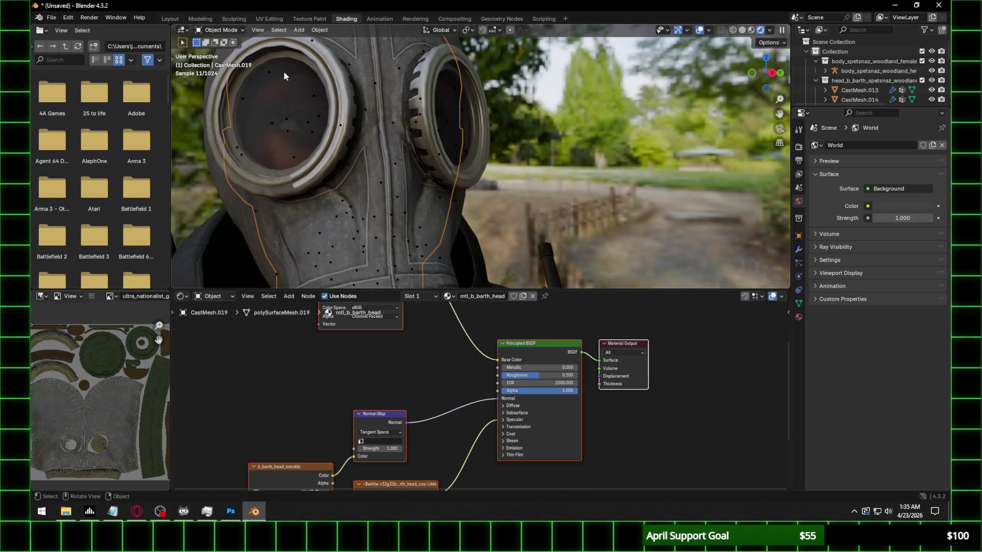
# Hide the gas mask to inspect the face, then unhide it from the enlarged outliner
pyautogui.click(374, 100)
pyautogui.press('h')
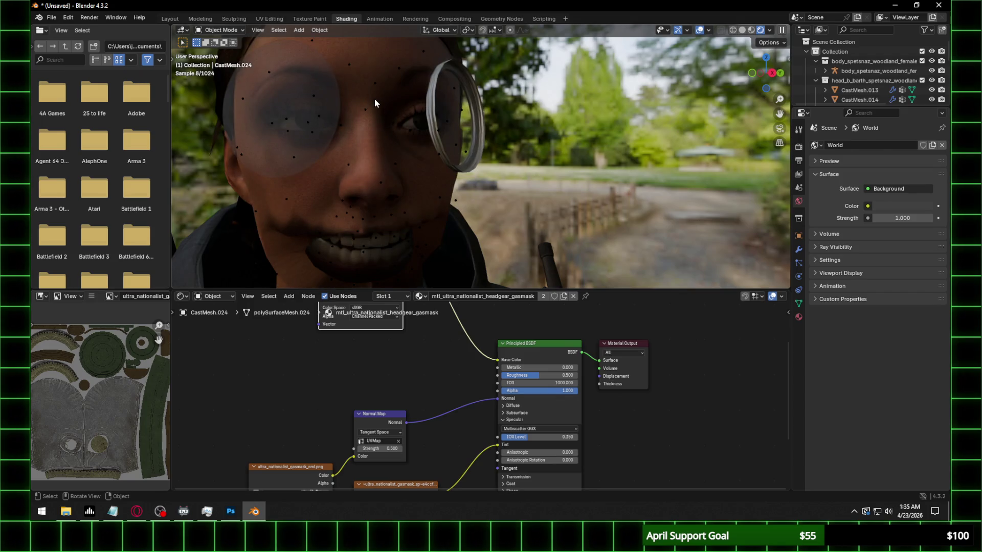
pyautogui.moveTo(374, 98); pyautogui.dragTo(575, 172, button='middle')
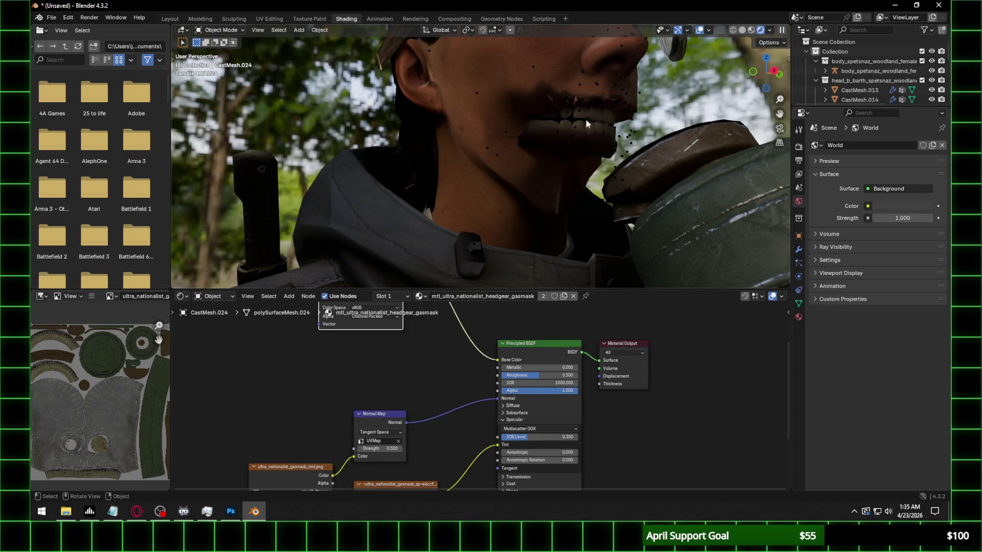
pyautogui.scroll(-5, 585, 123)
pyautogui.scroll(5, 571, 123)
pyautogui.moveTo(571, 123)
pyautogui.mouseDown(button='middle')
pyautogui.moveTo(624, 116)
pyautogui.moveTo(615, 140)
pyautogui.mouseUp(button='middle')
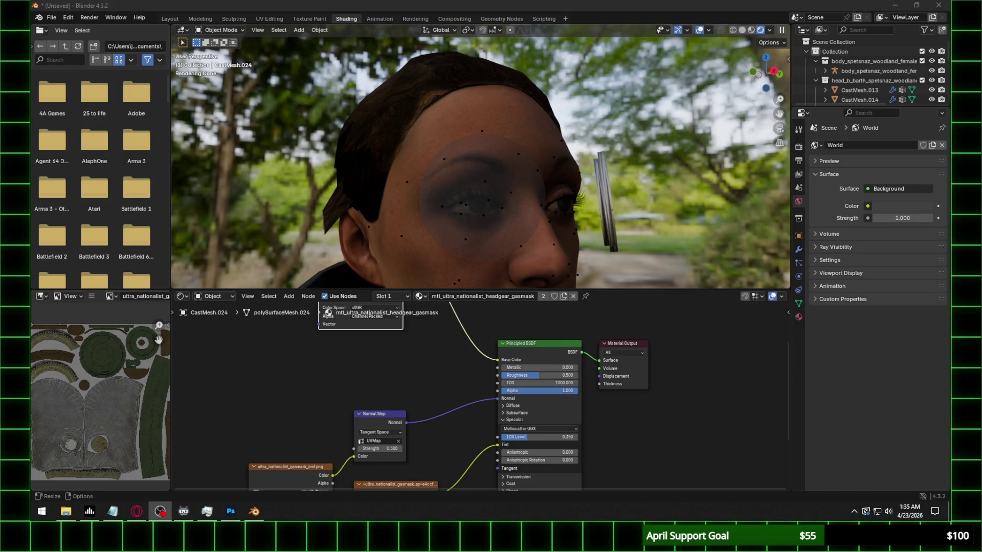
pyautogui.scroll(-4, 479, 117)
pyautogui.moveTo(479, 117)
pyautogui.mouseDown(button='middle')
pyautogui.moveTo(536, 154)
pyautogui.moveTo(480, 136)
pyautogui.mouseUp(button='middle')
pyautogui.scroll(4, 536, 154)
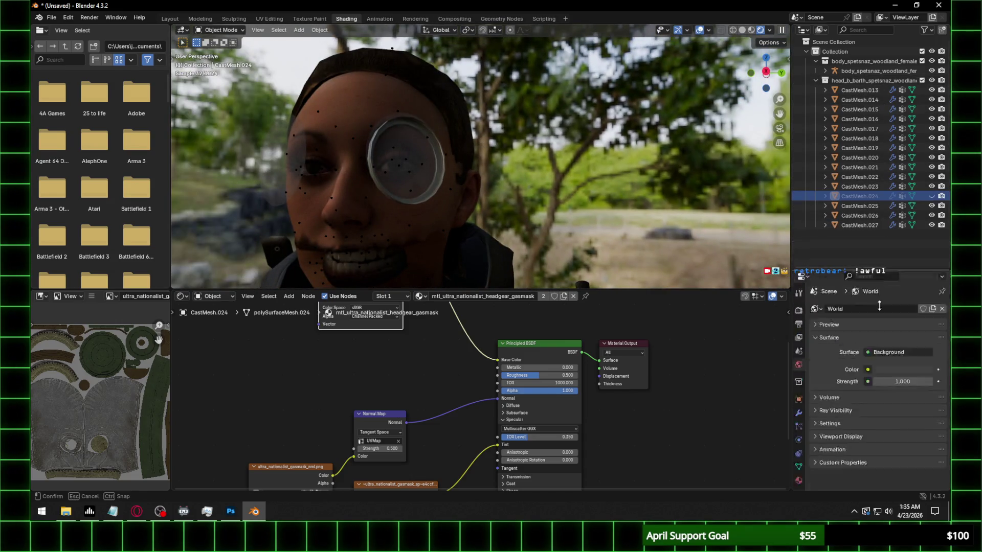
pyautogui.moveTo(871, 107); pyautogui.dragTo(871, 315)
pyautogui.click(931, 195)
pyautogui.scroll(-3, 440, 170)
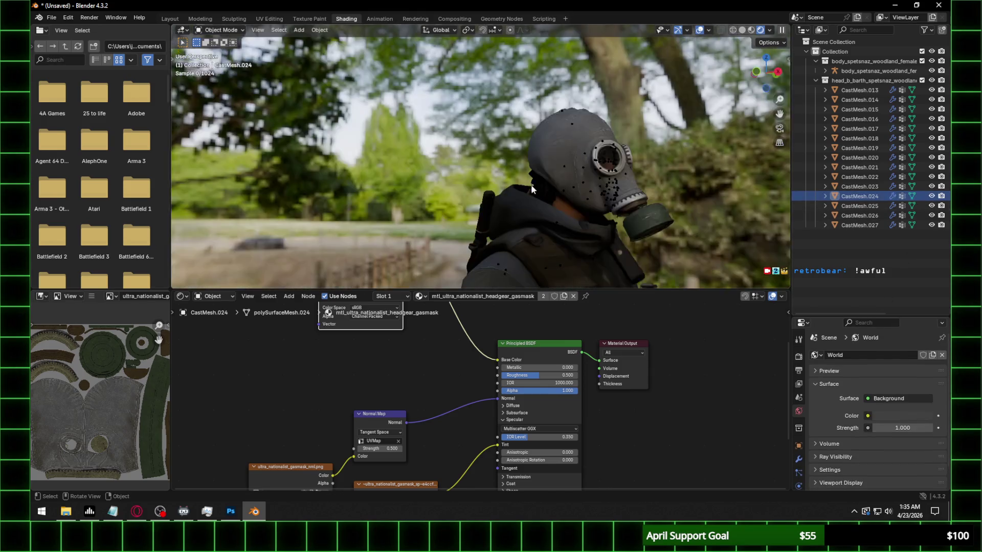
pyautogui.moveTo(441, 171)
pyautogui.mouseDown(button='middle')
pyautogui.moveTo(564, 174)
pyautogui.moveTo(511, 203)
pyautogui.mouseUp(button='middle')
pyautogui.scroll(2, 509, 208)
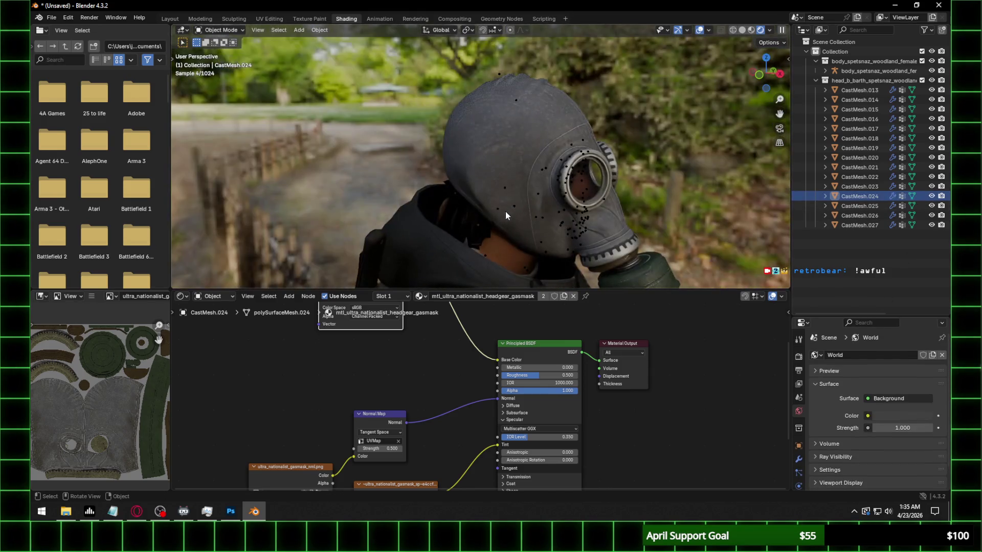
# Feed the hair texture's alpha into the small hair mesh material's transparency
pyautogui.click(437, 216)
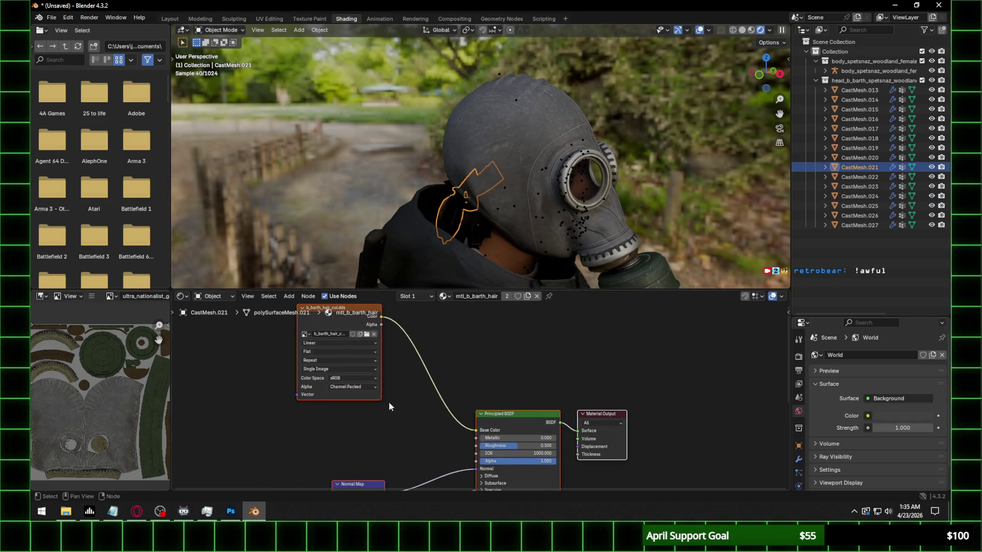
pyautogui.moveTo(380, 325); pyautogui.dragTo(477, 461)
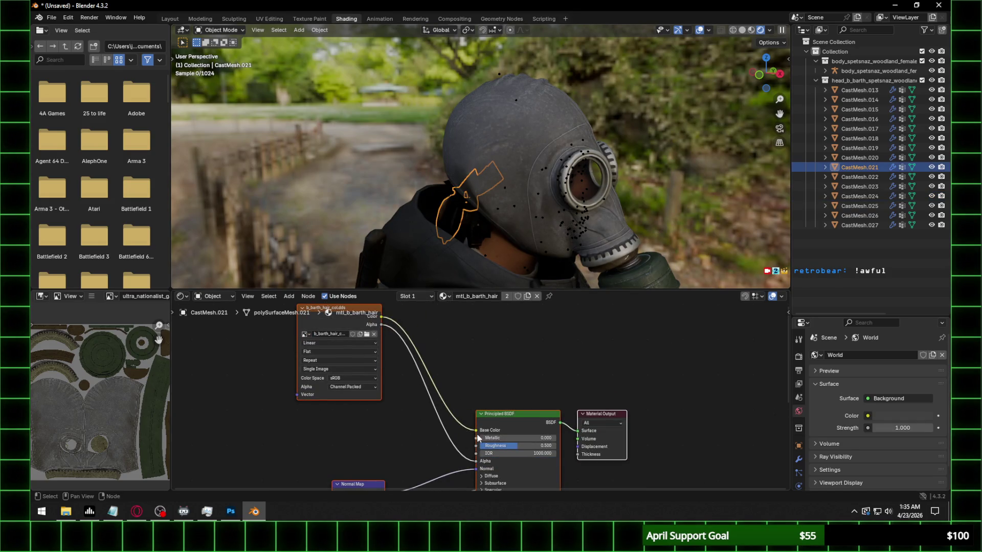
# Lower the larger hair mesh's (CastMesh.020) normal map strength to 0.35
pyautogui.click(474, 228)
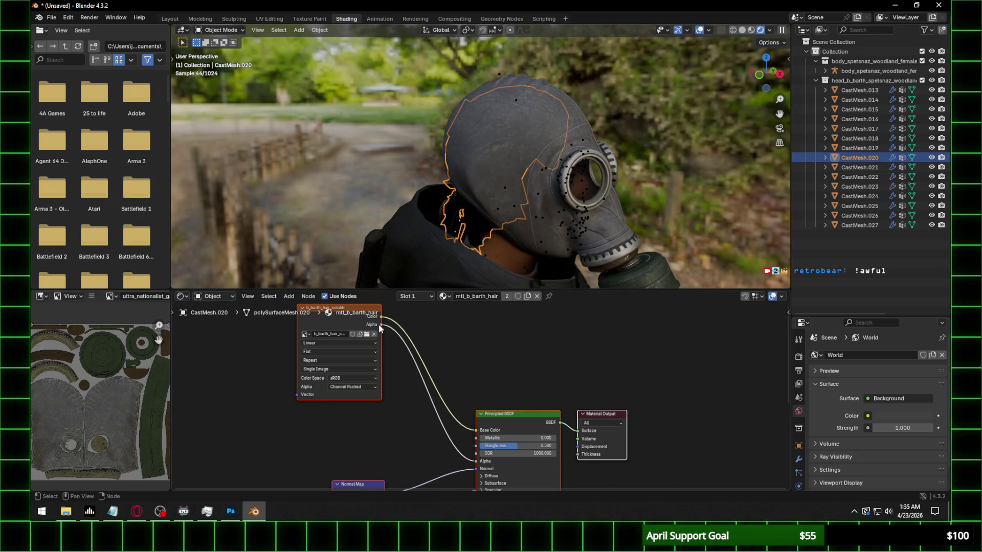
pyautogui.moveTo(500, 450); pyautogui.dragTo(507, 397, button='middle')
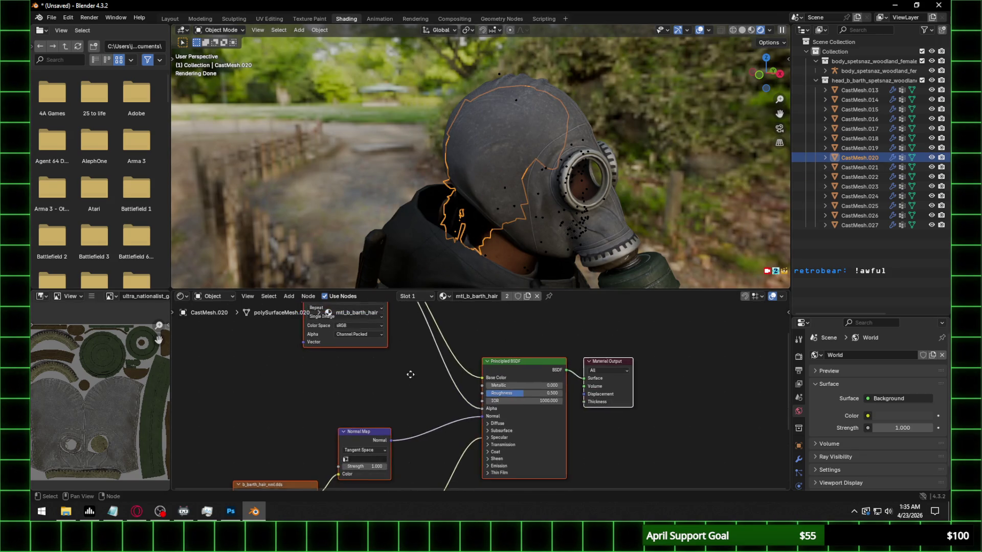
pyautogui.click(372, 465)
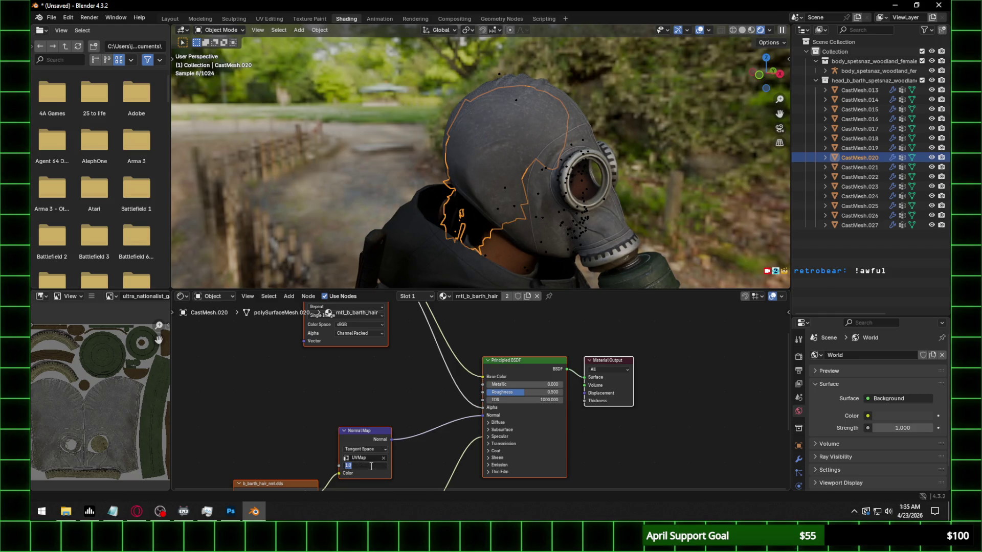
pyautogui.write('0.35')
pyautogui.press('Return')
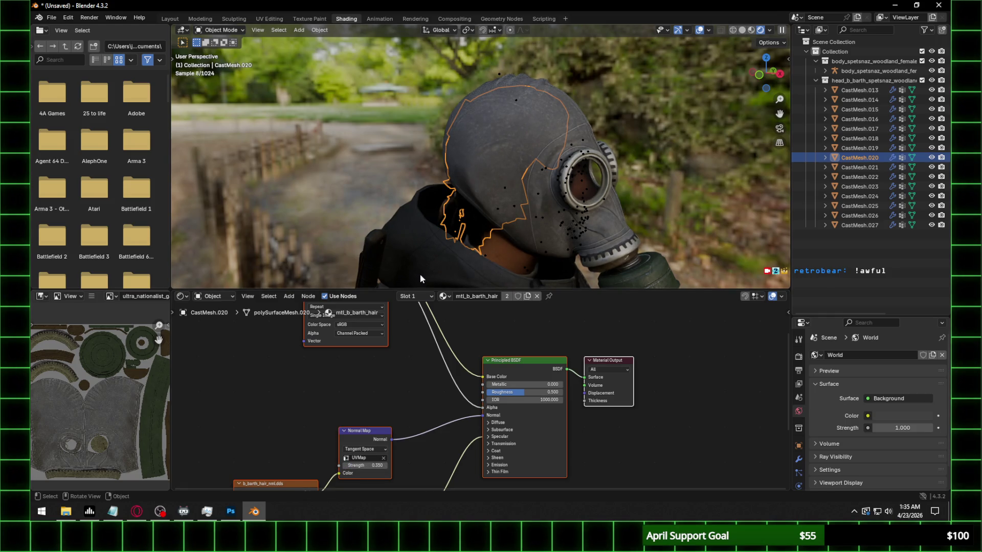
pyautogui.click(443, 211)
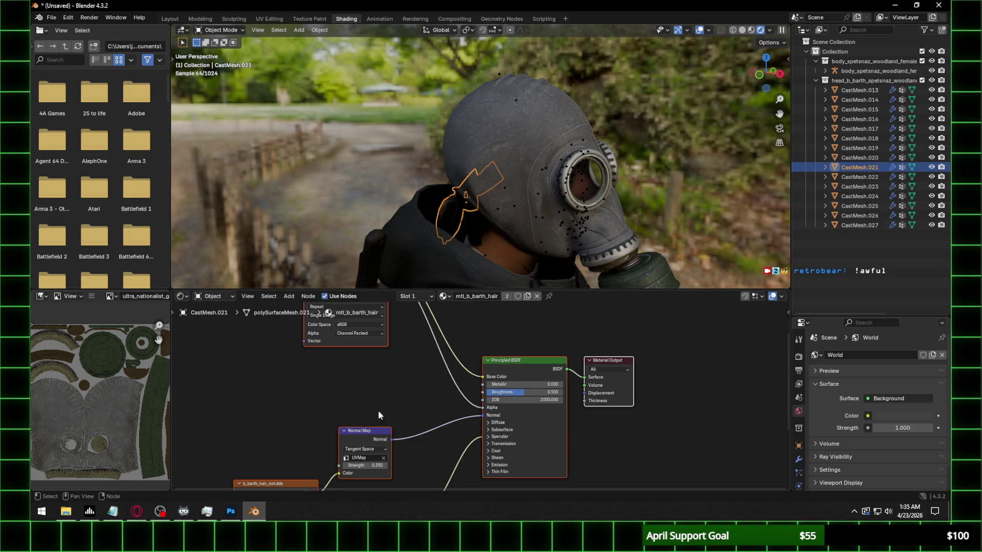
pyautogui.click(691, 162)
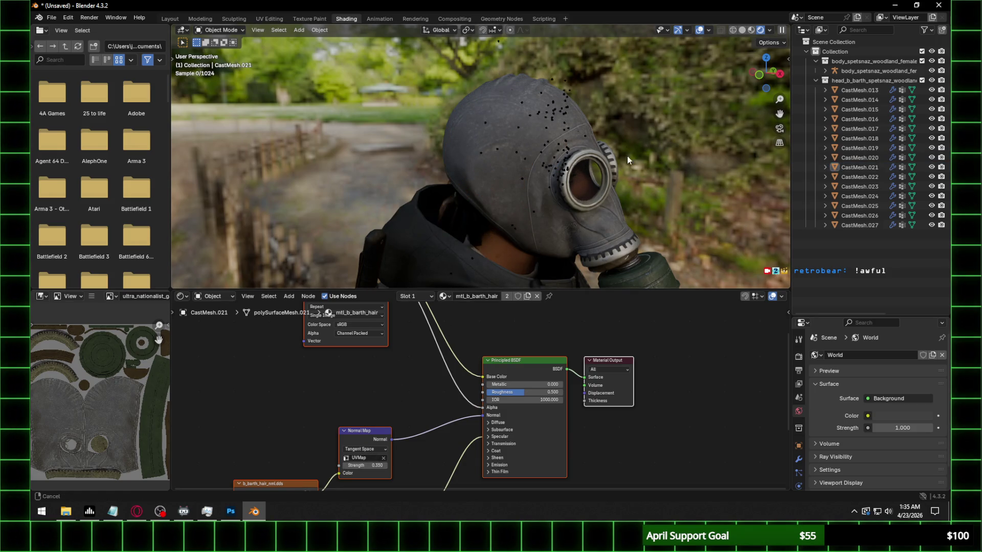
# Select the jacket and browse its normal-map image folder, then leave Blender for Photoshop
pyautogui.keyDown('shift'); pyautogui.moveTo(627, 156); pyautogui.dragTo(596, 115, button='middle'); pyautogui.keyUp('shift')
pyautogui.click(414, 118)
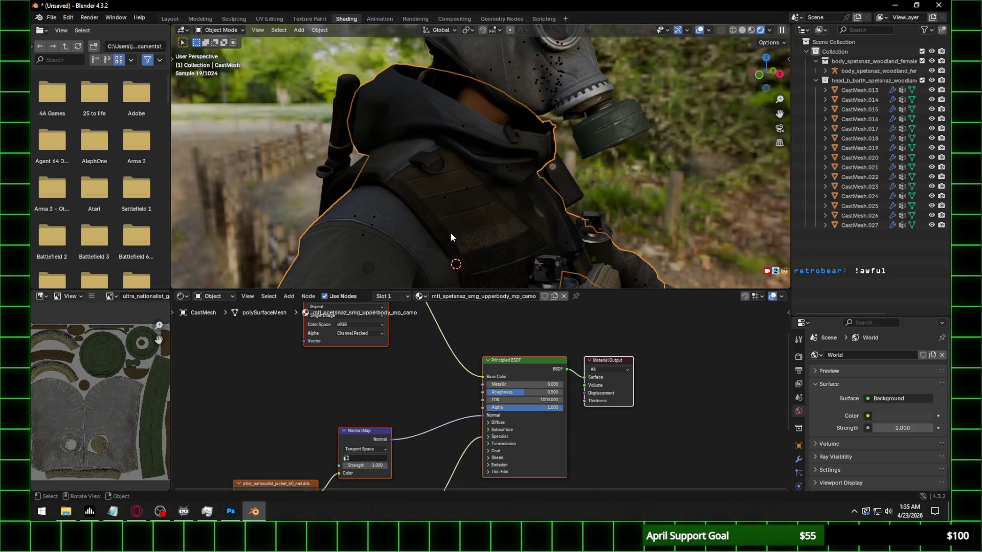
pyautogui.moveTo(329, 335); pyautogui.dragTo(368, 274, button='middle')
pyautogui.click(366, 421)
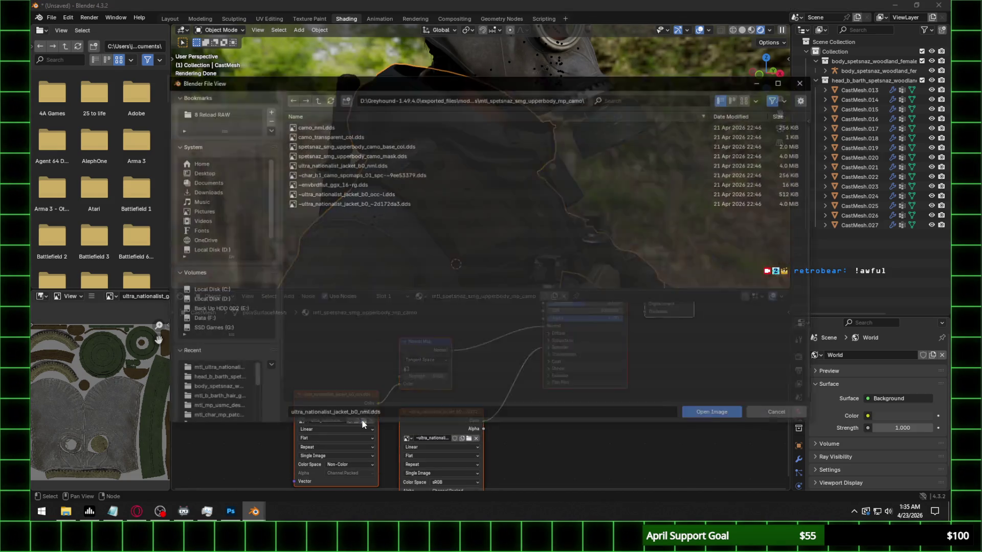
pyautogui.click(500, 102)
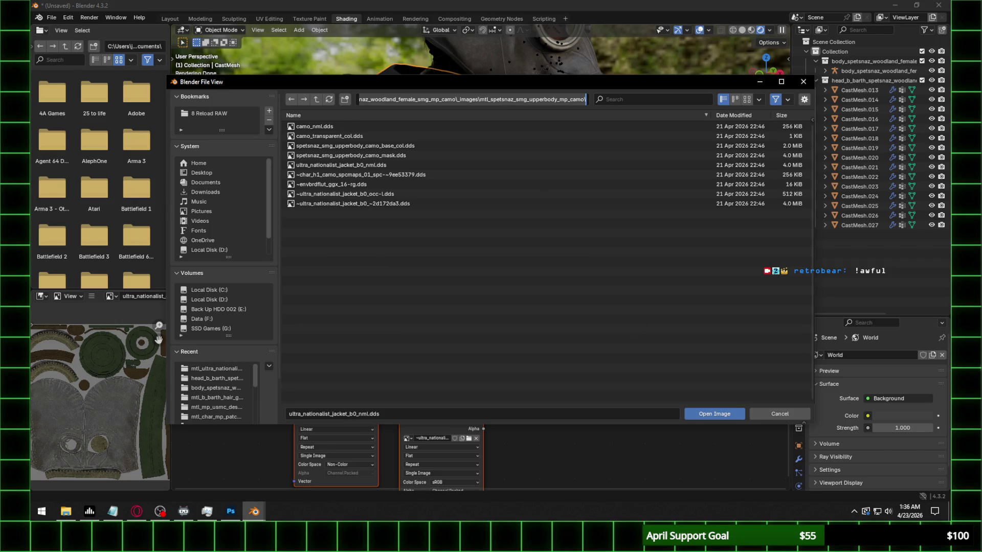
pyautogui.hotkey('alt', 'Tab')
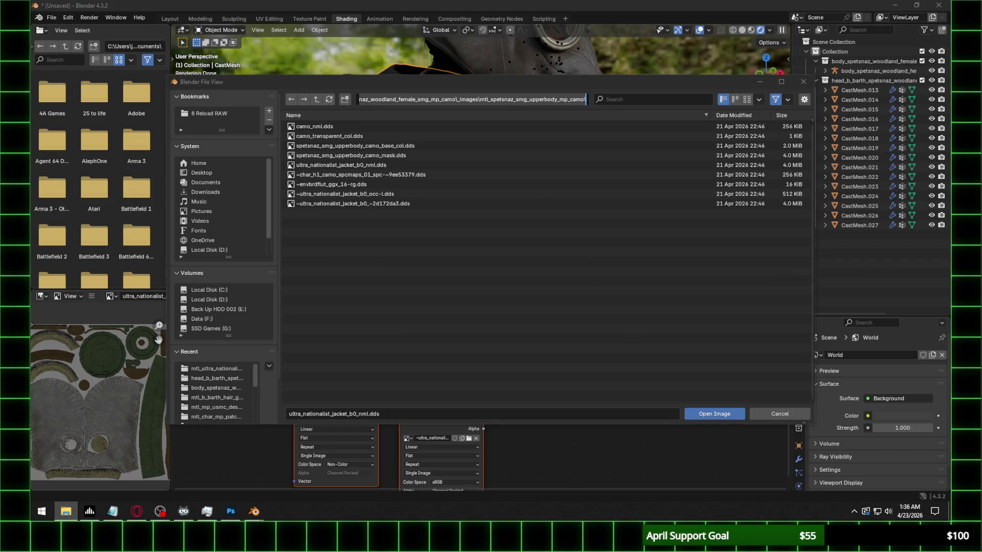
# Save the jacket normal map from Photoshop as ultra_nationalist_jacket_b0_nml.png and return to Blender
pyautogui.hotkey('alt', 'Tab')
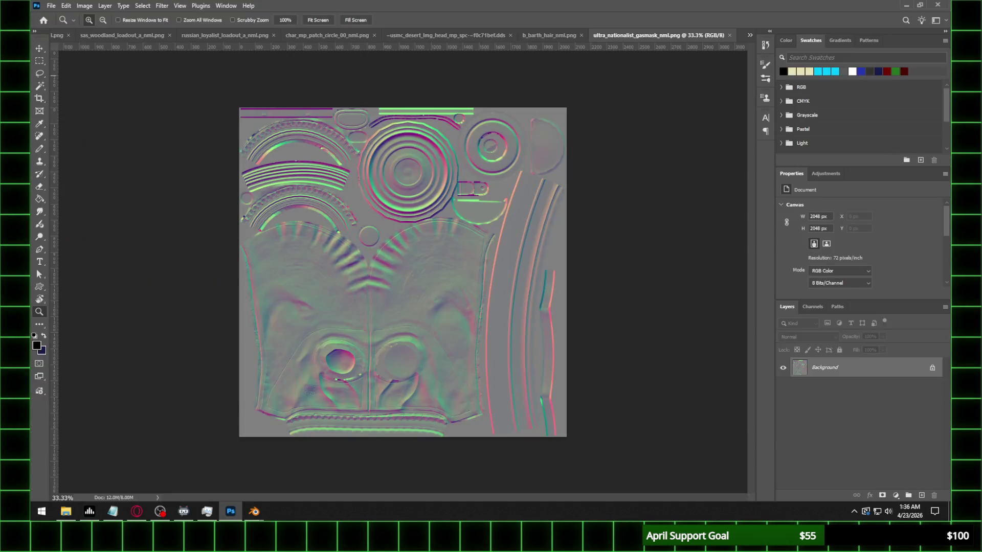
pyautogui.click(50, 6)
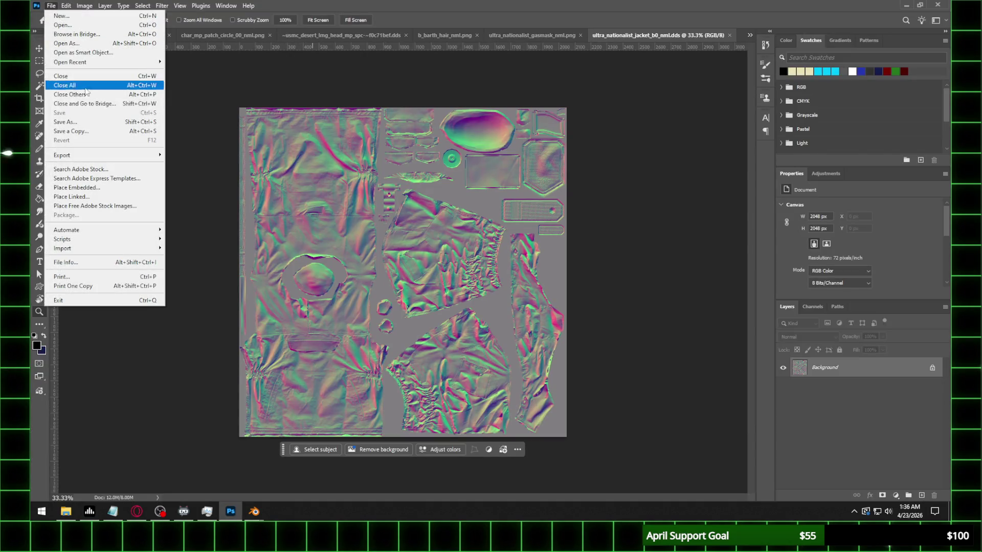
pyautogui.click(77, 121)
pyautogui.click(211, 393)
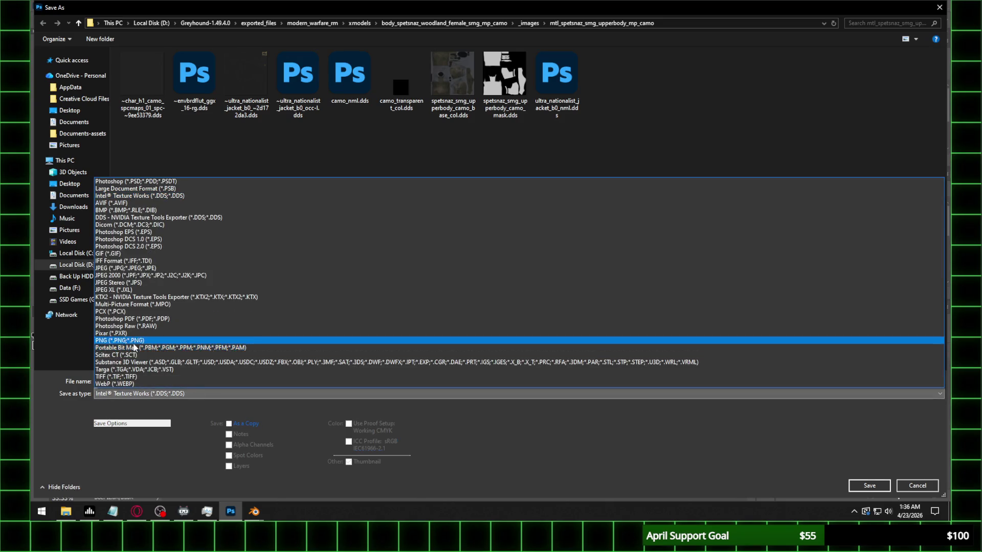
pyautogui.click(212, 346)
pyautogui.click(862, 481)
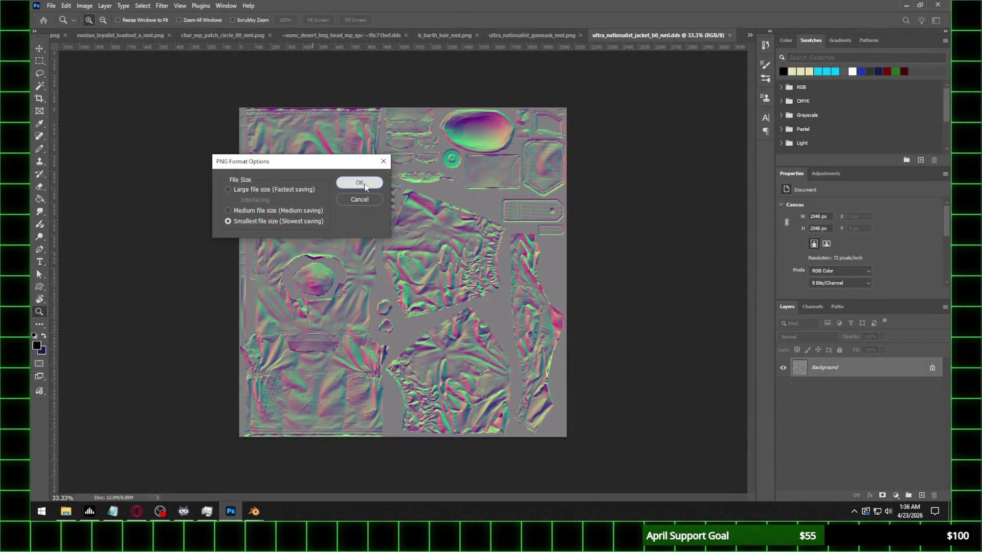
pyautogui.click(361, 184)
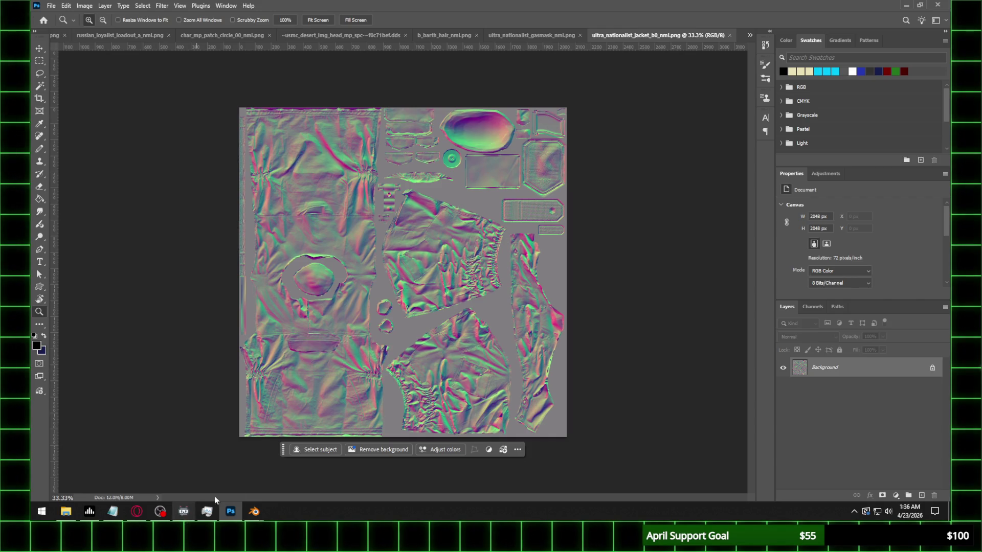
pyautogui.click(254, 512)
# Load the new PNG jacket normal map with UVMap coordinates at strength 0.35
pyautogui.click(330, 99)
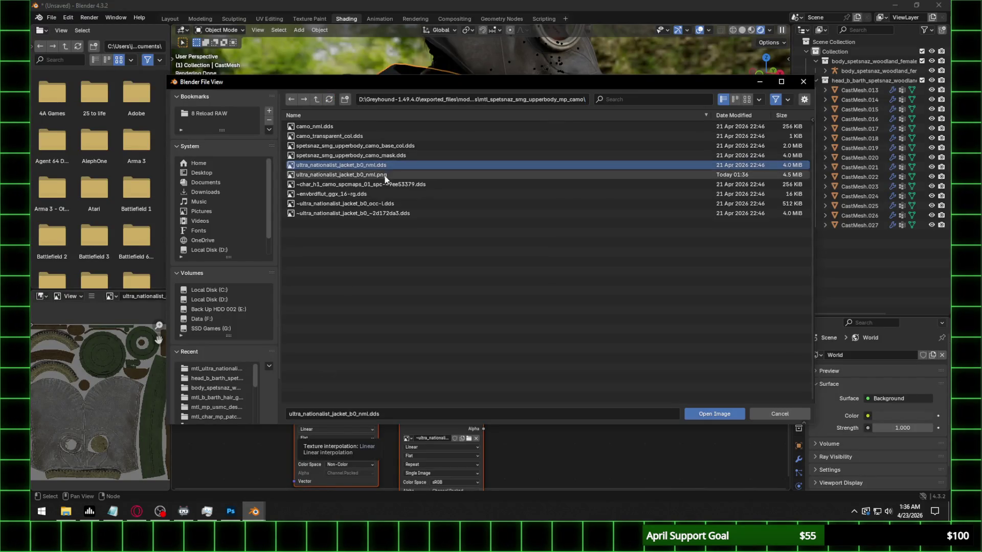
pyautogui.doubleClick(384, 175)
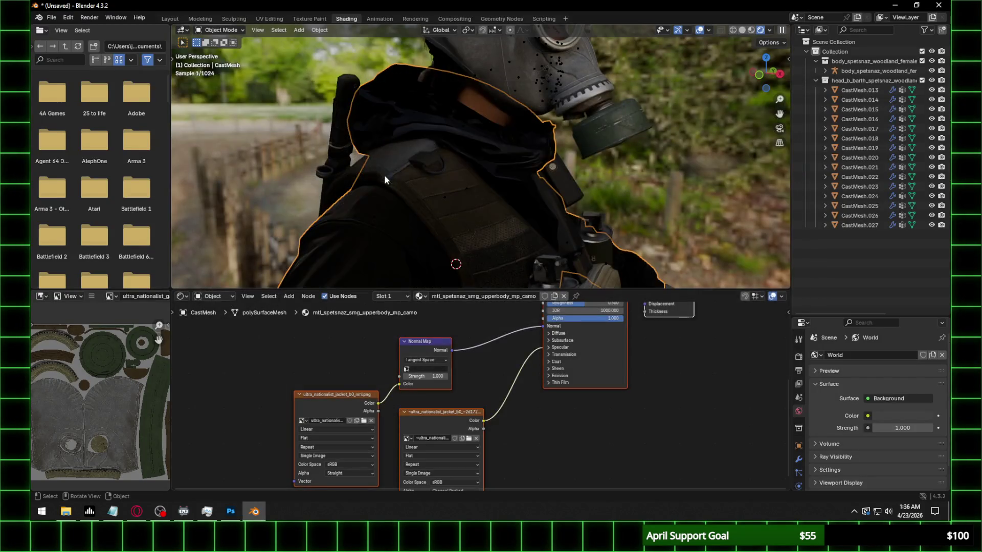
pyautogui.click(419, 370)
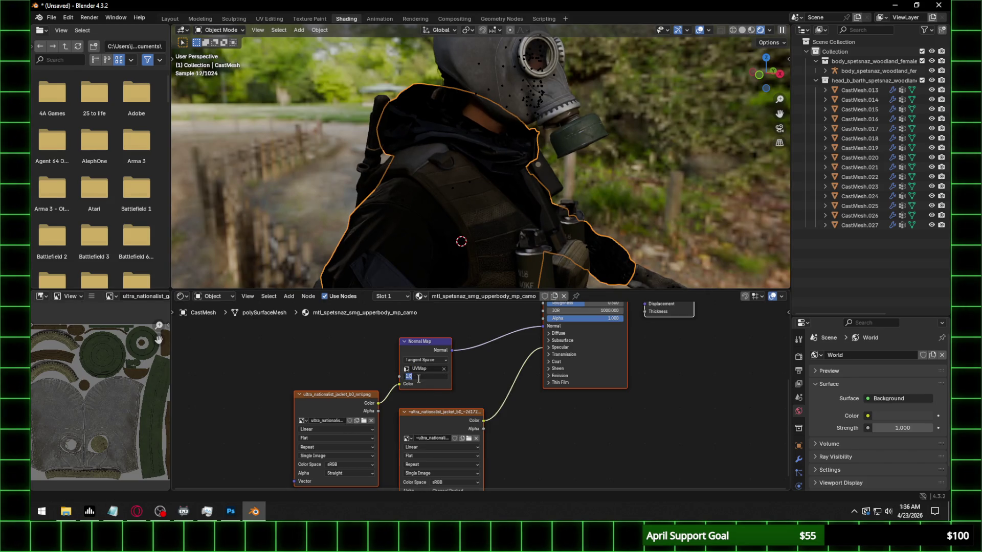
pyautogui.write('0.350')
pyautogui.press('Return')
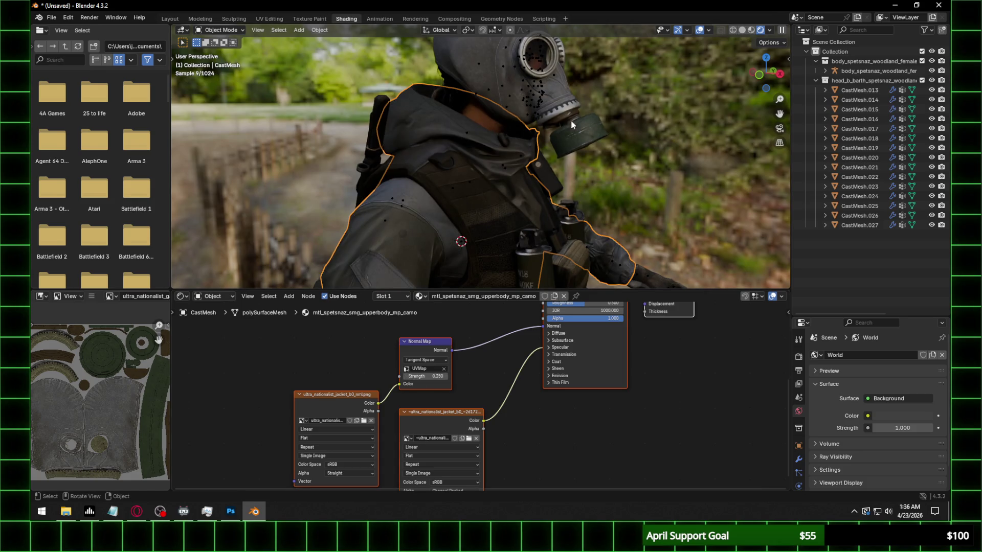
# Lower the jacket's specular IOR Level to 0.3 and make the normal map Non-Color data
pyautogui.moveTo(567, 179); pyautogui.dragTo(573, 335, button='middle')
pyautogui.click(562, 347)
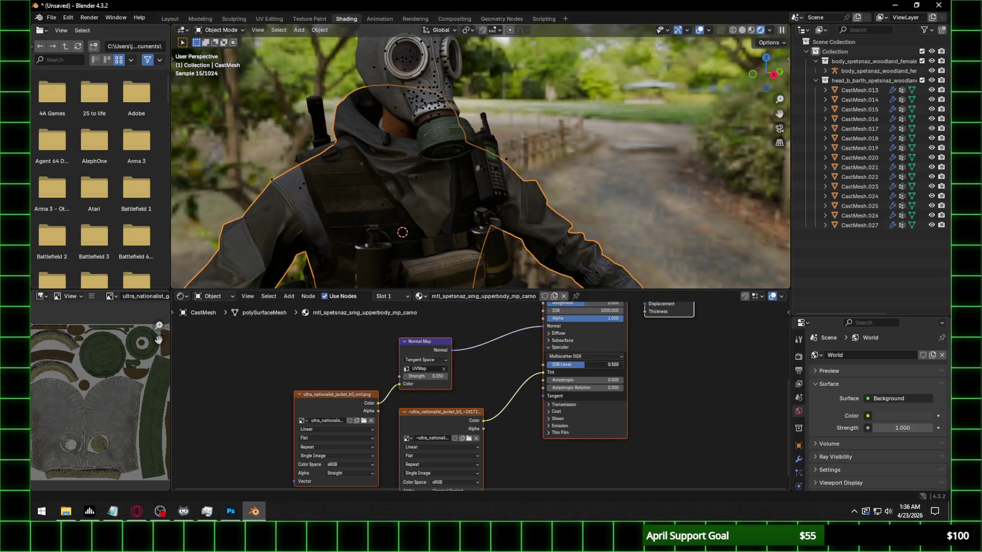
pyautogui.click(587, 366)
pyautogui.write('.3')
pyautogui.press('Return')
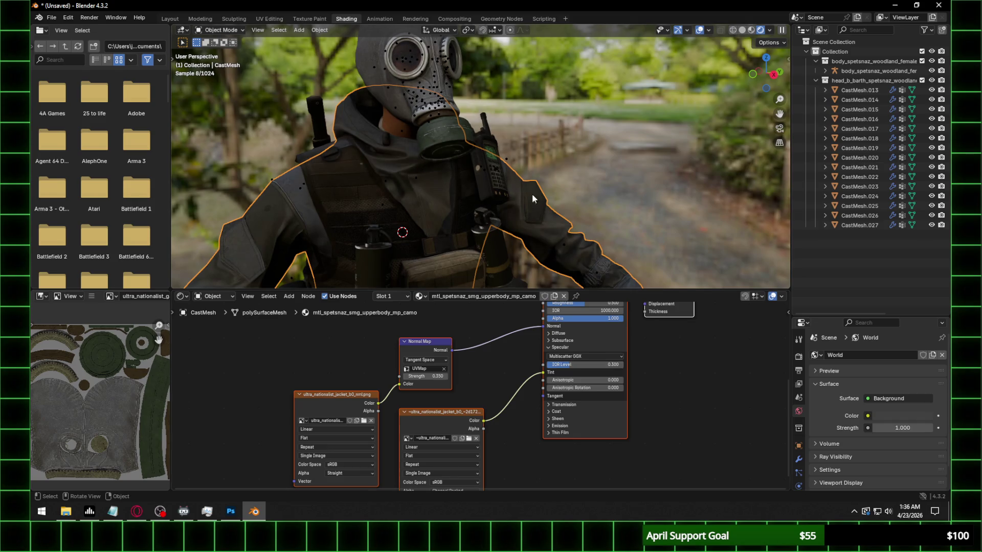
pyautogui.moveTo(408, 216)
pyautogui.keyDown('shift'); pyautogui.mouseDown(button='middle')
pyautogui.moveTo(446, 118)
pyautogui.moveTo(505, 173)
pyautogui.moveTo(505, 191)
pyautogui.moveTo(510, 156)
pyautogui.moveTo(476, 184)
pyautogui.moveTo(563, 207)
pyautogui.mouseUp(button='middle'); pyautogui.keyUp('shift')
pyautogui.scroll(-2, 444, 137)
pyautogui.scroll(-3, 505, 191)
pyautogui.scroll(2, 501, 170)
pyautogui.click(360, 465)
pyautogui.click(422, 425)
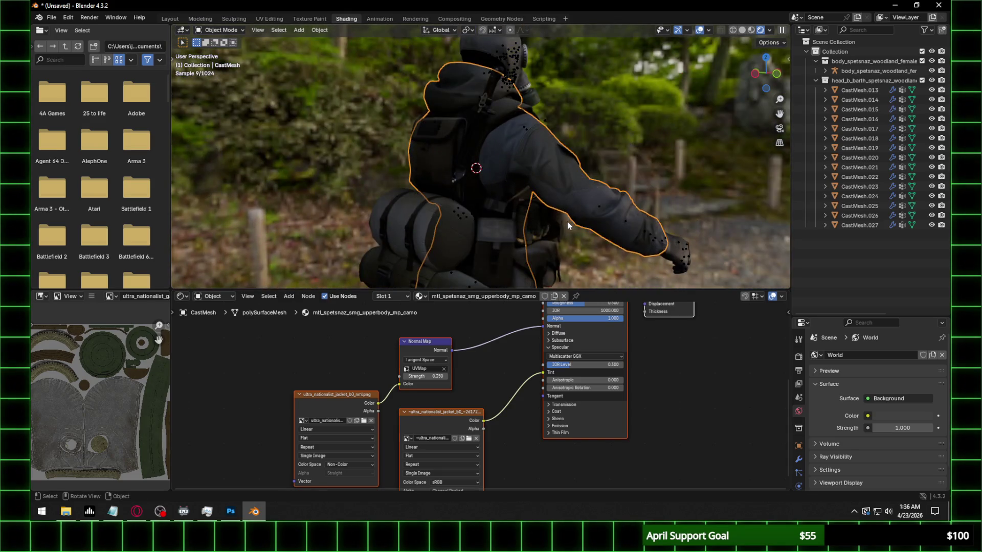
pyautogui.moveTo(533, 225); pyautogui.dragTo(486, 225, button='middle')
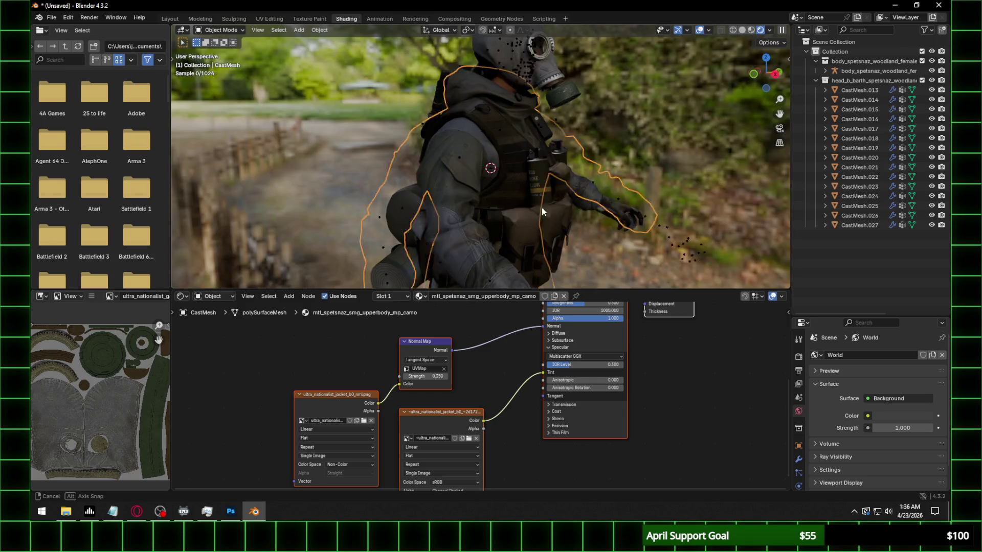
pyautogui.moveTo(542, 207); pyautogui.dragTo(512, 207, button='middle')
pyautogui.moveTo(606, 214)
pyautogui.mouseDown(button='middle')
pyautogui.moveTo(611, 205)
pyautogui.moveTo(650, 209)
pyautogui.moveTo(609, 217)
pyautogui.moveTo(545, 158)
pyautogui.moveTo(497, 191)
pyautogui.moveTo(515, 210)
pyautogui.mouseUp(button='middle')
pyautogui.scroll(3, 546, 159)
pyautogui.click(540, 182)
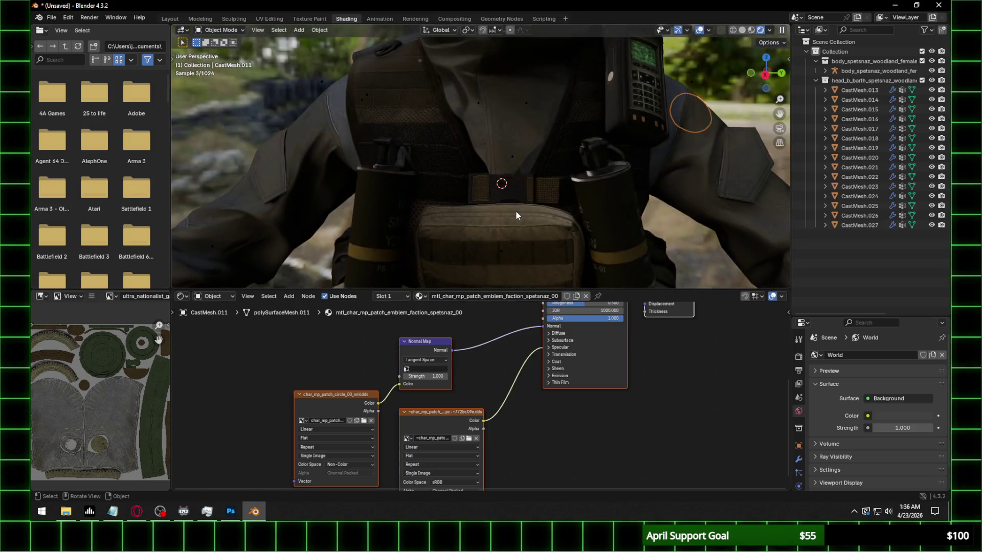
pyautogui.scroll(-3, 516, 212)
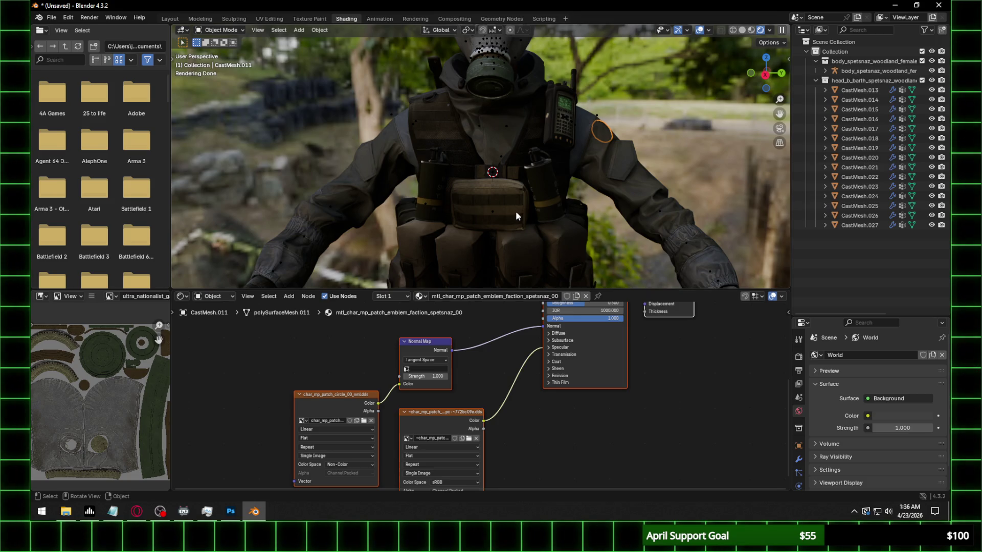
pyautogui.moveTo(576, 162); pyautogui.dragTo(476, 180, button='middle')
pyautogui.scroll(2, 388, 215)
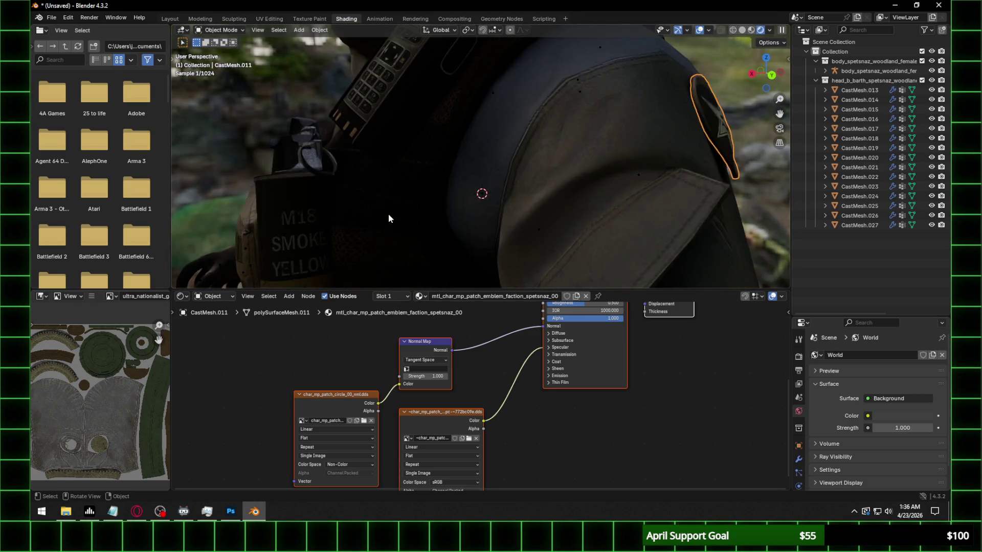
pyautogui.scroll(-3, 382, 232)
pyautogui.moveTo(383, 232)
pyautogui.mouseDown(button='middle')
pyautogui.moveTo(518, 209)
pyautogui.moveTo(525, 196)
pyautogui.moveTo(520, 209)
pyautogui.moveTo(476, 219)
pyautogui.moveTo(448, 192)
pyautogui.mouseUp(button='middle')
pyautogui.scroll(-3, 524, 219)
pyautogui.scroll(2, 525, 196)
pyautogui.scroll(2, 477, 219)
pyautogui.scroll(1, 448, 191)
pyautogui.click(386, 284)
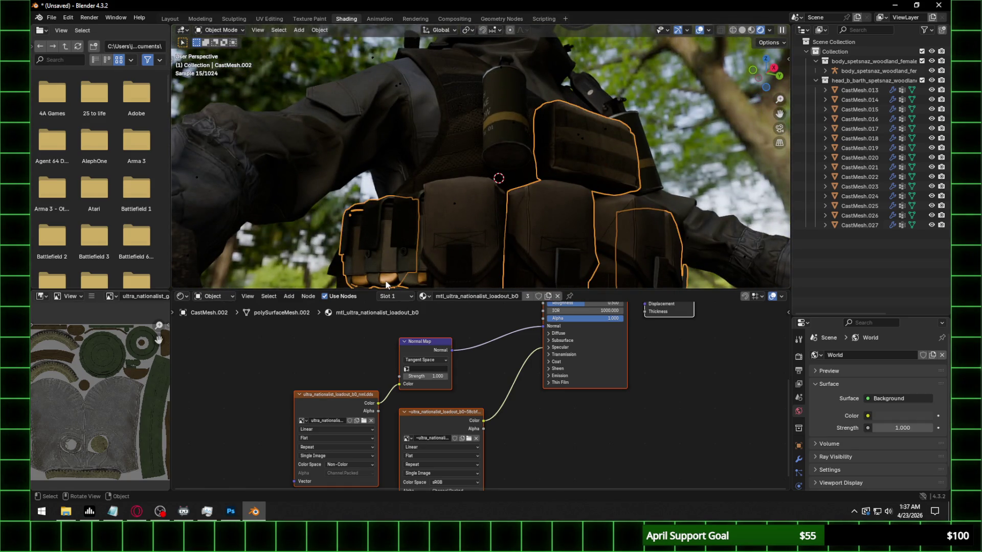
pyautogui.scroll(-5, 652, 120)
pyautogui.click(652, 120)
pyautogui.moveTo(505, 164)
pyautogui.mouseDown(button='middle')
pyautogui.moveTo(524, 226)
pyautogui.moveTo(508, 174)
pyautogui.moveTo(488, 208)
pyautogui.mouseUp(button='middle')
pyautogui.scroll(3, 510, 256)
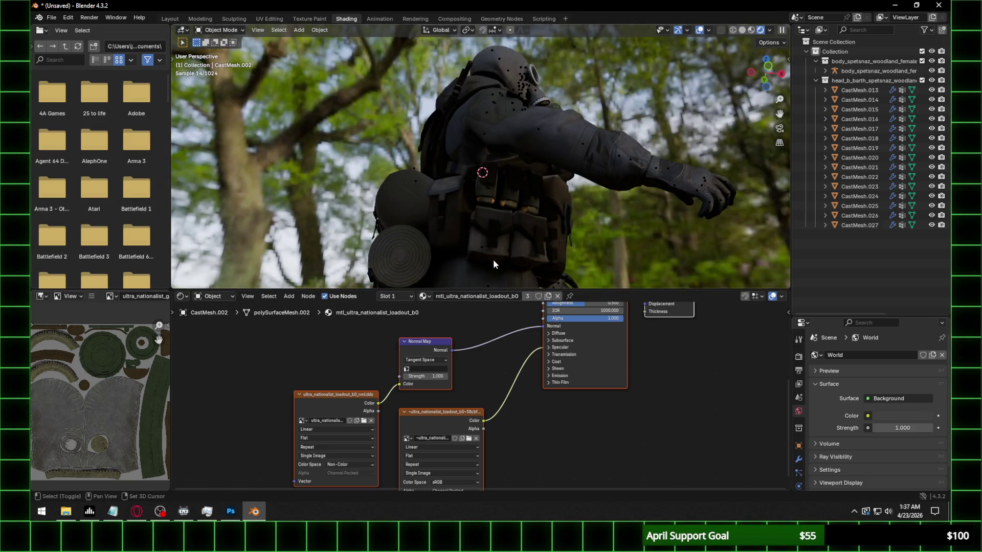
pyautogui.moveTo(493, 259)
pyautogui.mouseDown(button='middle')
pyautogui.moveTo(489, 125)
pyautogui.moveTo(455, 230)
pyautogui.mouseUp(button='middle')
pyautogui.scroll(2, 465, 141)
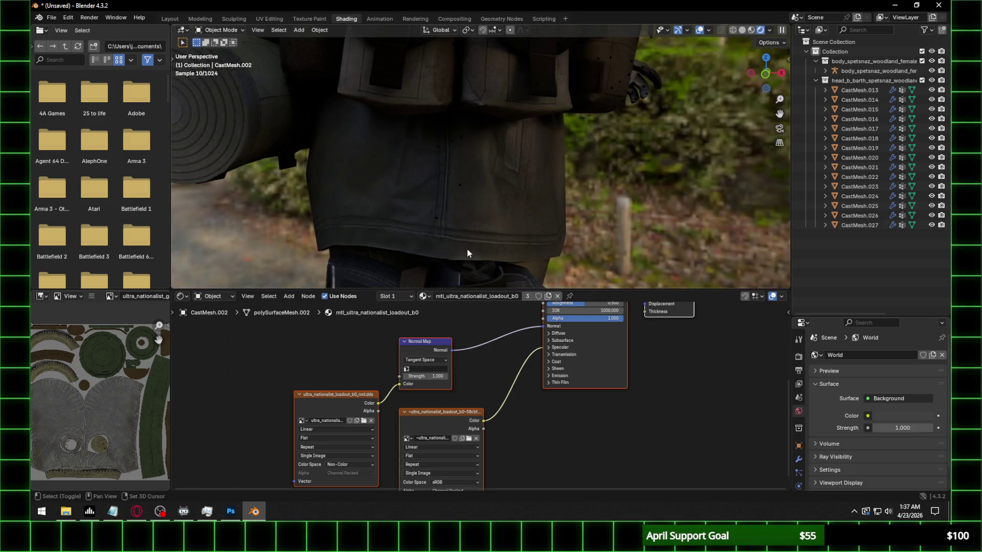
pyautogui.scroll(-3, 467, 250)
pyautogui.moveTo(546, 207)
pyautogui.mouseDown(button='middle')
pyautogui.moveTo(510, 196)
pyautogui.moveTo(502, 177)
pyautogui.mouseUp(button='middle')
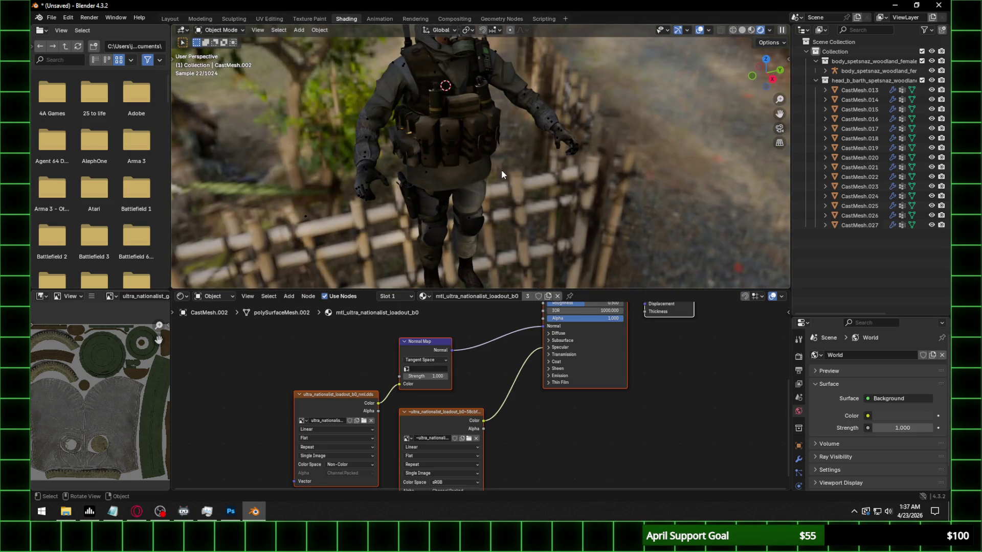
# Reduce the pants normal map strength to 0.35 and check its texture folder path
pyautogui.click(462, 205)
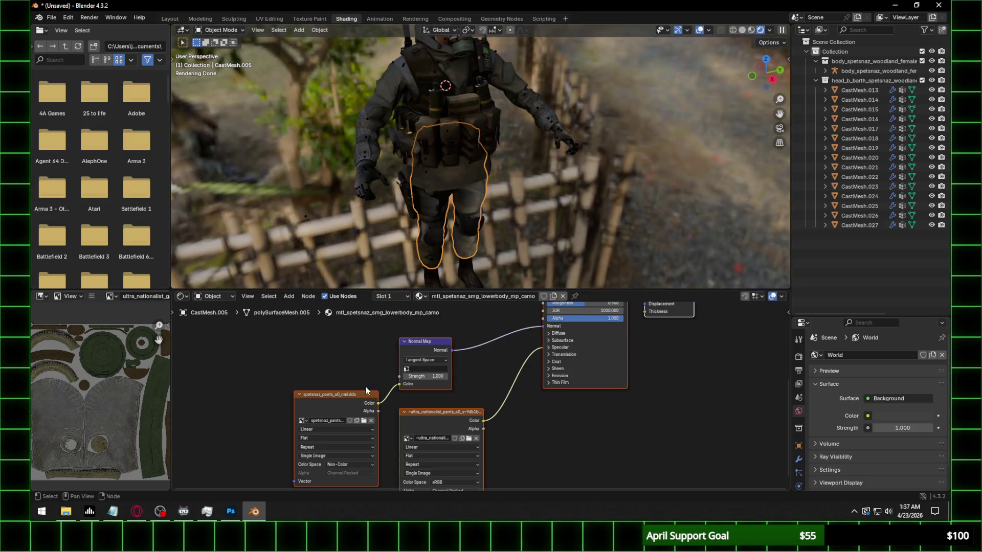
pyautogui.click(427, 371)
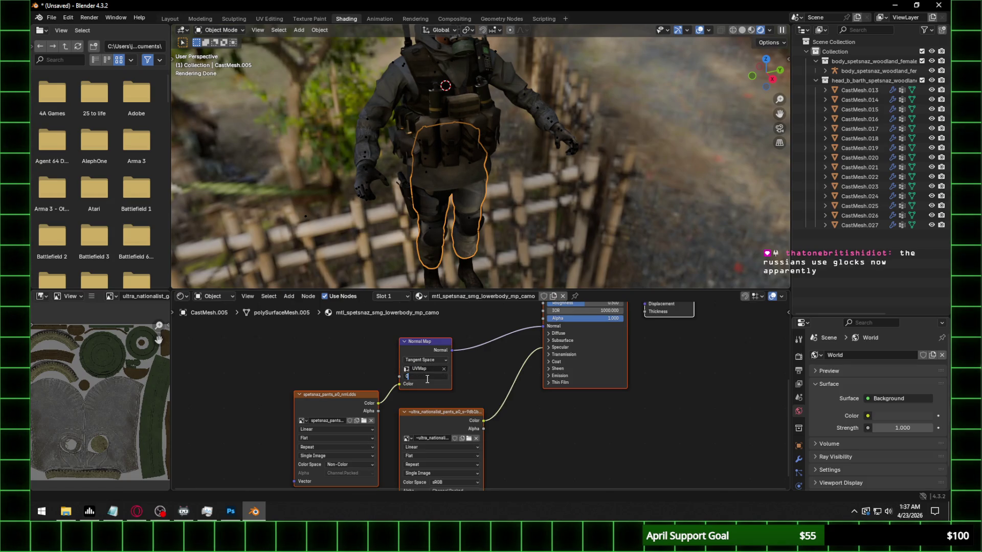
pyautogui.write('.35')
pyautogui.write('0.330')
pyautogui.press('Return')
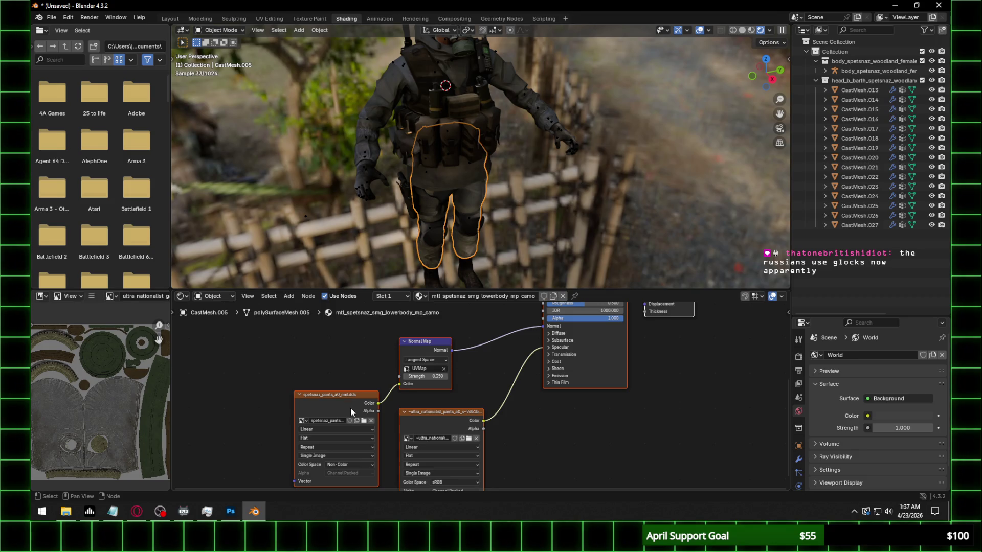
pyautogui.click(364, 420)
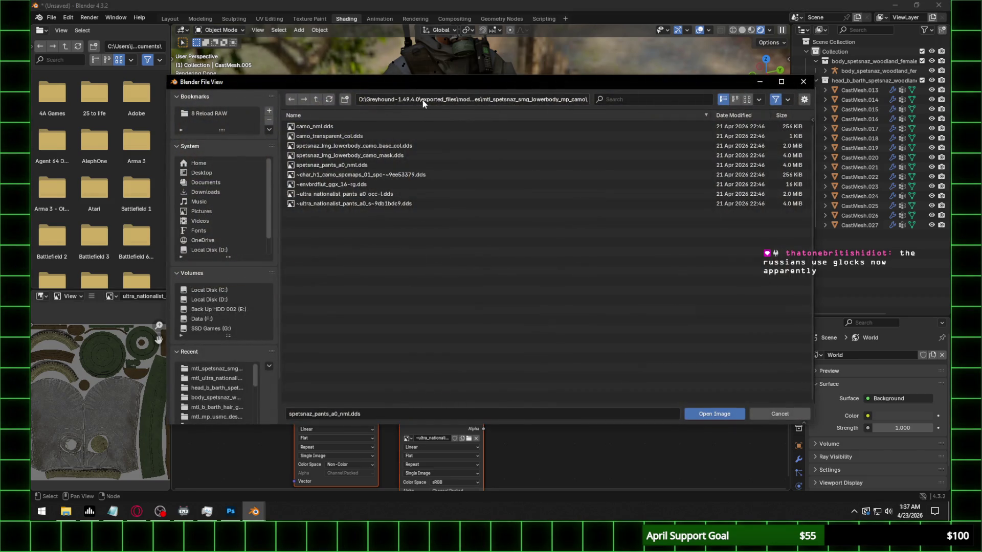
pyautogui.click(423, 101)
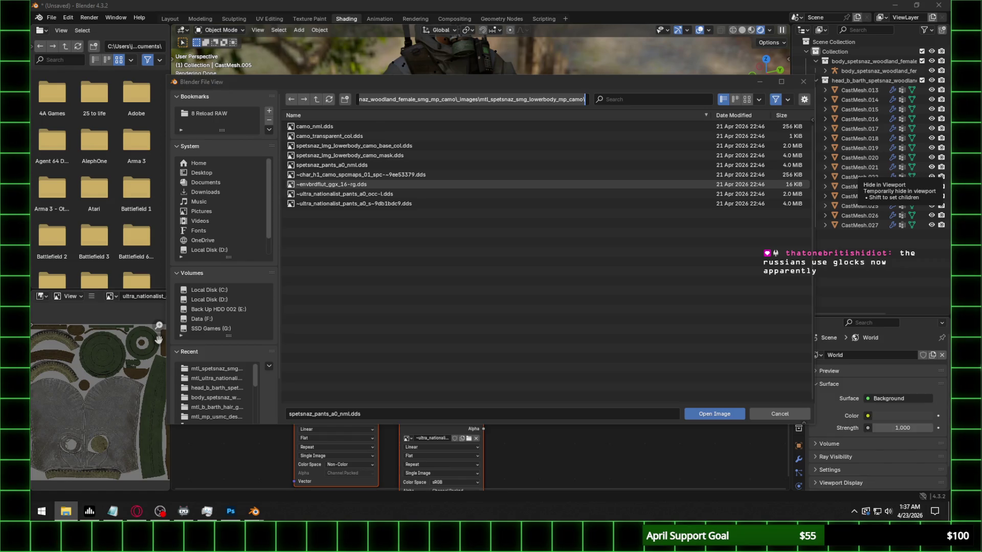
# Save the pants normal map from Photoshop as spetsnaz_pants_a0_nml.png in the lowerbody camo folder
pyautogui.hotkey('alt', 'Tab')
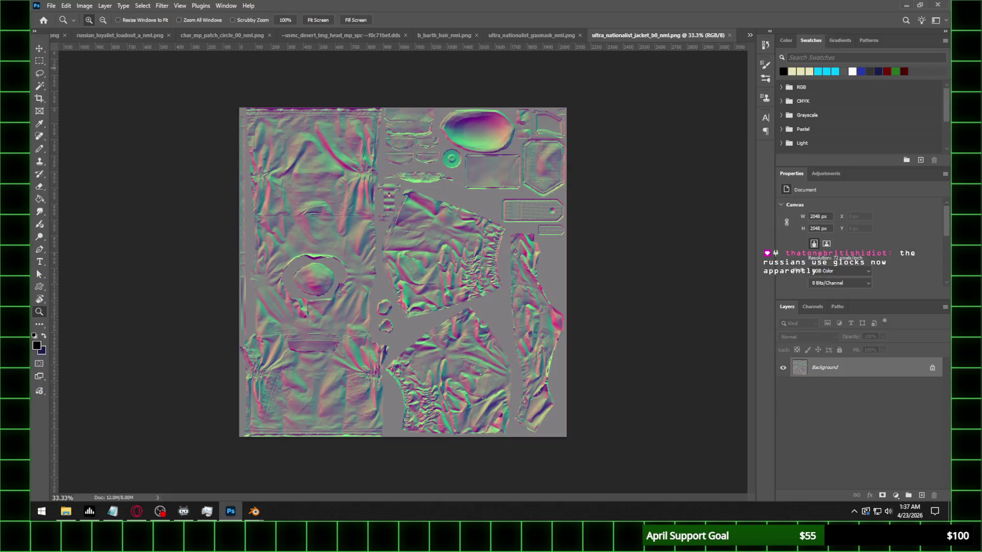
pyautogui.click(56, 5)
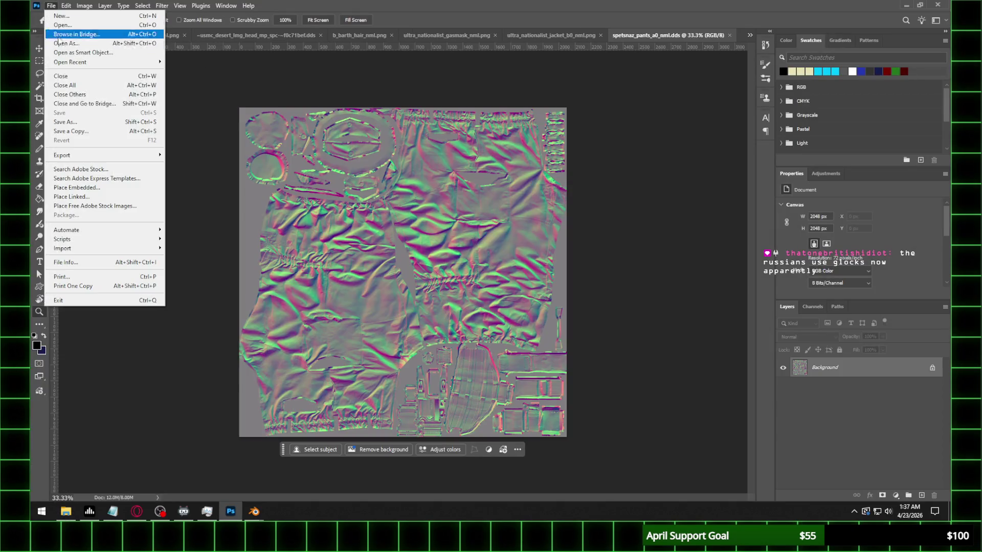
pyautogui.click(66, 122)
pyautogui.click(172, 393)
pyautogui.click(132, 344)
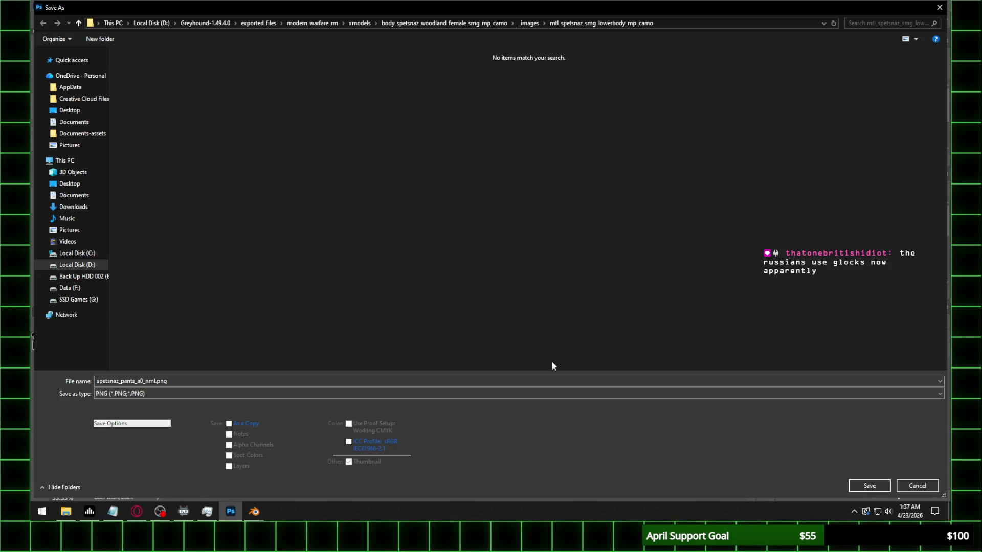
pyautogui.click(869, 485)
pyautogui.click(370, 183)
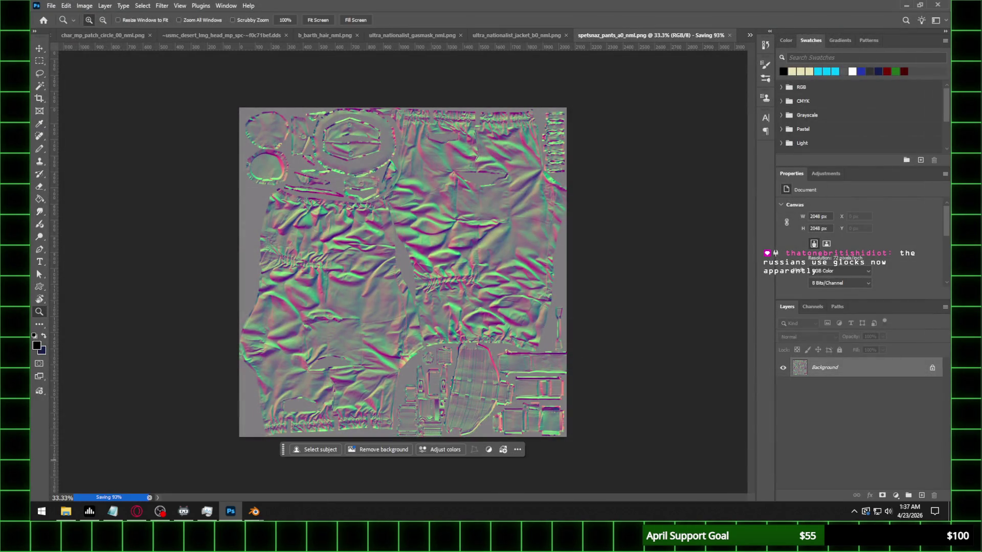
pyautogui.click(160, 512)
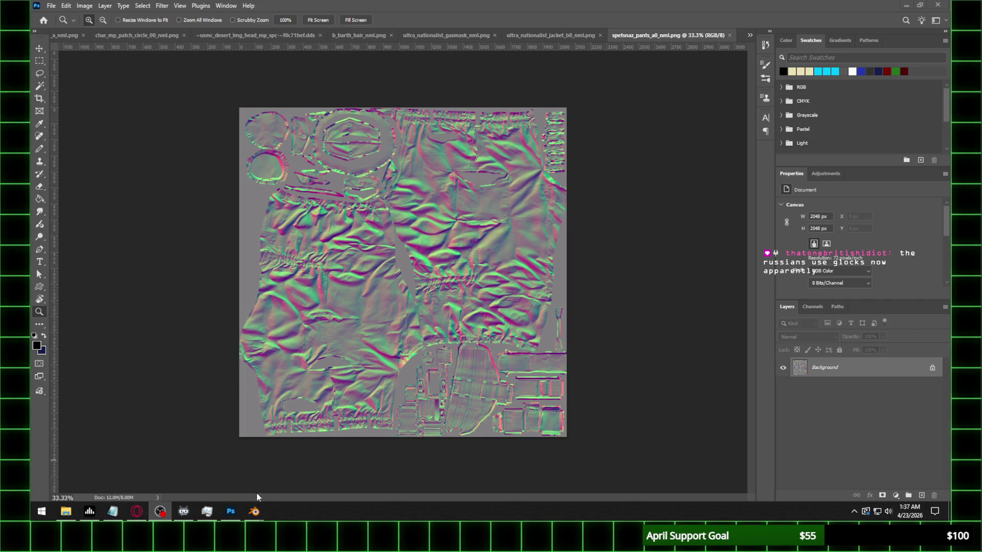
pyautogui.click(232, 512)
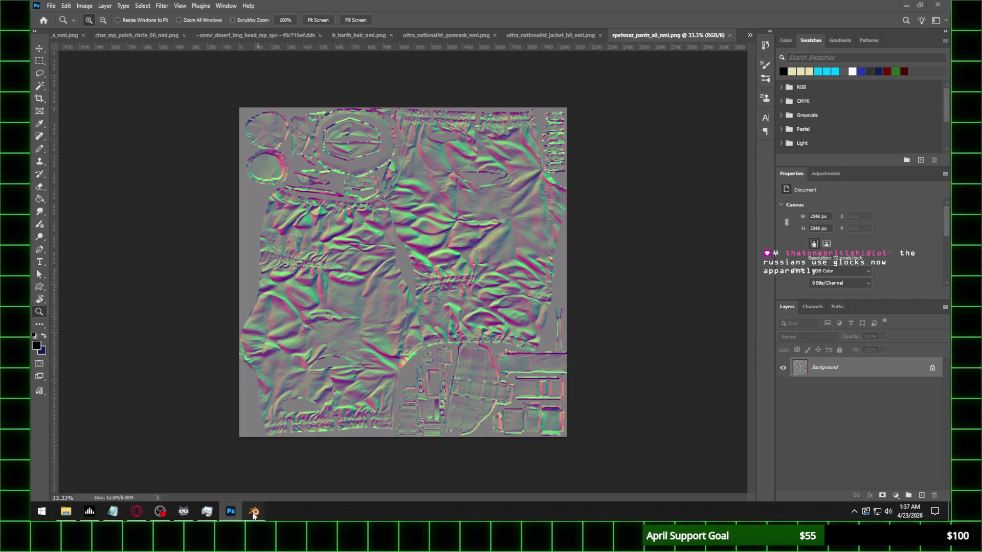
# Load the new spetsnaz_pants_a0_nml.png into the pants normal map image node
pyautogui.moveTo(254, 512)
pyautogui.click(209, 459)
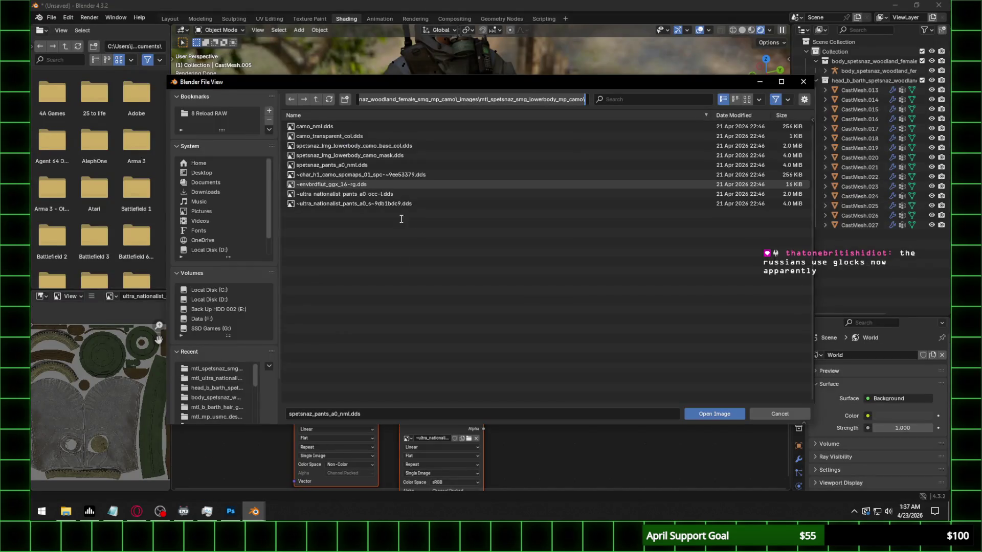
pyautogui.click(328, 99)
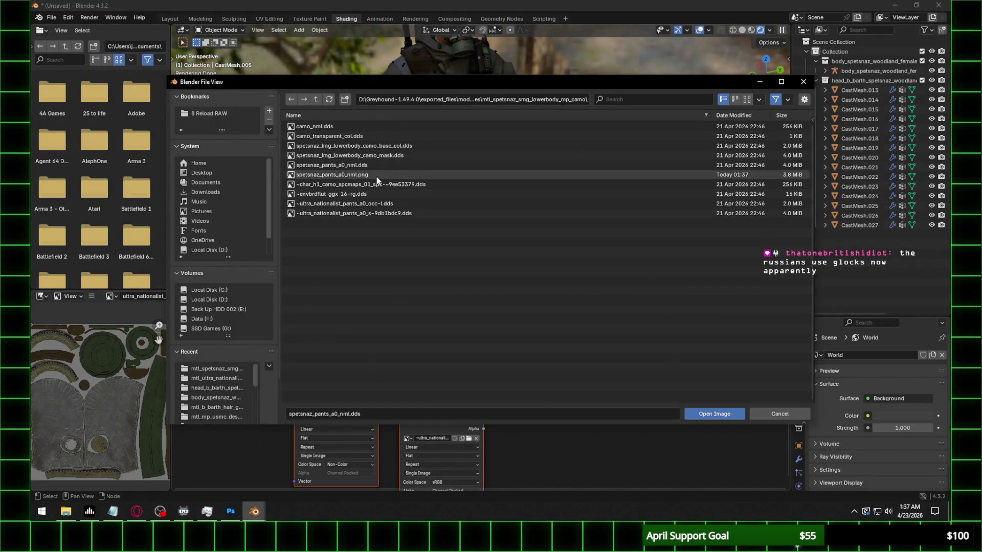
pyautogui.doubleClick(377, 176)
# Inspect the belt and trousers normals up close, then reselect the trousers' colour space setting
pyautogui.moveTo(402, 179); pyautogui.dragTo(412, 144, button='middle')
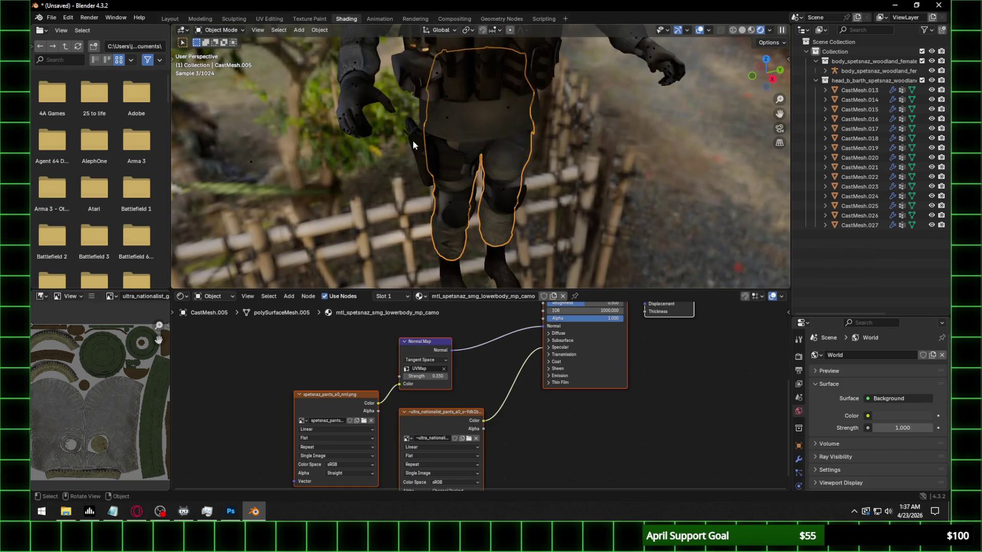
pyautogui.scroll(10, 413, 144)
pyautogui.moveTo(486, 132)
pyautogui.mouseDown(button='middle')
pyautogui.moveTo(540, 120)
pyautogui.moveTo(441, 165)
pyautogui.mouseUp(button='middle')
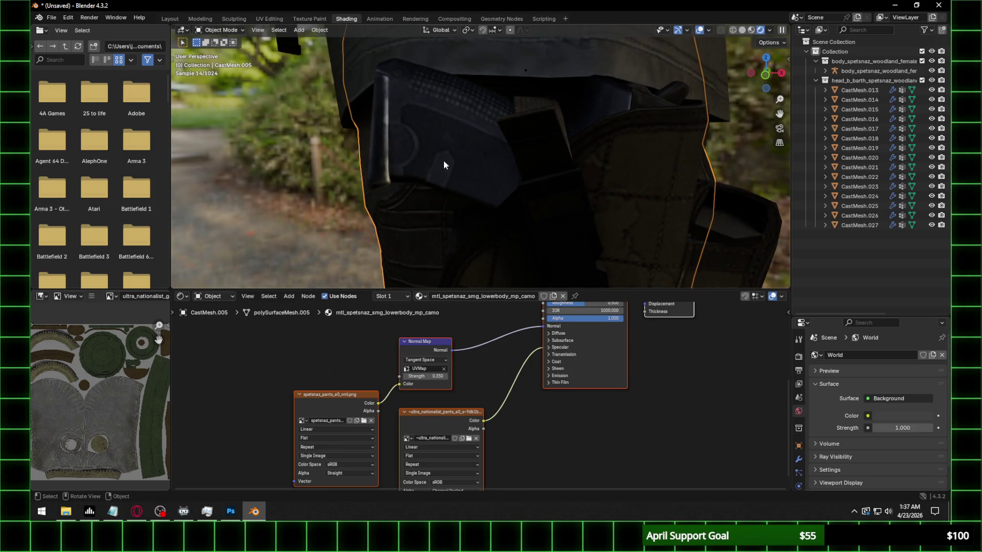
pyautogui.moveTo(466, 157)
pyautogui.mouseDown(button='middle')
pyautogui.moveTo(509, 175)
pyautogui.moveTo(432, 119)
pyautogui.mouseUp(button='middle')
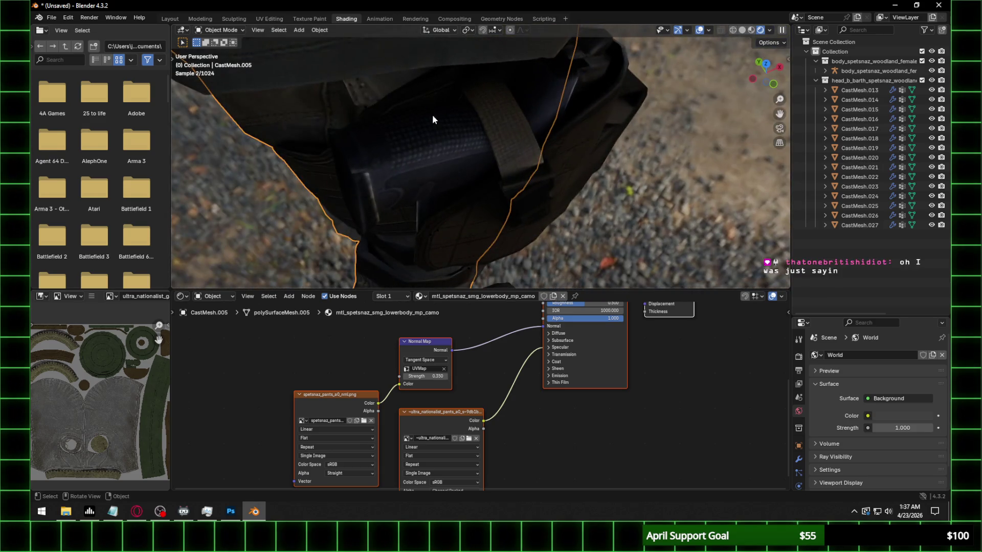
pyautogui.moveTo(508, 127)
pyautogui.mouseDown(button='middle')
pyautogui.moveTo(510, 155)
pyautogui.moveTo(615, 165)
pyautogui.mouseUp(button='middle')
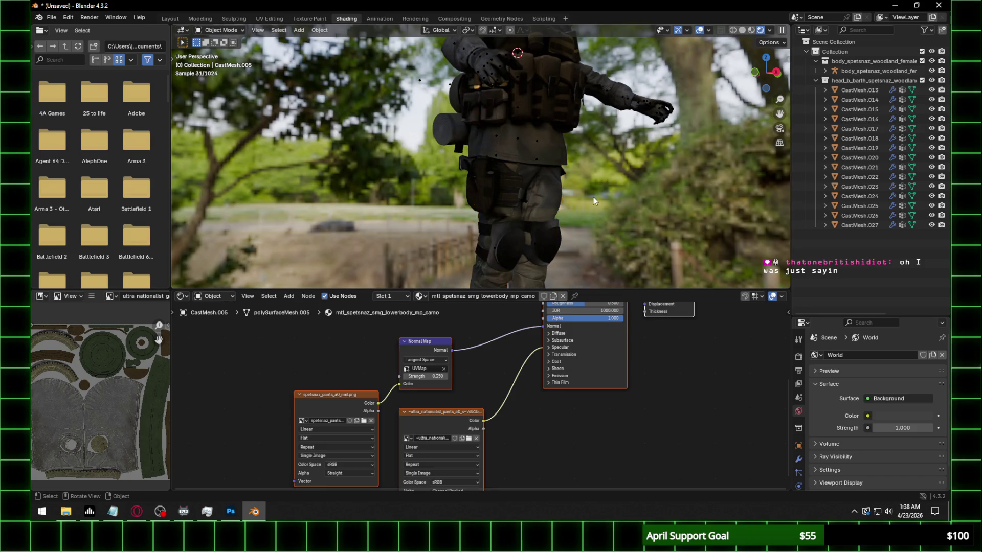
pyautogui.scroll(3, 593, 197)
pyautogui.keyDown('shift'); pyautogui.moveTo(634, 204); pyautogui.dragTo(501, 169, button='middle'); pyautogui.keyUp('shift')
pyautogui.scroll(2, 498, 181)
pyautogui.click(446, 223)
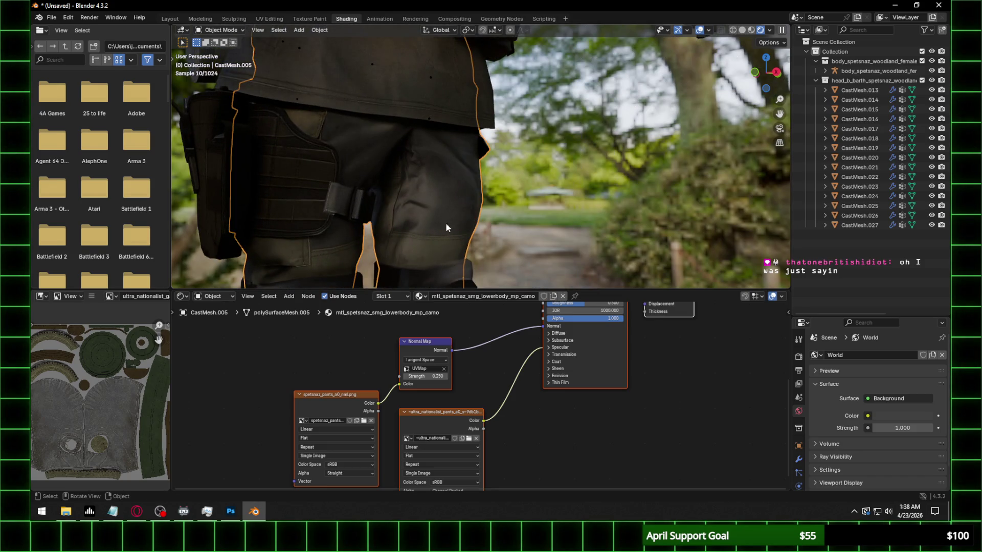
pyautogui.click(347, 465)
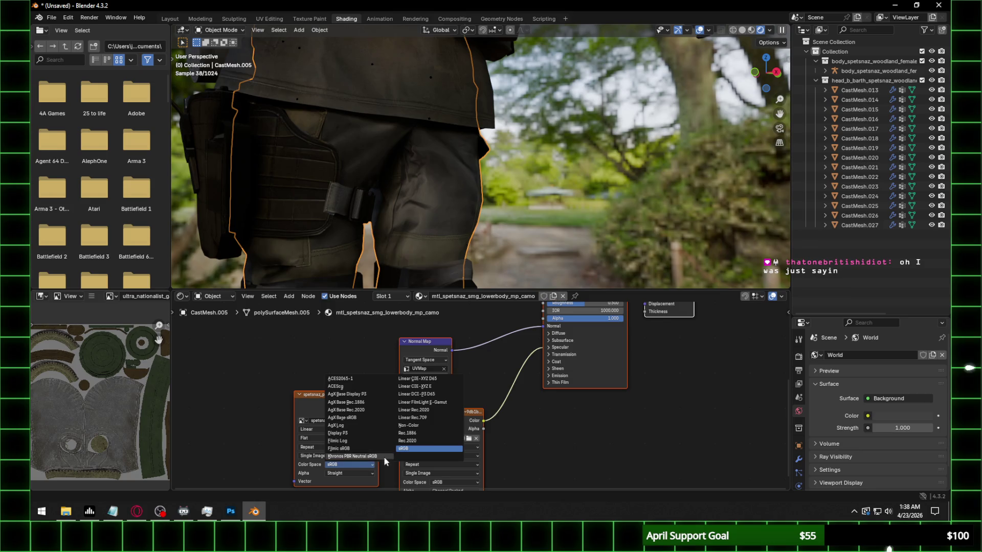
# Make the pants normal map Non-Color, set specular IOR Level to 0.3, and select the jacket
pyautogui.click(436, 426)
pyautogui.scroll(-1, 467, 181)
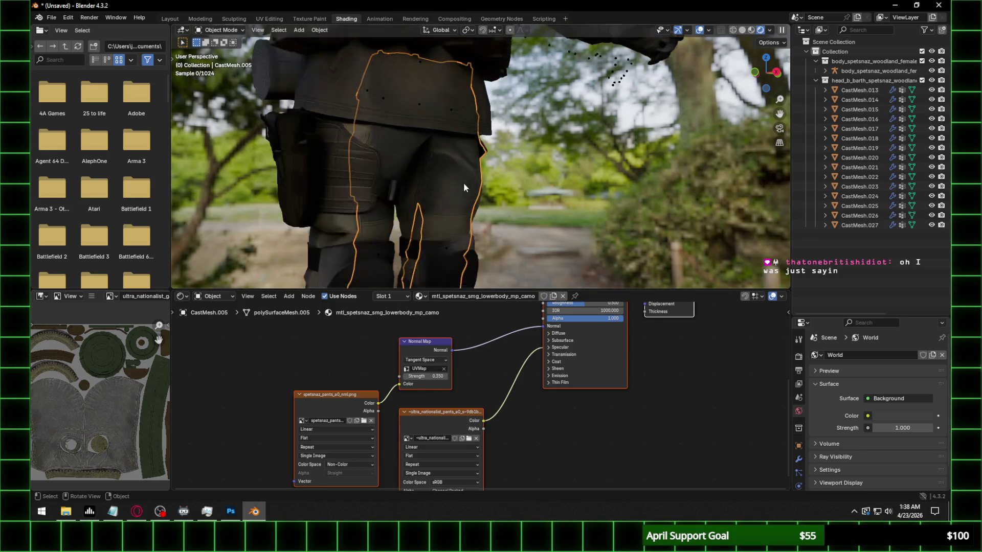
pyautogui.scroll(-1, 463, 182)
pyautogui.scroll(-1, 422, 142)
pyautogui.scroll(1, 422, 142)
pyautogui.click(556, 346)
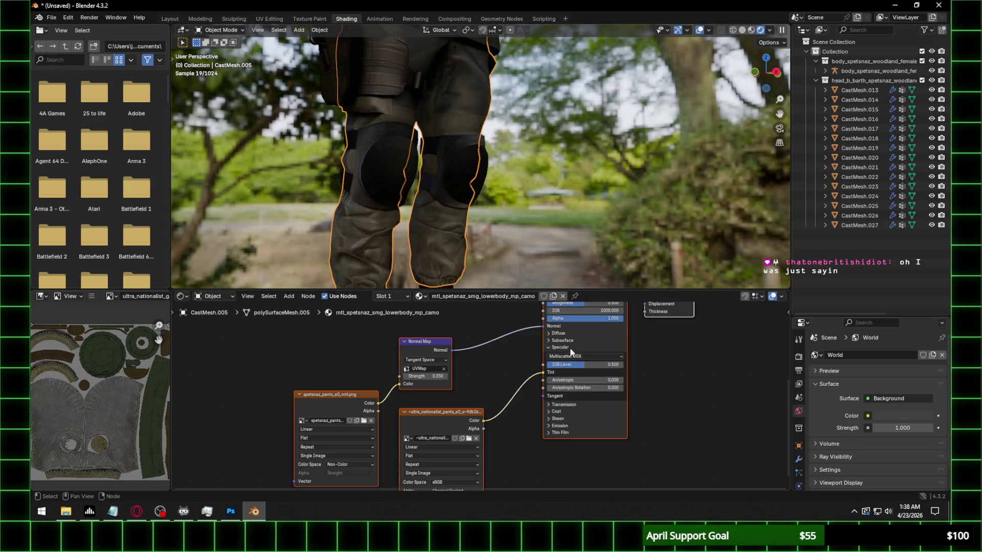
pyautogui.click(581, 365)
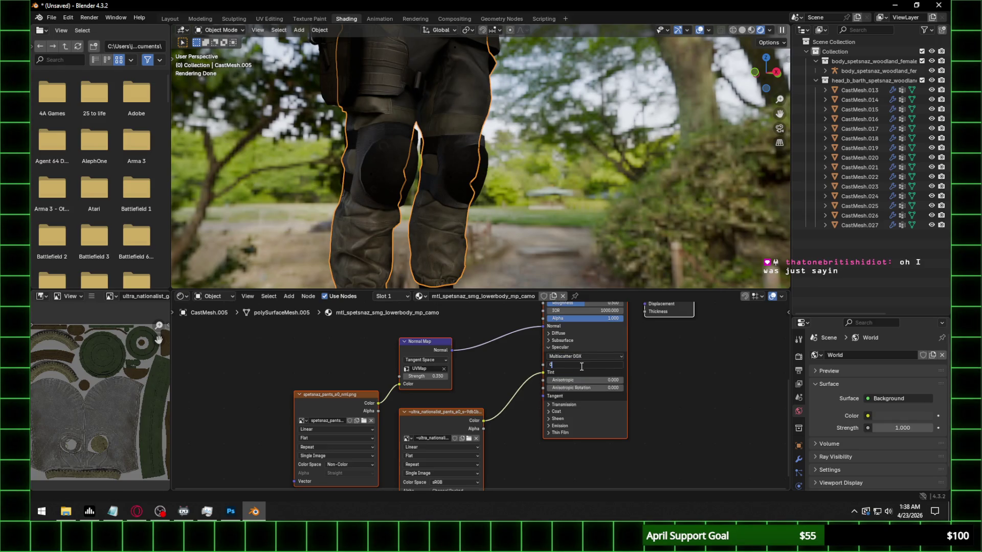
pyautogui.write('.300')
pyautogui.press('Return')
pyautogui.scroll(-2, 416, 99)
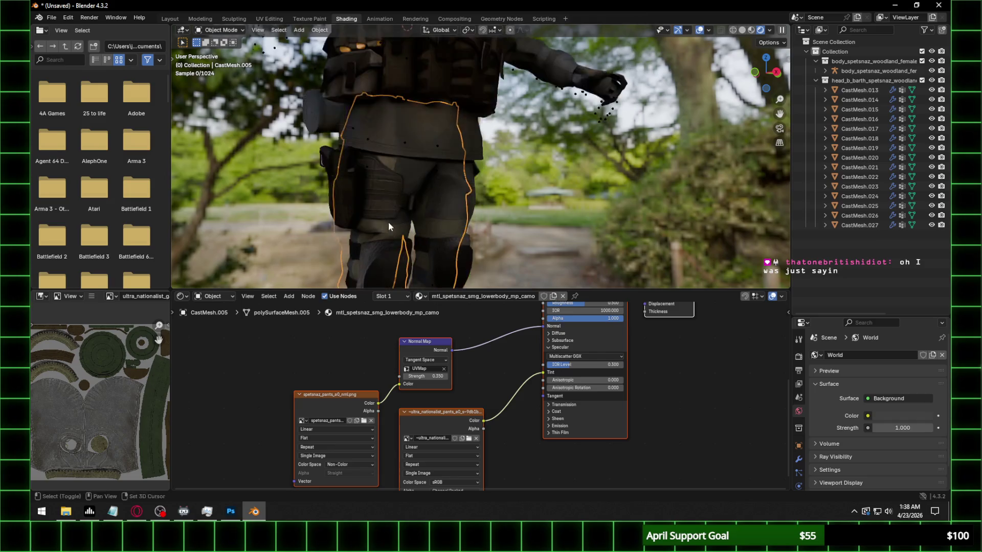
pyautogui.click(417, 159)
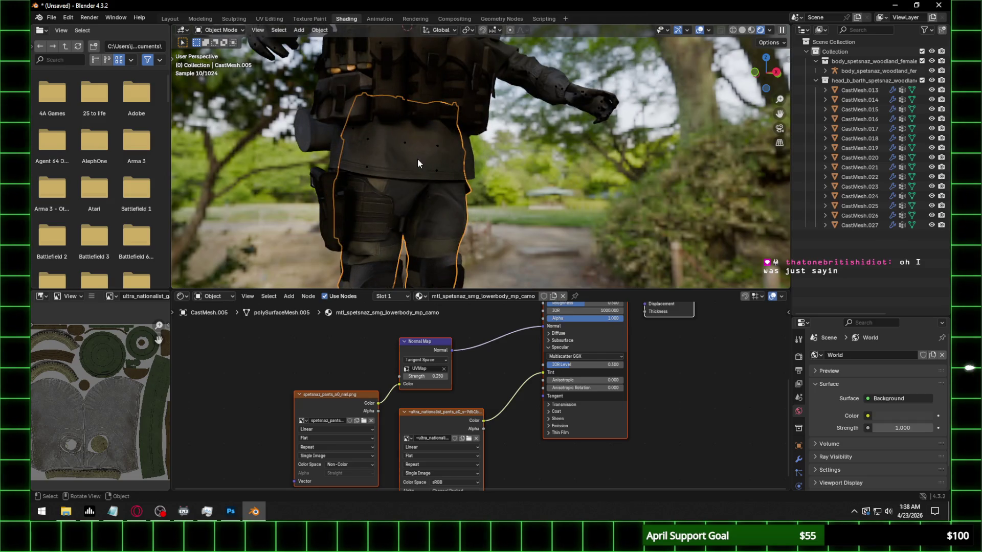
# Select the gas mask (CastMesh.008) and orbit in for a close look at it
pyautogui.click(331, 128)
pyautogui.moveTo(330, 128)
pyautogui.mouseDown(button='middle')
pyautogui.moveTo(430, 175)
pyautogui.moveTo(403, 173)
pyautogui.moveTo(424, 130)
pyautogui.moveTo(564, 191)
pyautogui.moveTo(489, 180)
pyautogui.moveTo(527, 185)
pyautogui.moveTo(623, 147)
pyautogui.moveTo(514, 190)
pyautogui.mouseUp(button='middle')
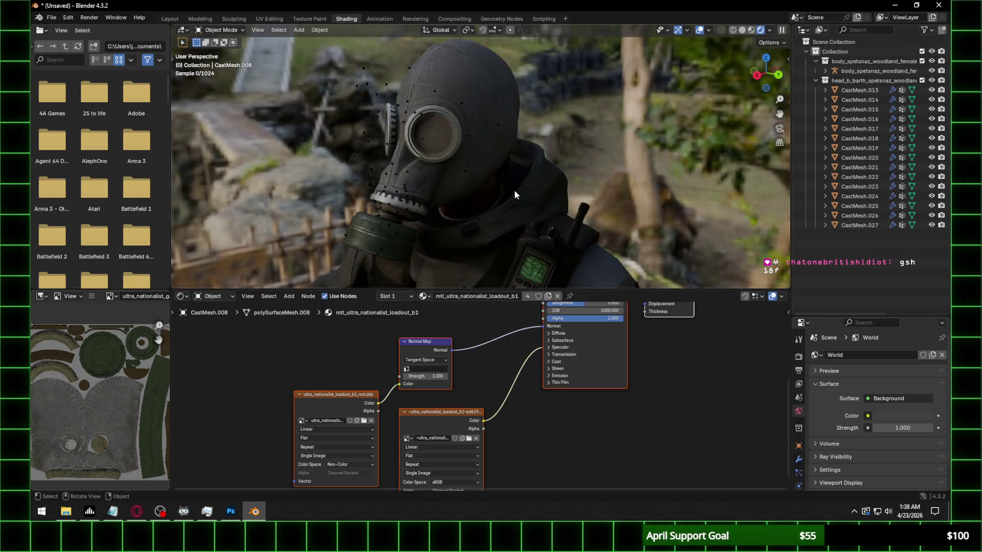
pyautogui.scroll(3, 513, 189)
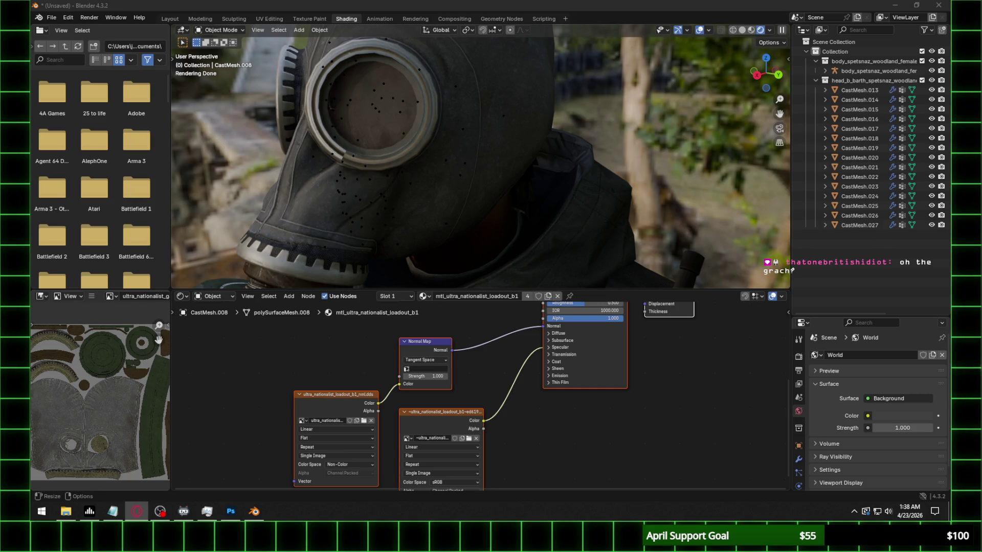
# Grab the pistol (CastMesh.010) and move it down to the character's hip, checking from several angles
pyautogui.moveTo(487, 211); pyautogui.dragTo(656, 201, button='middle')
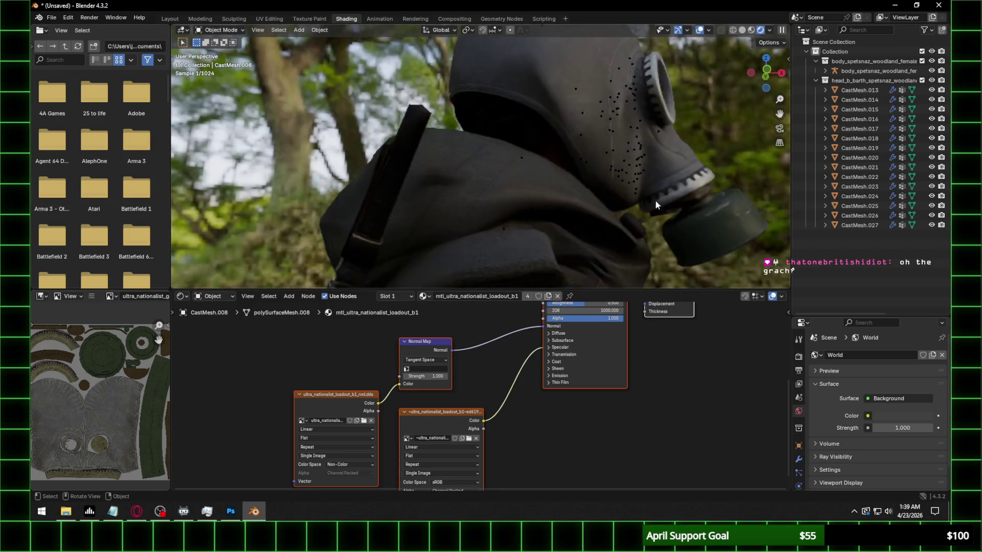
pyautogui.scroll(-5, 655, 201)
pyautogui.moveTo(524, 256)
pyautogui.keyDown('ctrl'); pyautogui.mouseDown(button='middle')
pyautogui.moveTo(519, 120)
pyautogui.moveTo(542, 42)
pyautogui.mouseUp(button='middle'); pyautogui.keyUp('ctrl')
pyautogui.click(507, 211)
pyautogui.press('g')
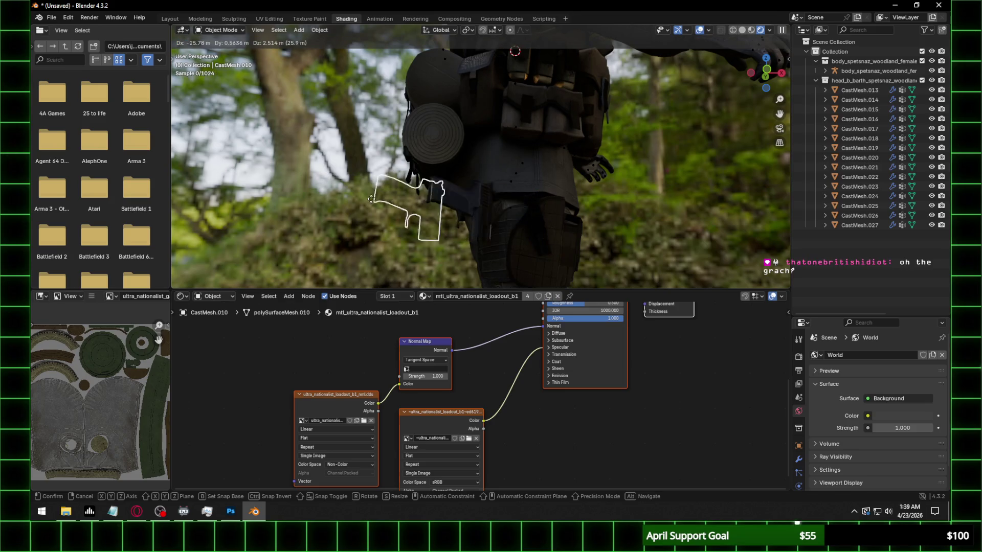
pyautogui.click(371, 199)
pyautogui.scroll(4, 353, 230)
pyautogui.moveTo(353, 230)
pyautogui.mouseDown(button='middle')
pyautogui.moveTo(435, 121)
pyautogui.moveTo(406, 168)
pyautogui.moveTo(450, 165)
pyautogui.moveTo(370, 171)
pyautogui.mouseUp(button='middle')
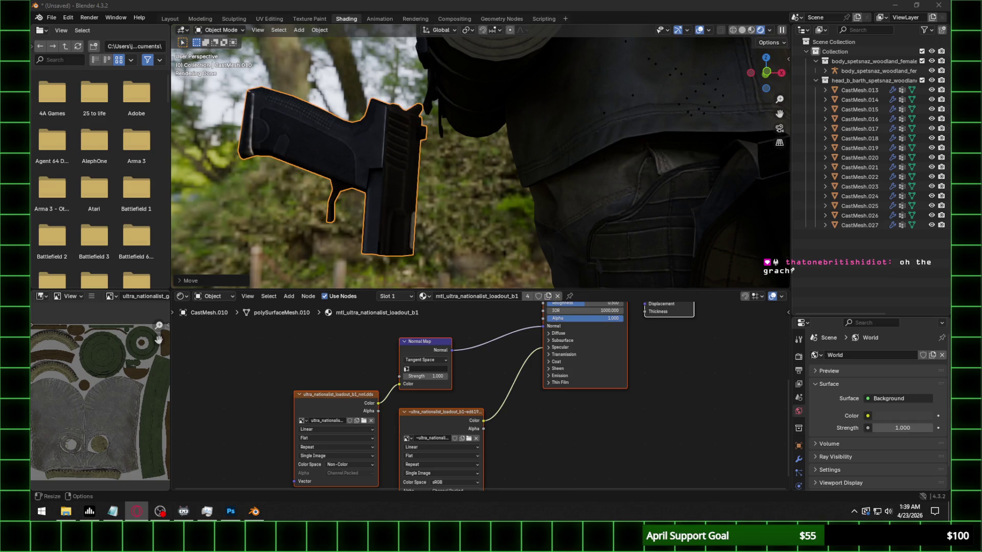
pyautogui.scroll(-5, 492, 172)
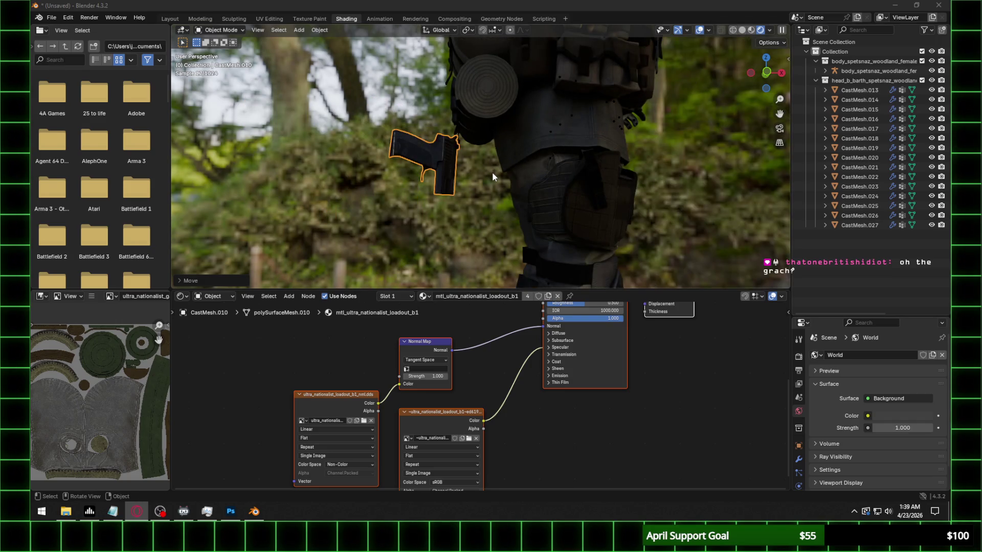
pyautogui.press('g')
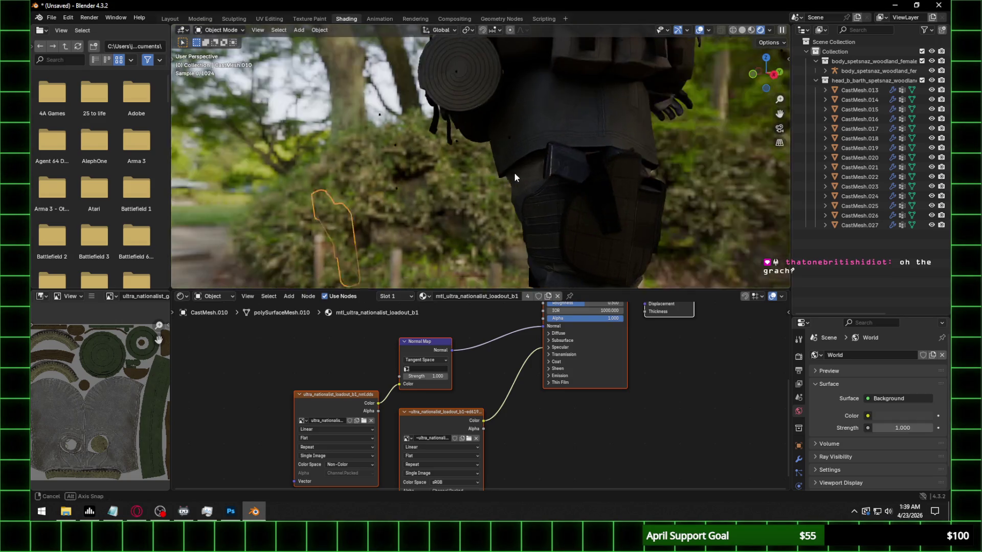
pyautogui.moveTo(514, 172); pyautogui.dragTo(545, 174, button='middle')
pyautogui.scroll(-2, 551, 200)
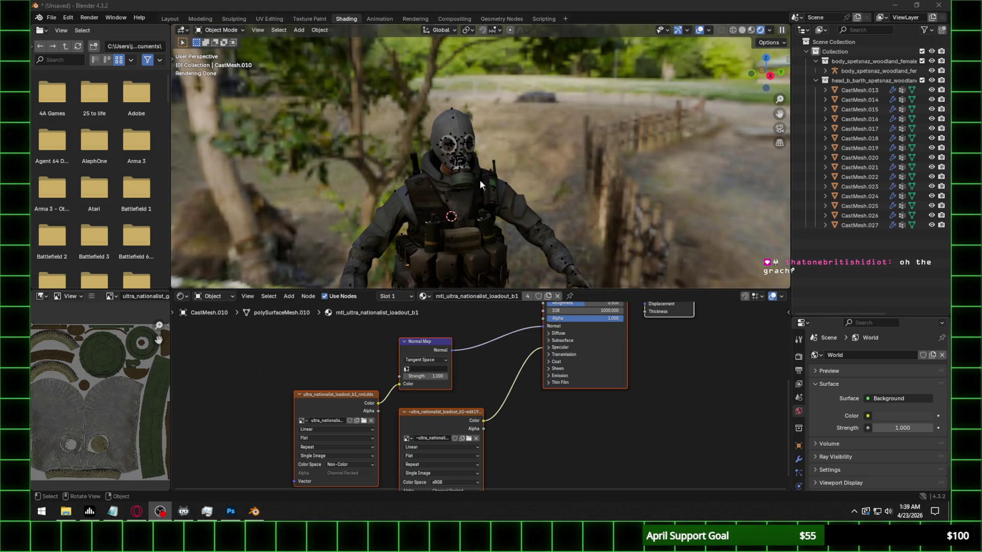
pyautogui.scroll(3, 479, 179)
pyautogui.moveTo(503, 220)
pyautogui.keyDown('shift'); pyautogui.mouseDown(button='middle')
pyautogui.moveTo(480, 165)
pyautogui.moveTo(479, 183)
pyautogui.moveTo(567, 194)
pyautogui.mouseUp(button='middle'); pyautogui.keyUp('shift')
pyautogui.scroll(-2, 481, 184)
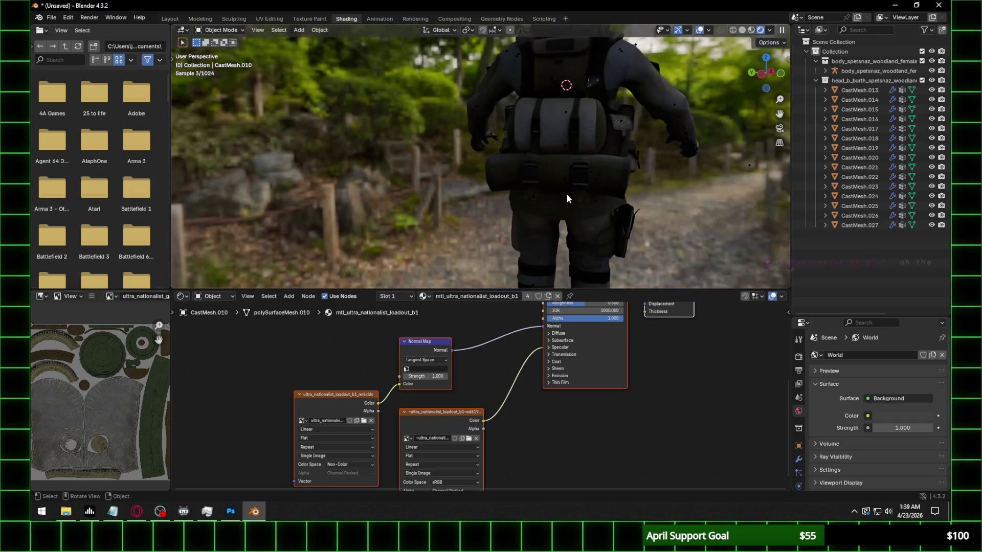
# Set the lower-back pouch normal map to UVMap at strength 0.35 and browse for its image
pyautogui.click(605, 181)
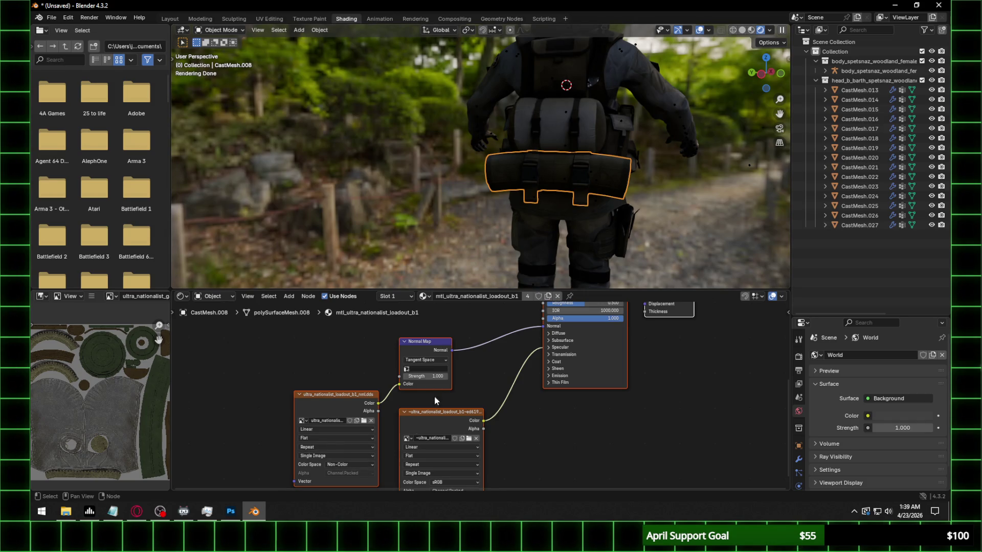
pyautogui.click(428, 369)
pyautogui.click(433, 377)
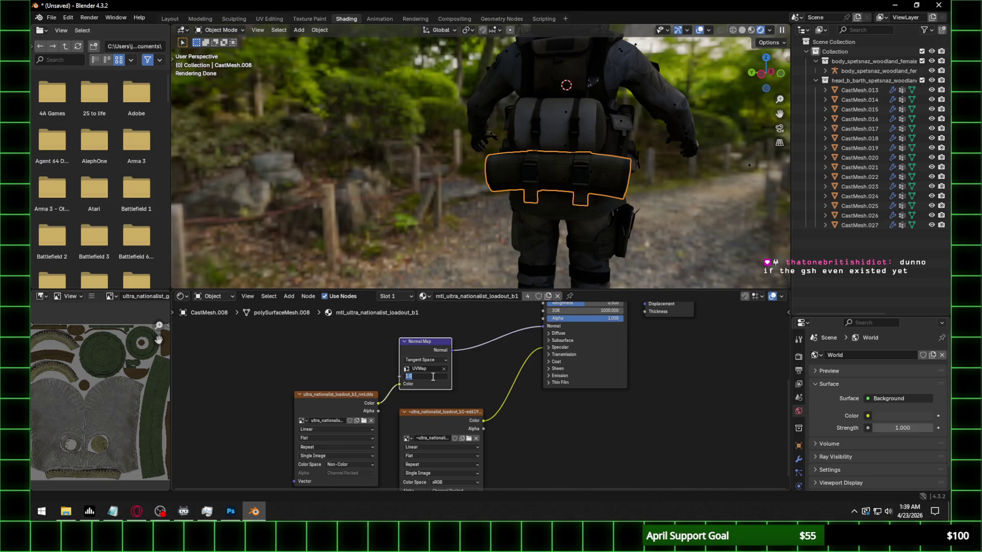
pyautogui.hotkey('alt', 'Tab')
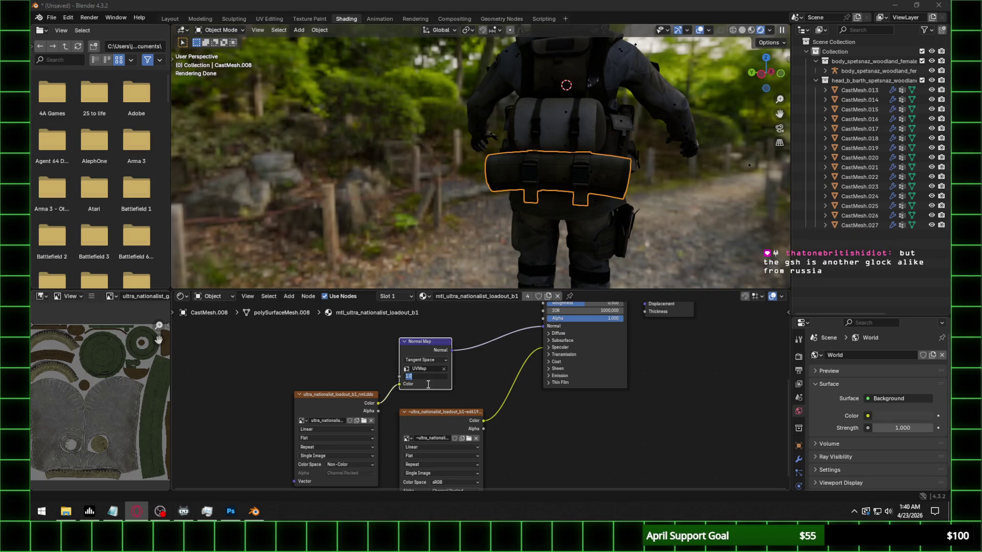
pyautogui.write('0')
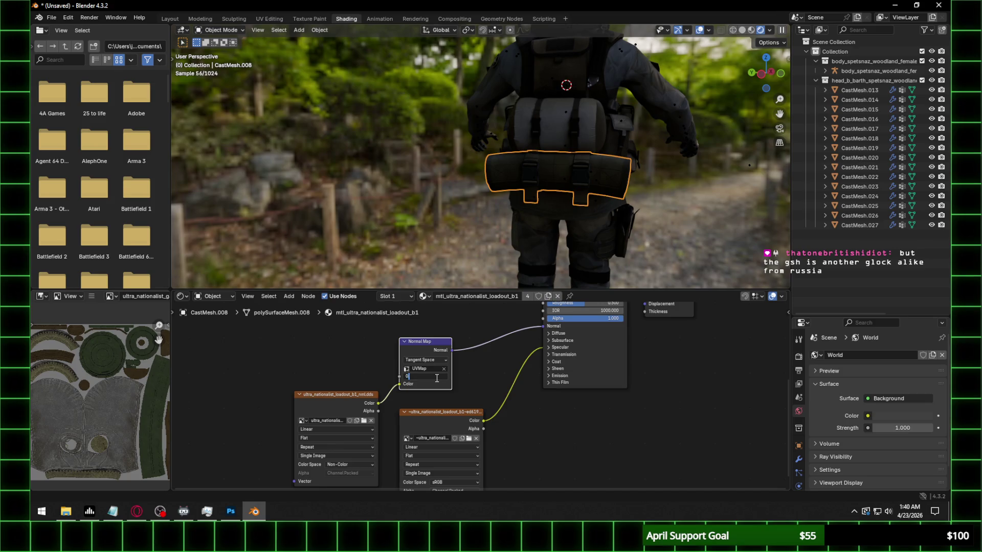
pyautogui.write('.35')
pyautogui.press('Return')
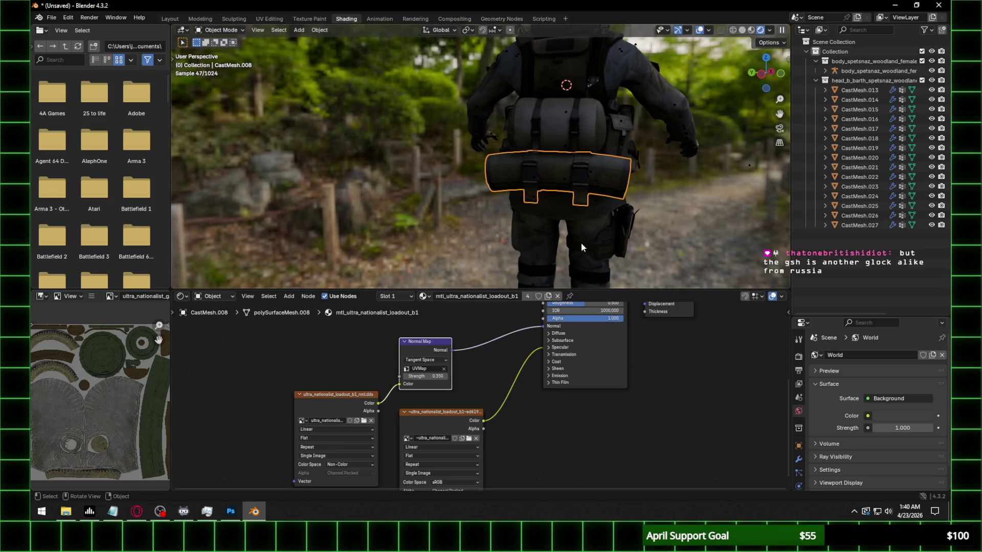
pyautogui.click(366, 421)
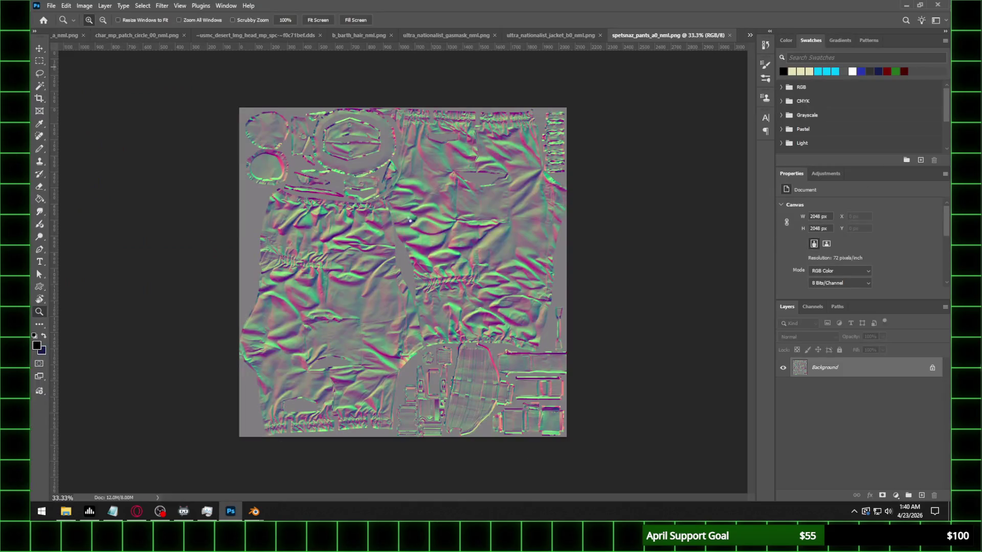
# Save the loadout normal map as ultra_nationalist_loadout_b1_nml.png via Save As with PNG options accepted
pyautogui.click(50, 5)
pyautogui.click(77, 128)
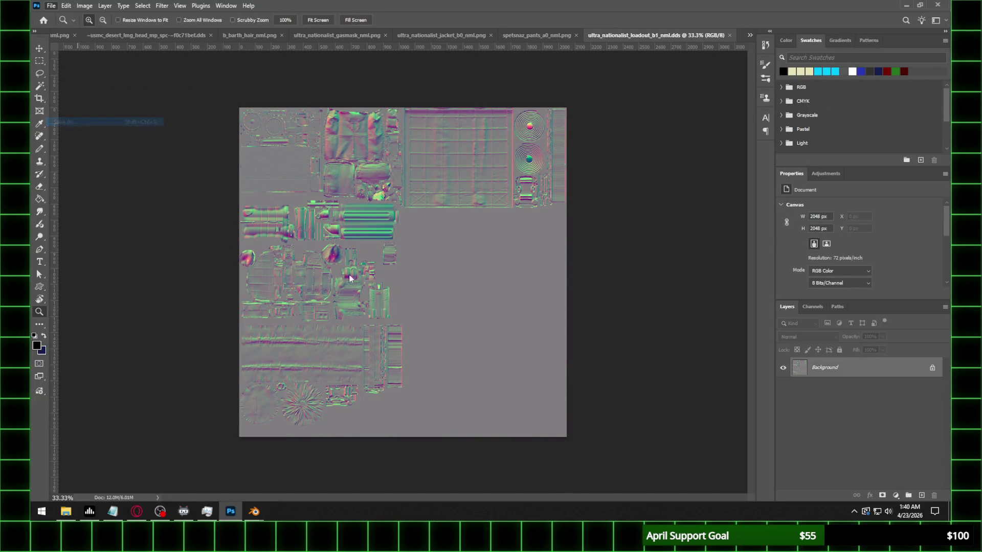
pyautogui.click(170, 395)
pyautogui.click(154, 341)
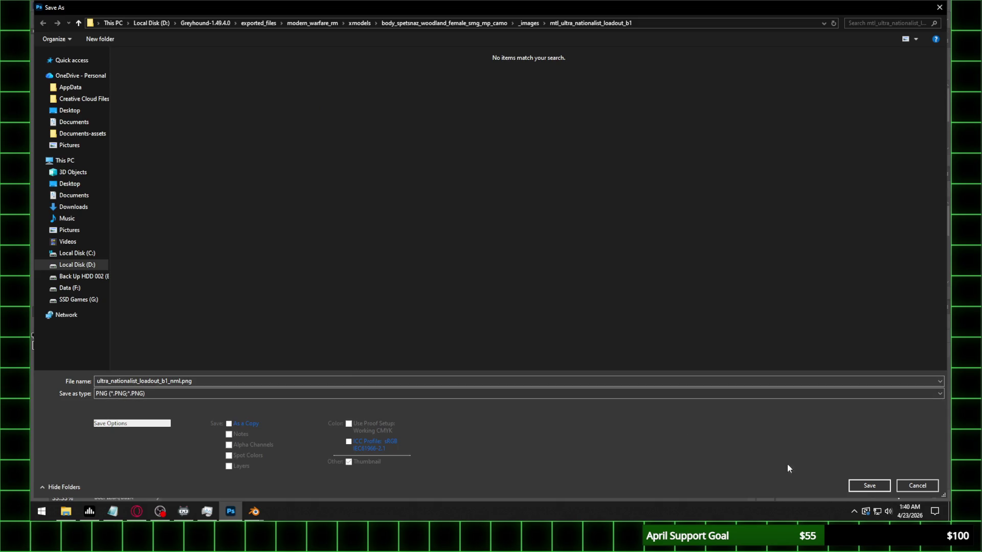
pyautogui.click(866, 486)
pyautogui.click(371, 186)
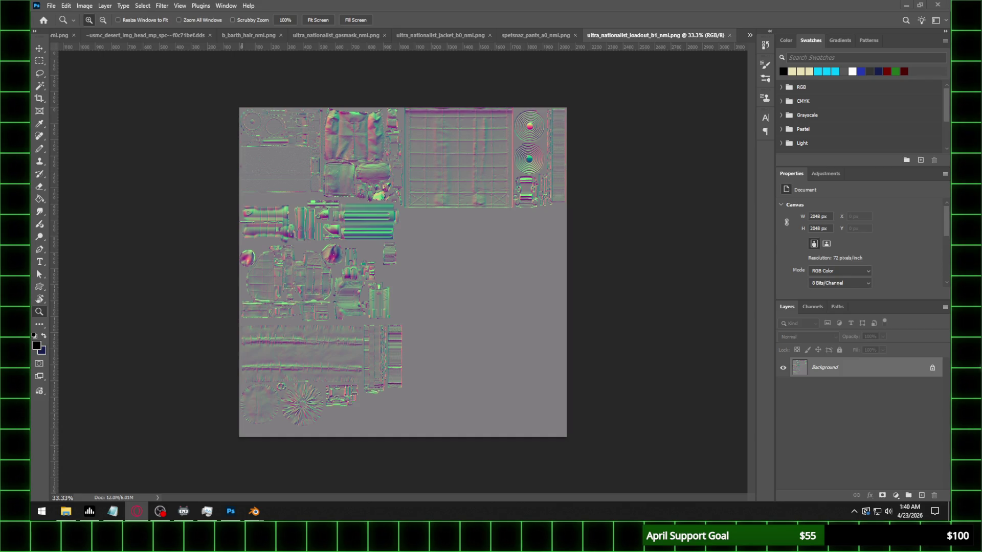
# Refocus Photoshop, start Save As a Copy, then return to Blender's image browser
pyautogui.click(471, 5)
pyautogui.click(51, 6)
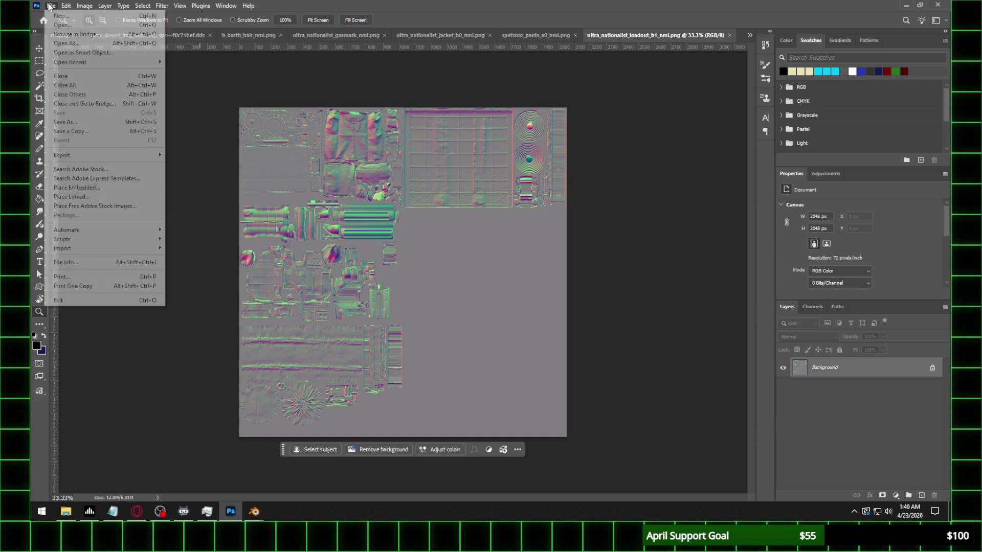
pyautogui.click(73, 130)
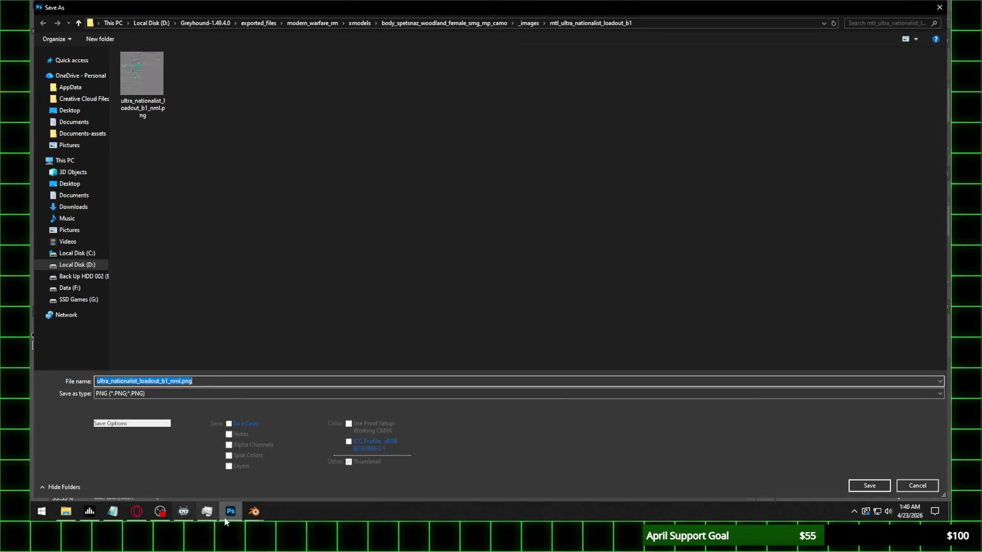
pyautogui.moveTo(254, 512)
pyautogui.click(234, 456)
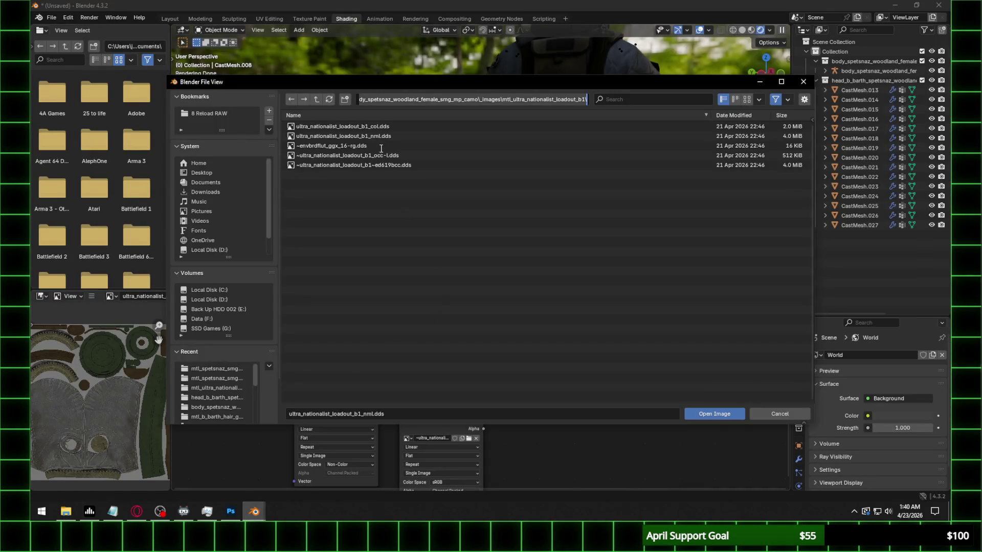
# Load ultra_nationalist_loadout_b1_nml.png as the pouch normal texture, read as Non-Color data
pyautogui.click(329, 98)
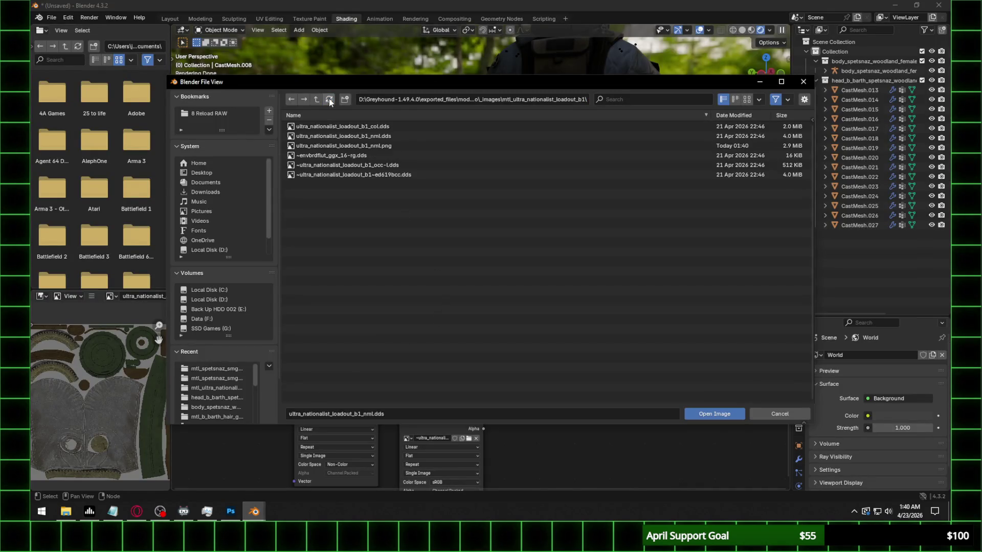
pyautogui.doubleClick(394, 153)
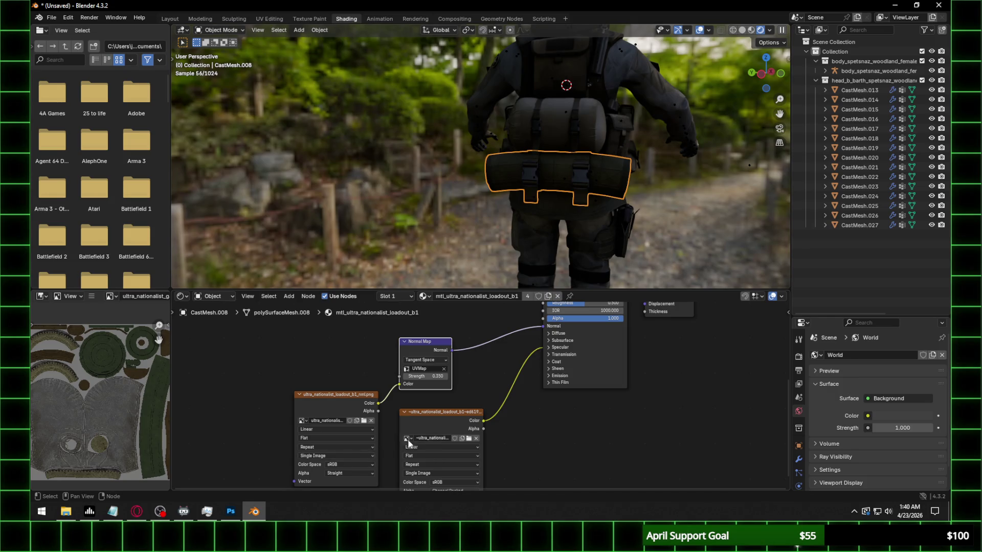
pyautogui.click(350, 464)
pyautogui.click(430, 429)
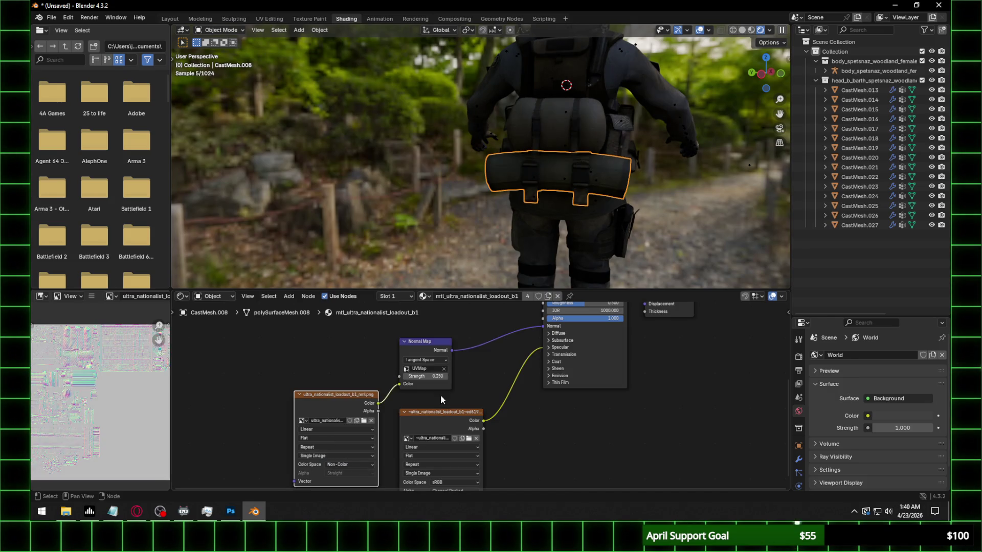
# Expand the loadout_b1 material's Specular settings and confirm its IOR Level
pyautogui.moveTo(511, 231)
pyautogui.mouseDown(button='middle')
pyautogui.moveTo(626, 191)
pyautogui.moveTo(566, 172)
pyautogui.moveTo(528, 199)
pyautogui.mouseUp(button='middle')
pyautogui.scroll(3, 527, 202)
pyautogui.click(560, 347)
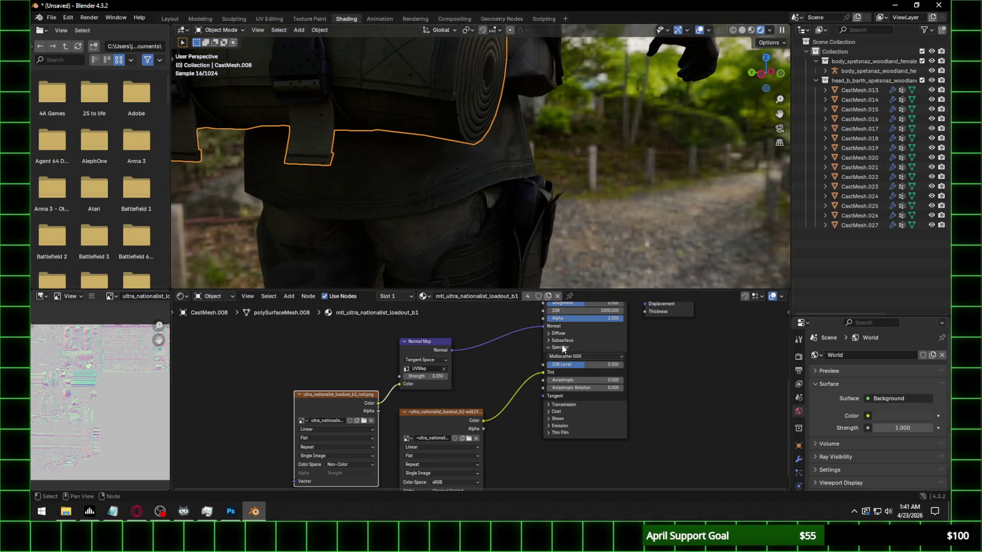
pyautogui.click(589, 366)
pyautogui.press('Return')
# Orbit behind the character and select the vest to bring up its loadout_b0 material
pyautogui.moveTo(523, 156)
pyautogui.mouseDown(button='middle')
pyautogui.moveTo(564, 159)
pyautogui.moveTo(524, 113)
pyautogui.moveTo(519, 264)
pyautogui.moveTo(401, 234)
pyautogui.mouseUp(button='middle')
pyautogui.click(383, 149)
pyautogui.moveTo(383, 149)
pyautogui.mouseDown(button='middle')
pyautogui.moveTo(487, 194)
pyautogui.moveTo(453, 265)
pyautogui.mouseUp(button='middle')
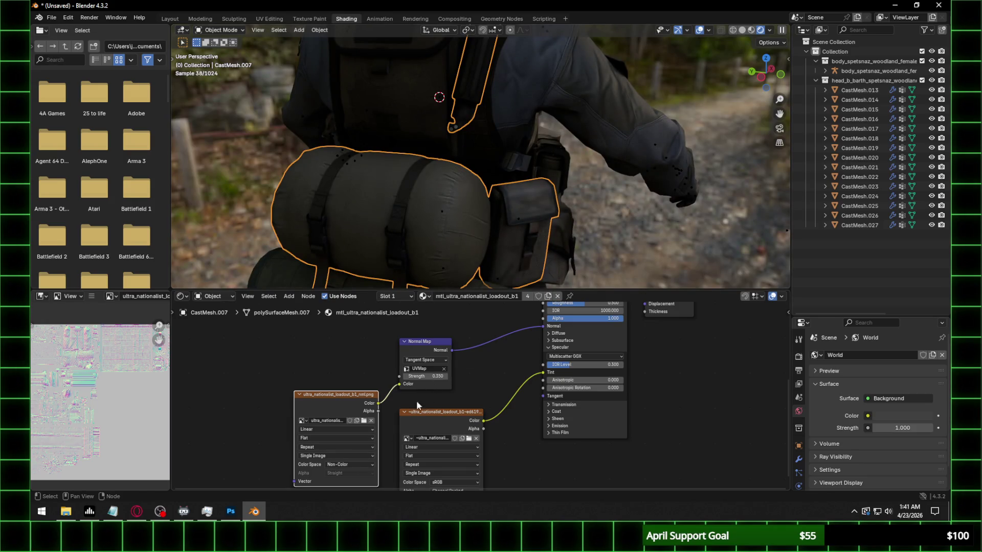
pyautogui.moveTo(574, 157); pyautogui.dragTo(453, 104, button='middle')
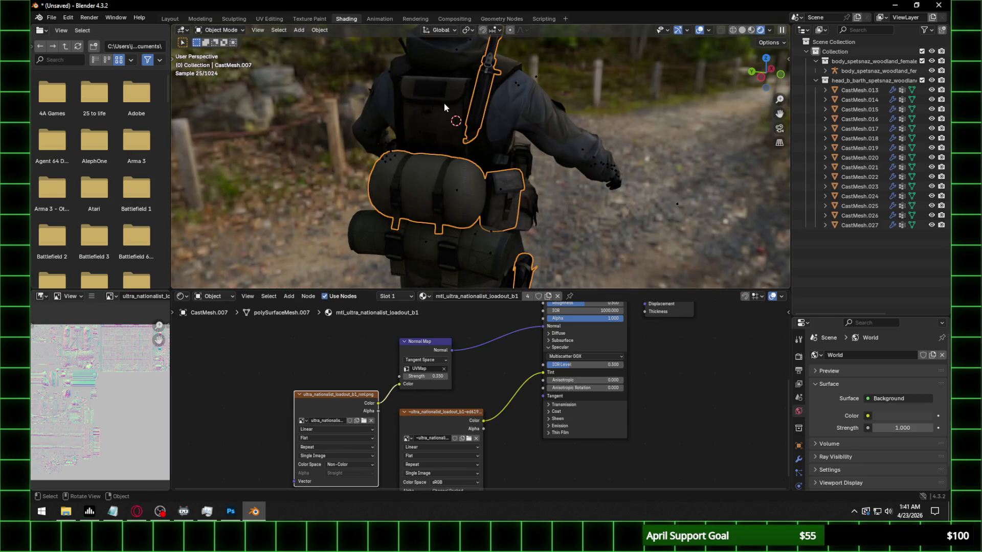
pyautogui.click(444, 104)
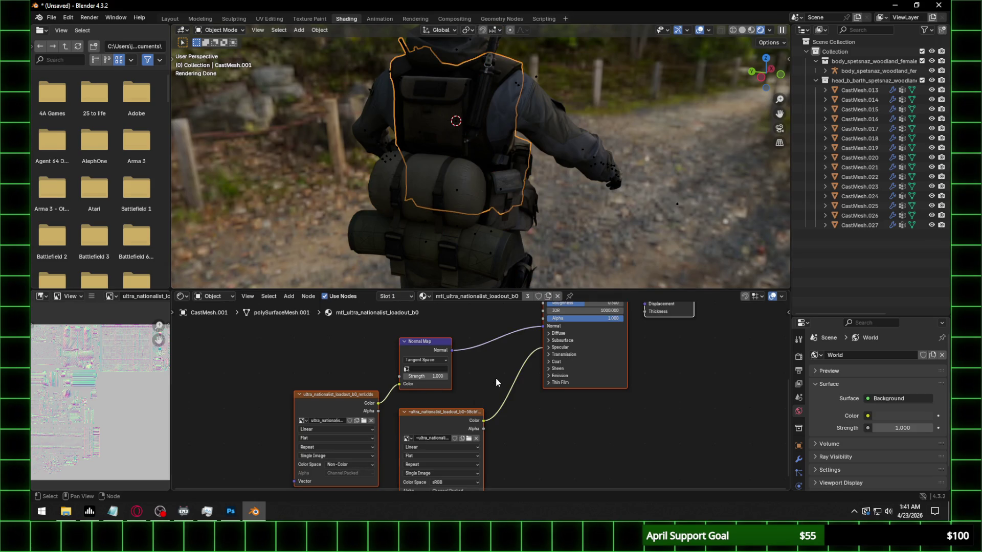
# Open the image browser for the vest's normal map, dismissing a stray Photoshop save window
pyautogui.click(363, 421)
pyautogui.click(575, 100)
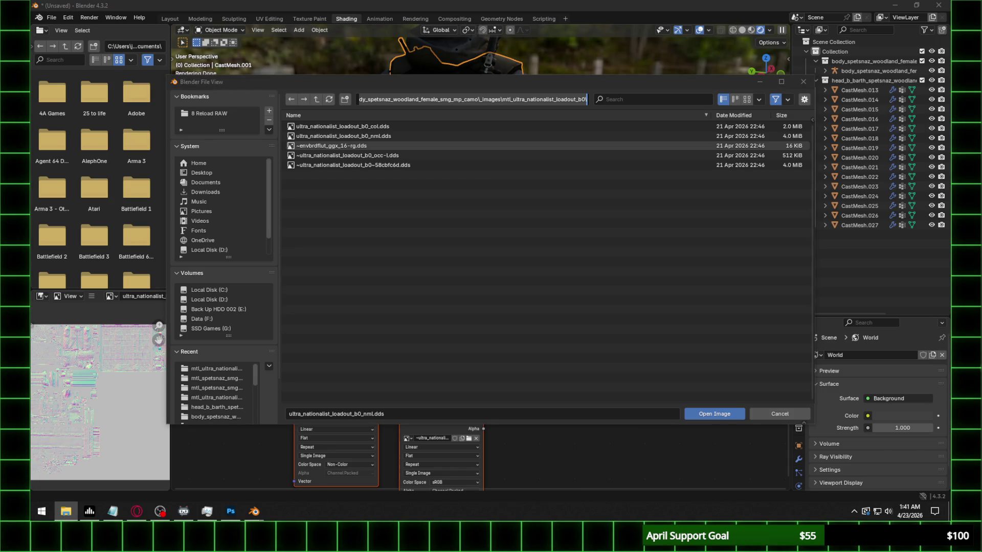
pyautogui.click(231, 511)
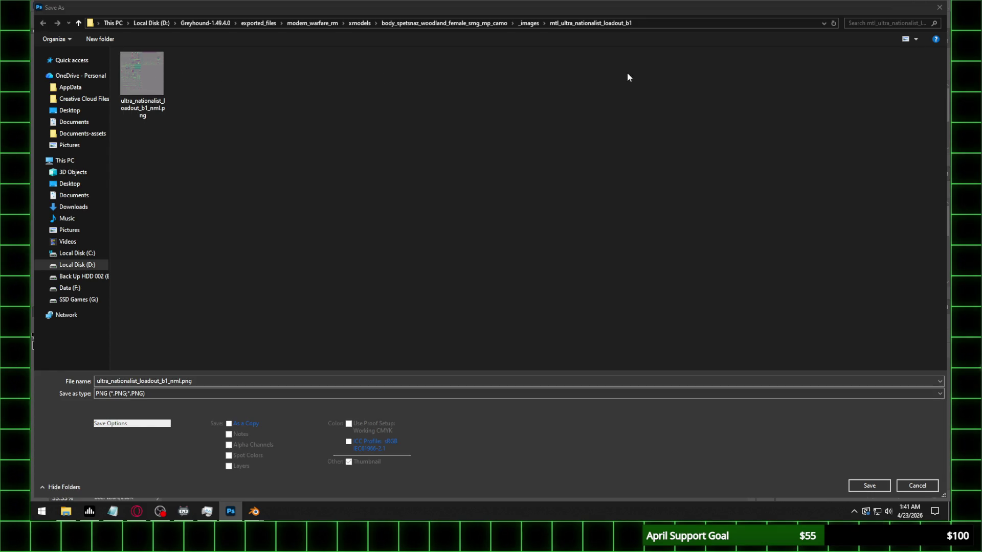
pyautogui.click(917, 486)
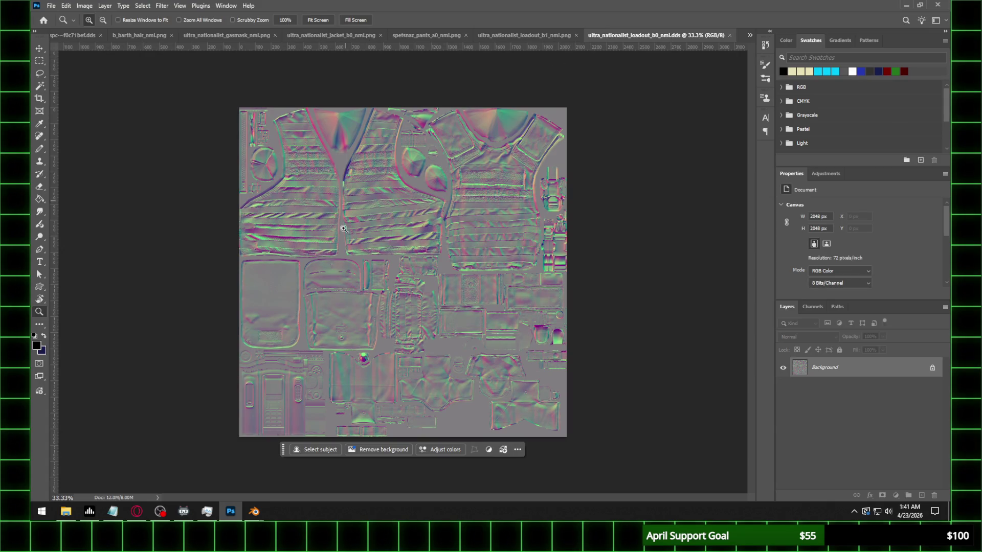
pyautogui.moveTo(254, 512)
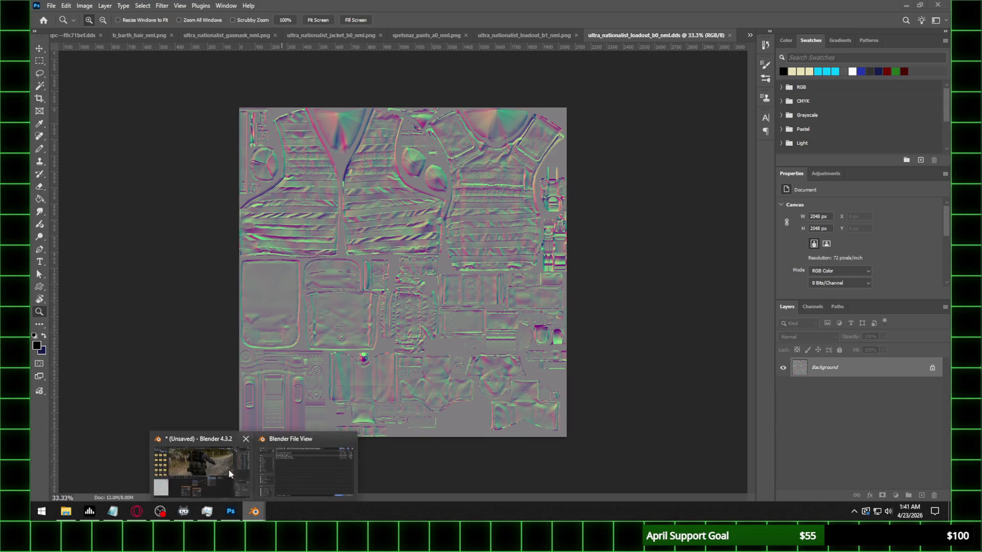
pyautogui.click(301, 464)
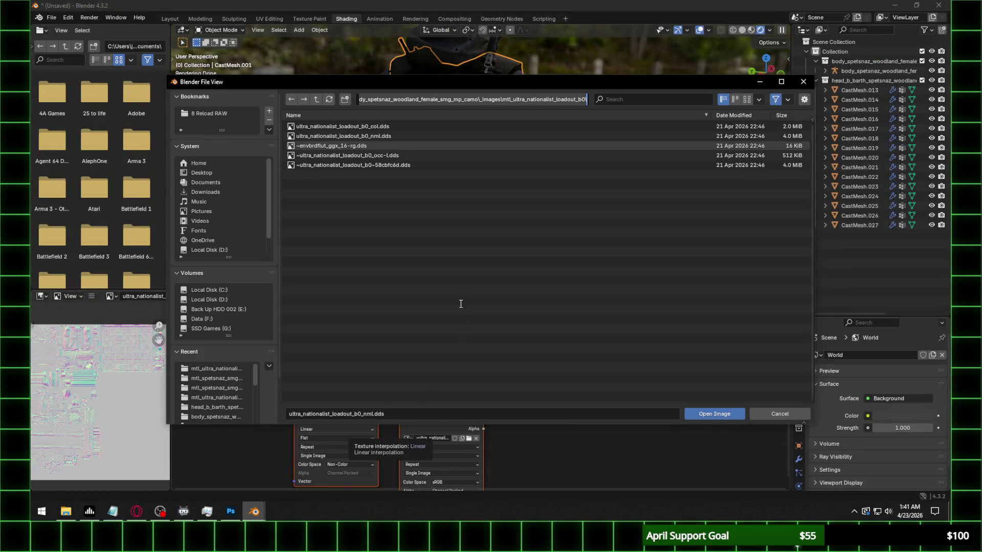
# In Photoshop, save the loadout_b0 normal map as ultra_nationalist_loadout_b0_nml.png
pyautogui.hotkey('alt', 'Tab')
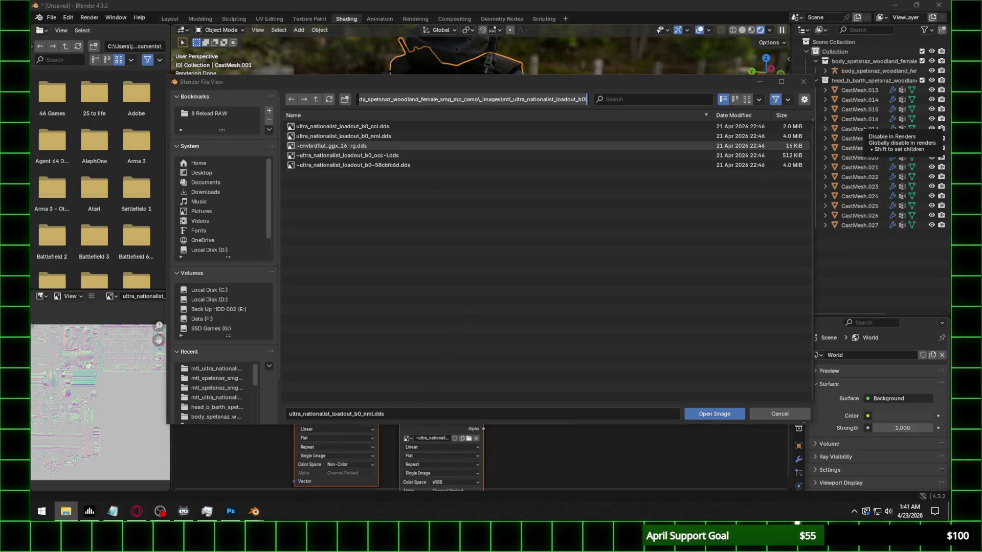
pyautogui.click(50, 6)
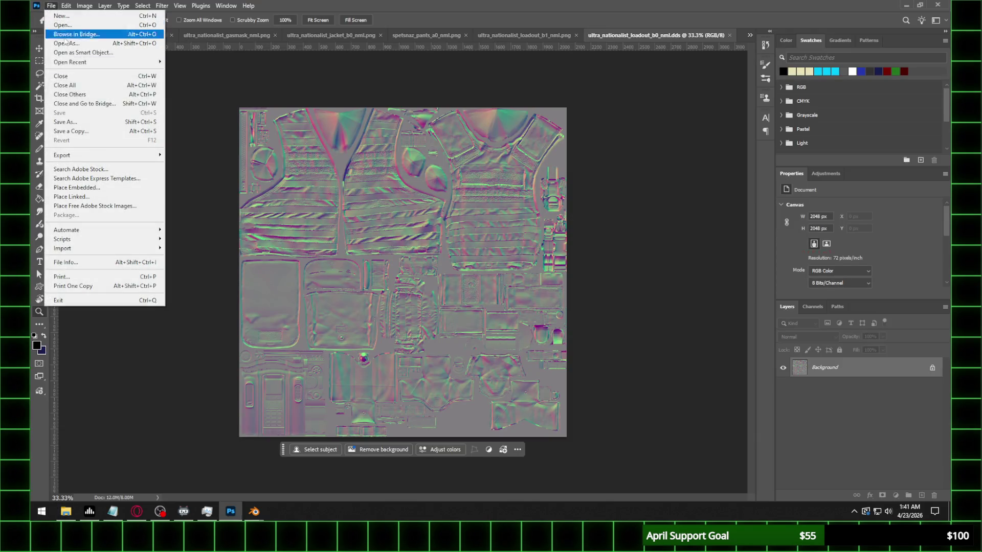
pyautogui.click(77, 122)
pyautogui.click(154, 393)
pyautogui.click(151, 342)
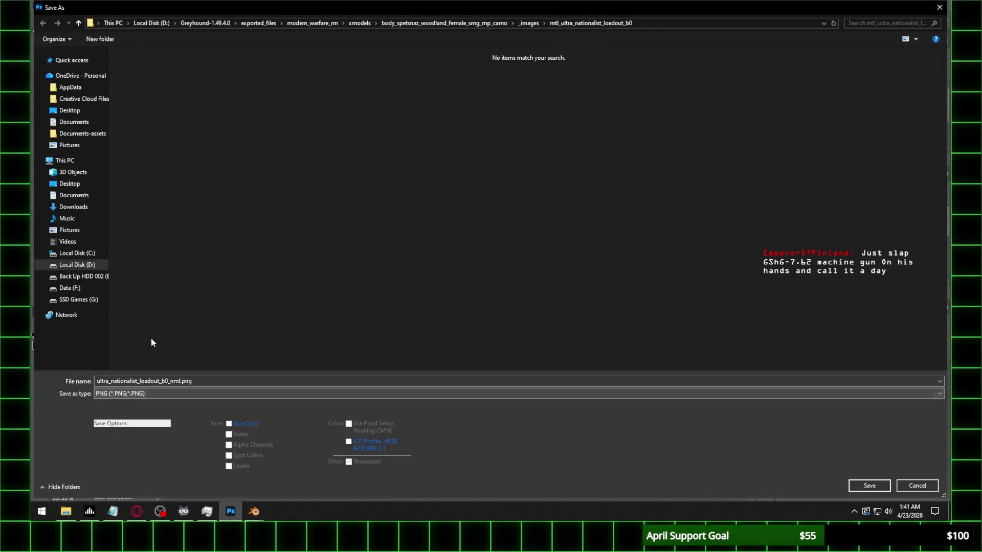
pyautogui.click(869, 486)
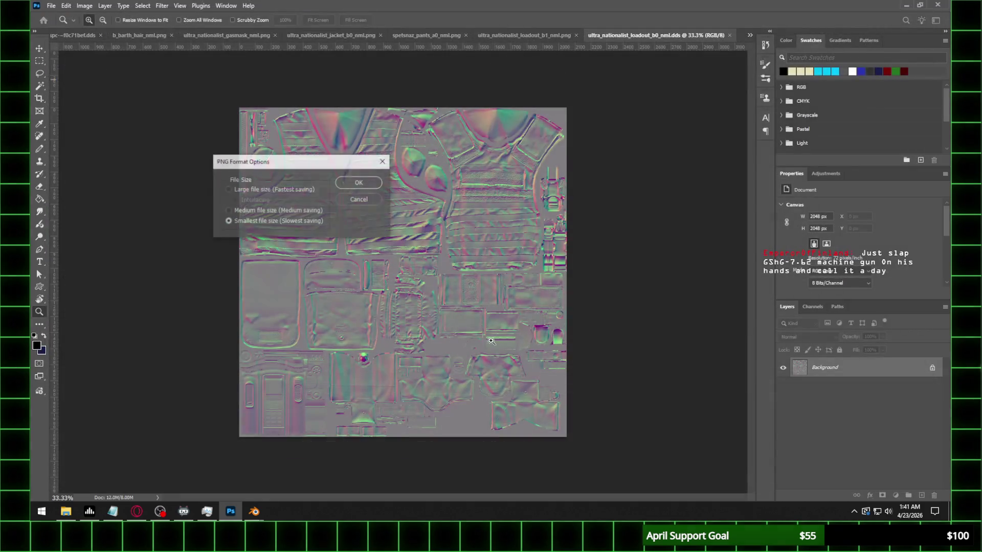
pyautogui.click(360, 179)
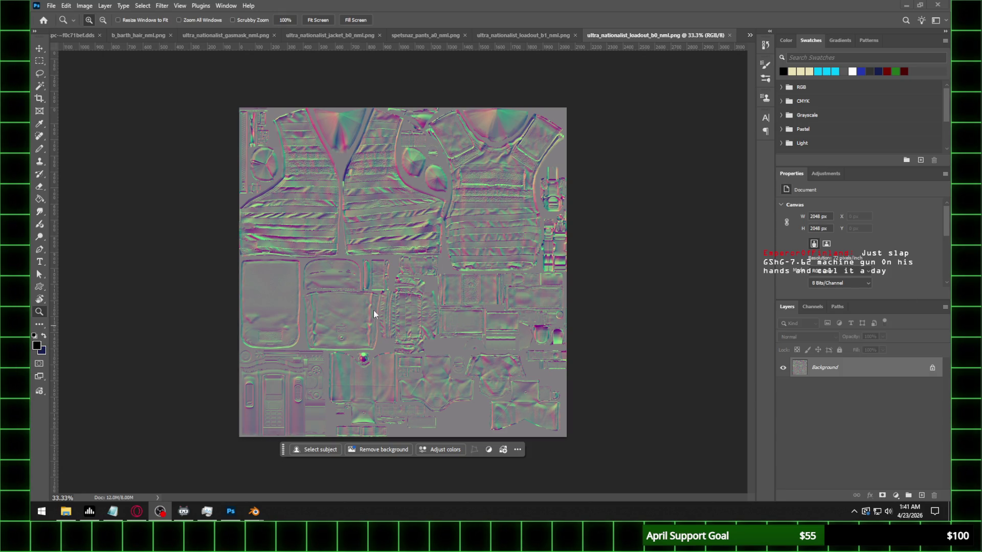
pyautogui.moveTo(254, 512)
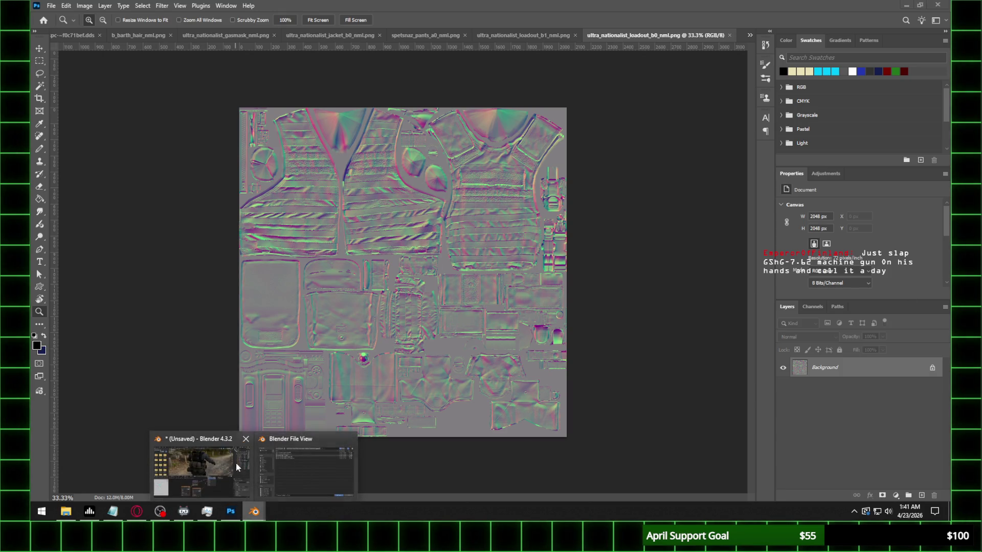
# Refresh Blender's file browser and load the new loadout_b0 normal map PNG into the image node
pyautogui.click(227, 459)
pyautogui.click(329, 102)
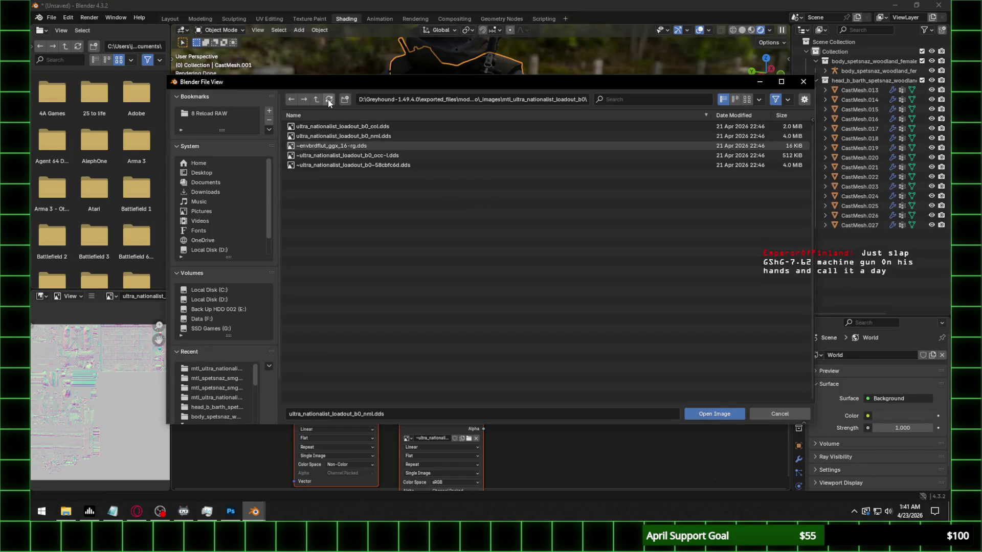
pyautogui.click(382, 146)
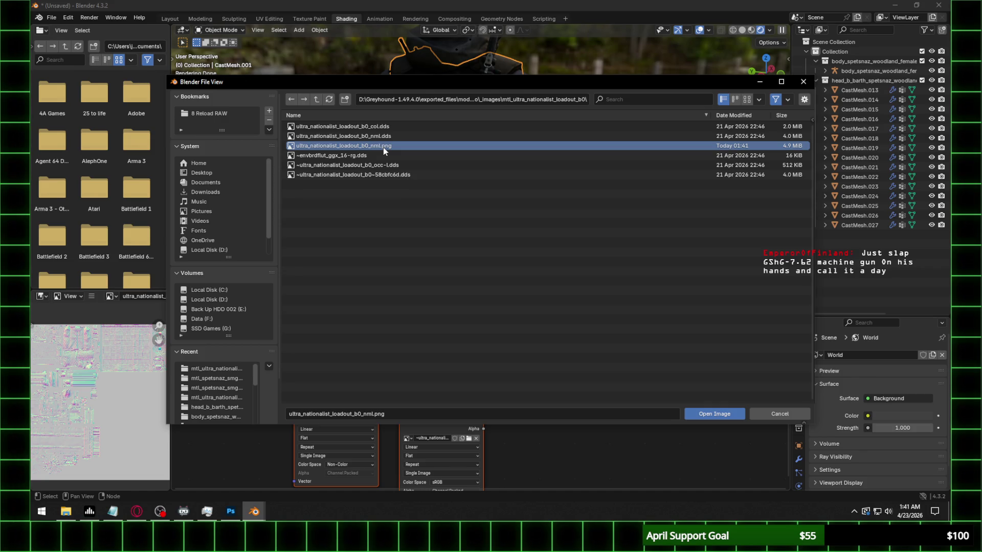
pyautogui.doubleClick(383, 146)
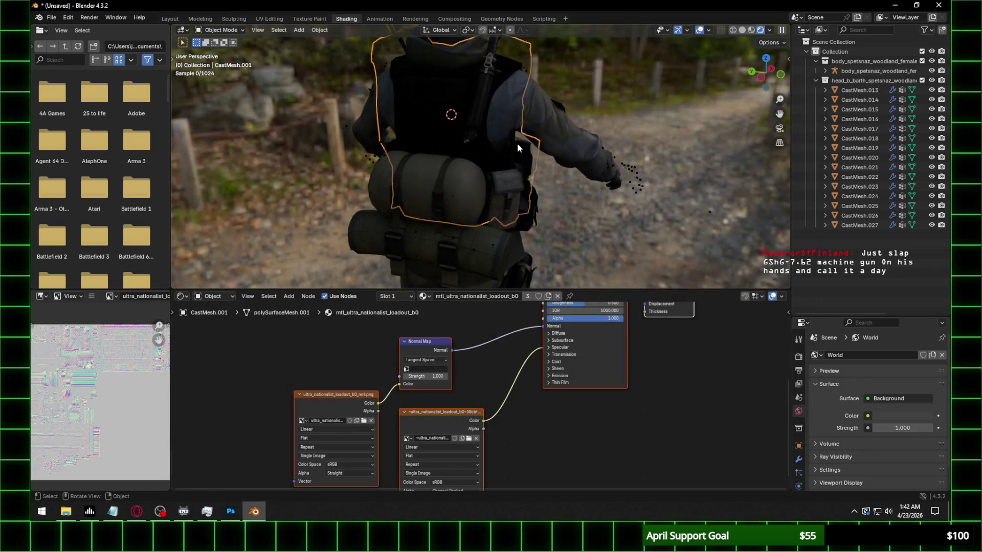
pyautogui.scroll(5, 385, 132)
# Give the vest's normal map UVMap at 0.35 strength and set its specular IOR Level to 0.3
pyautogui.moveTo(384, 136); pyautogui.dragTo(659, 161, button='middle')
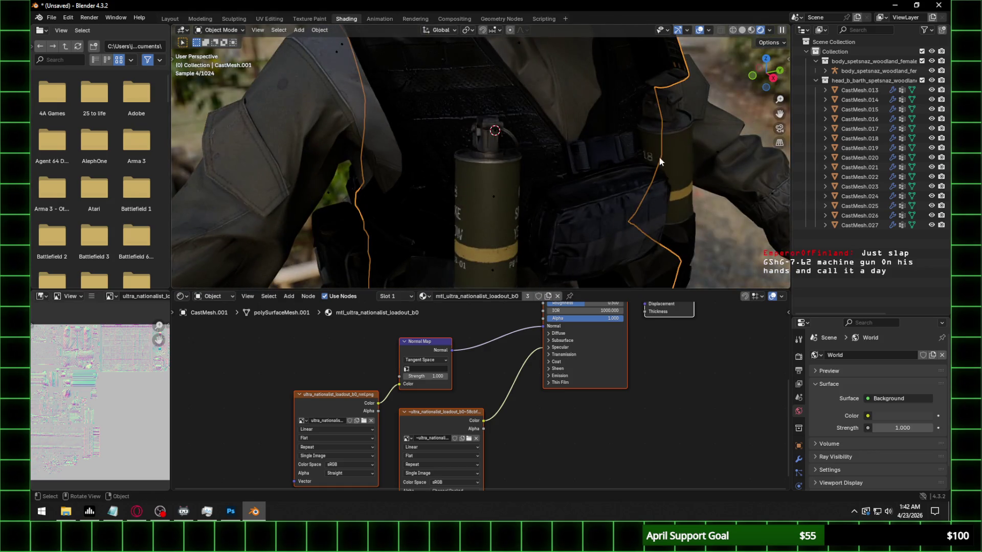
pyautogui.click(425, 369)
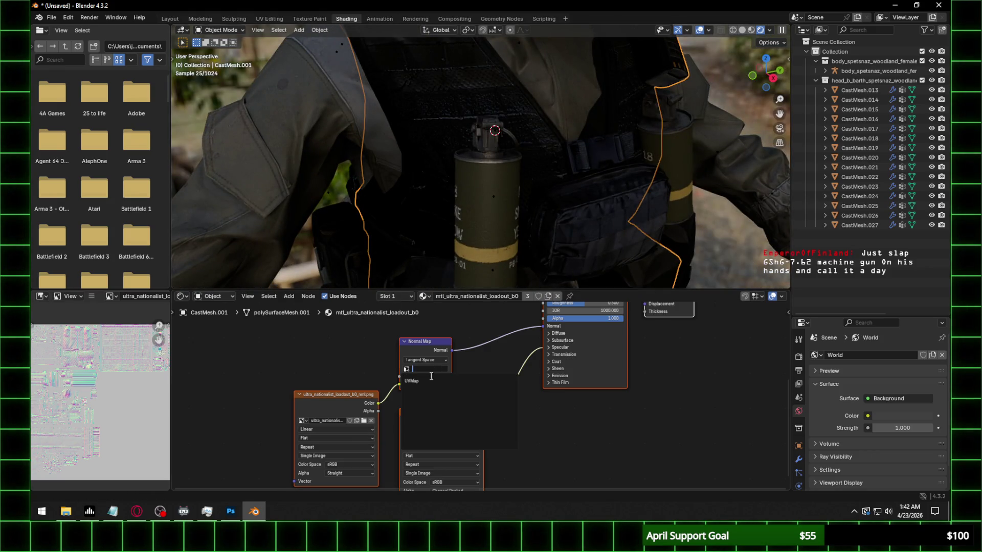
pyautogui.click(433, 377)
pyautogui.write('0.350')
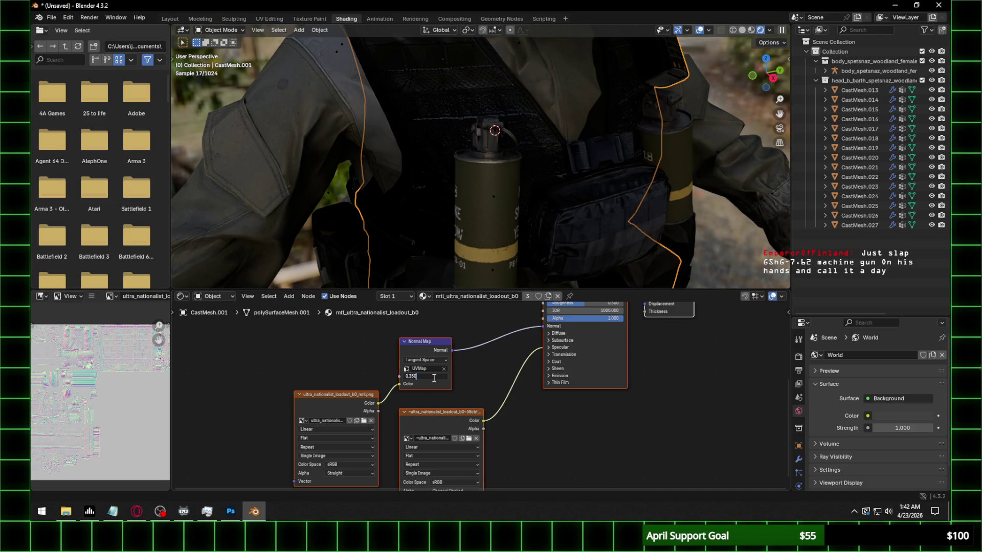
pyautogui.press('Return')
pyautogui.click(570, 349)
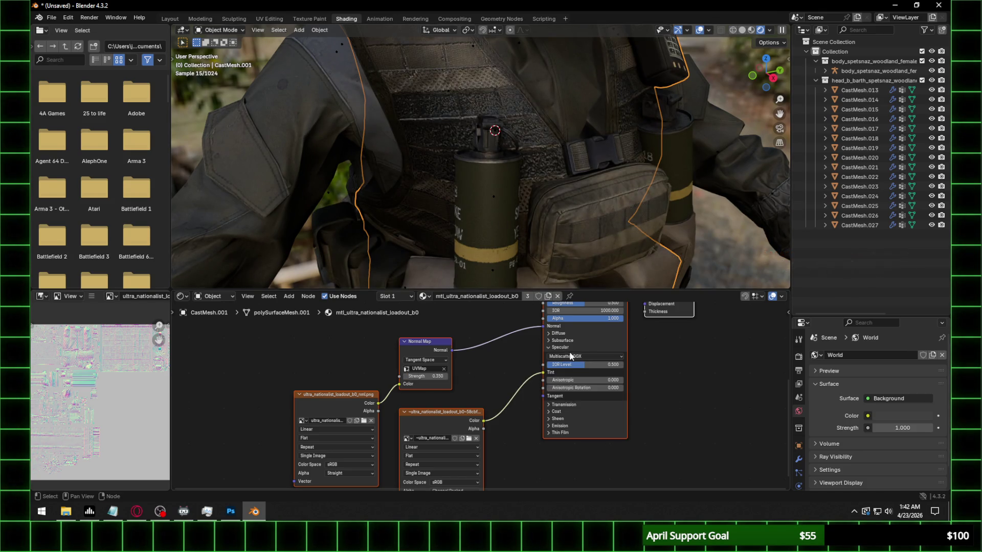
pyautogui.click(583, 364)
pyautogui.write('.3')
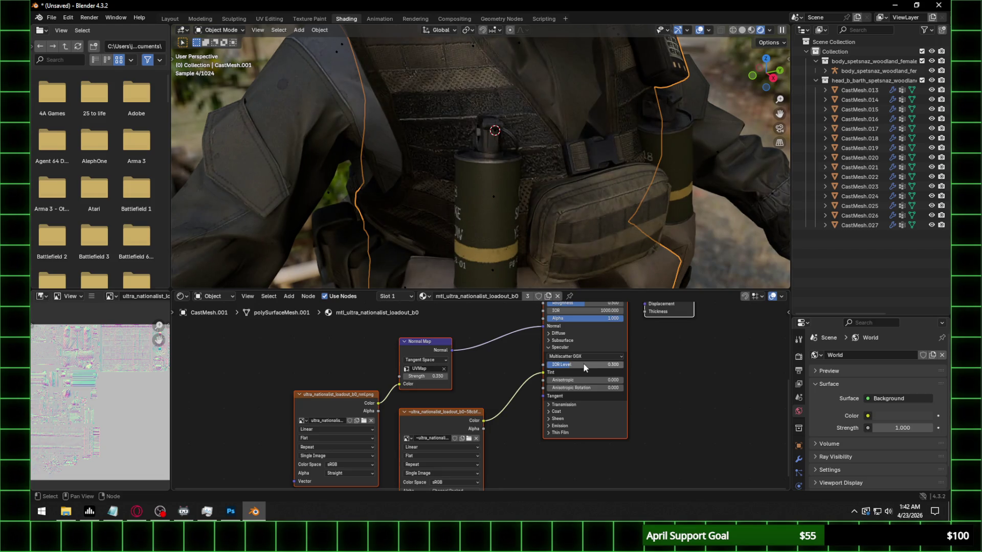
pyautogui.press('Return')
pyautogui.scroll(-5, 578, 108)
# Clear the selection, orbit around the character, and select the knee pads
pyautogui.moveTo(514, 150); pyautogui.dragTo(634, 147, button='middle')
pyautogui.click(641, 122)
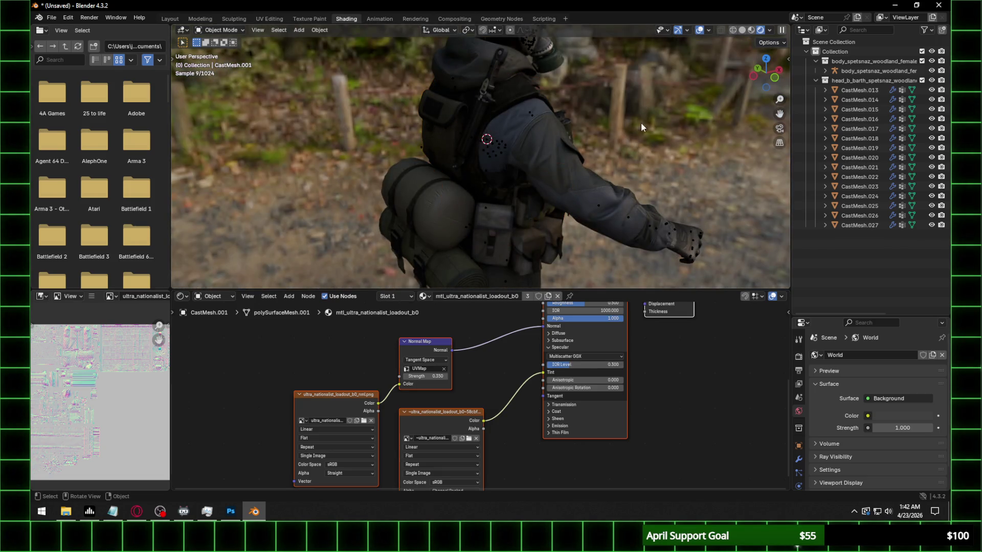
pyautogui.moveTo(604, 102); pyautogui.dragTo(610, 170, button='middle')
pyautogui.moveTo(493, 175); pyautogui.dragTo(584, 178, button='middle')
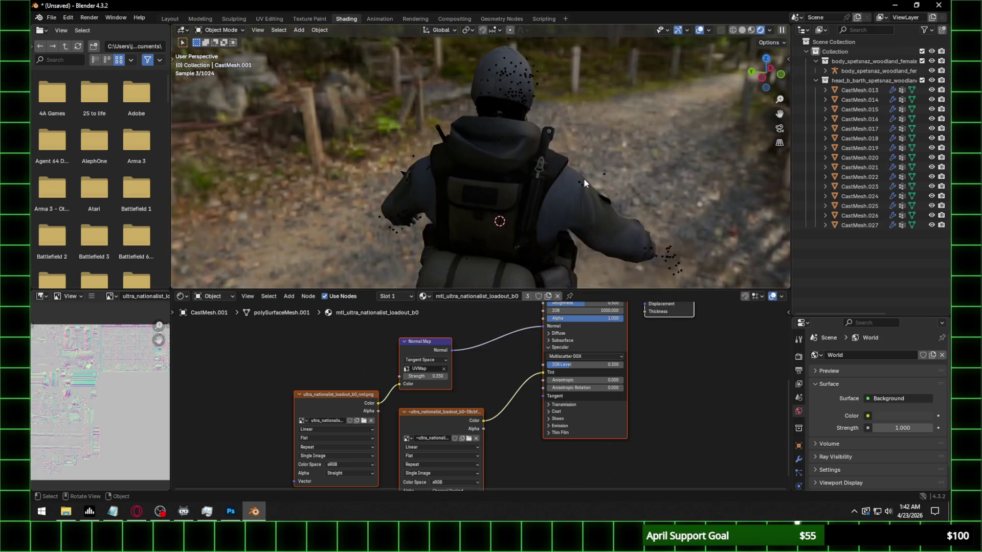
pyautogui.scroll(2, 625, 176)
pyautogui.scroll(2, 535, 177)
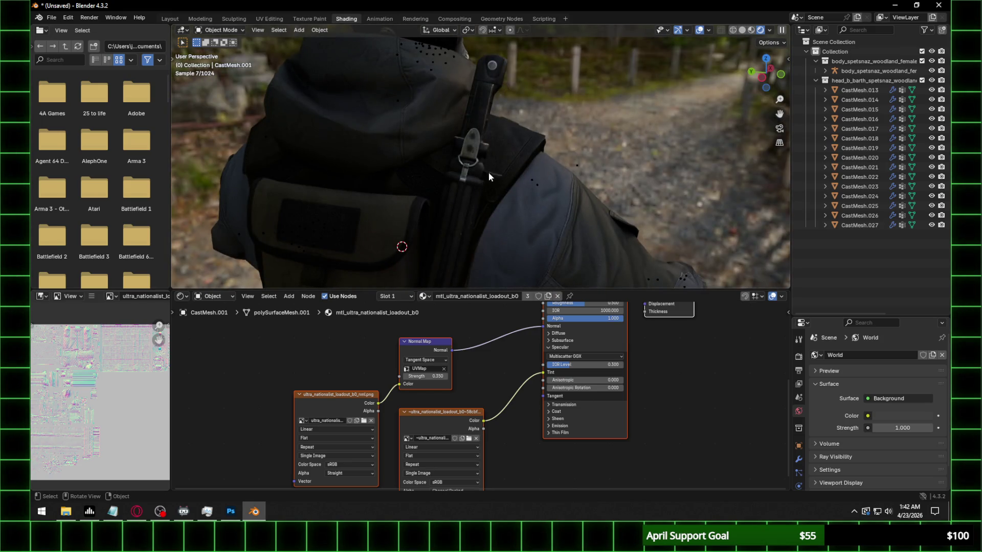
pyautogui.moveTo(488, 172); pyautogui.dragTo(498, 170, button='middle')
pyautogui.moveTo(580, 167); pyautogui.dragTo(443, 162, button='middle')
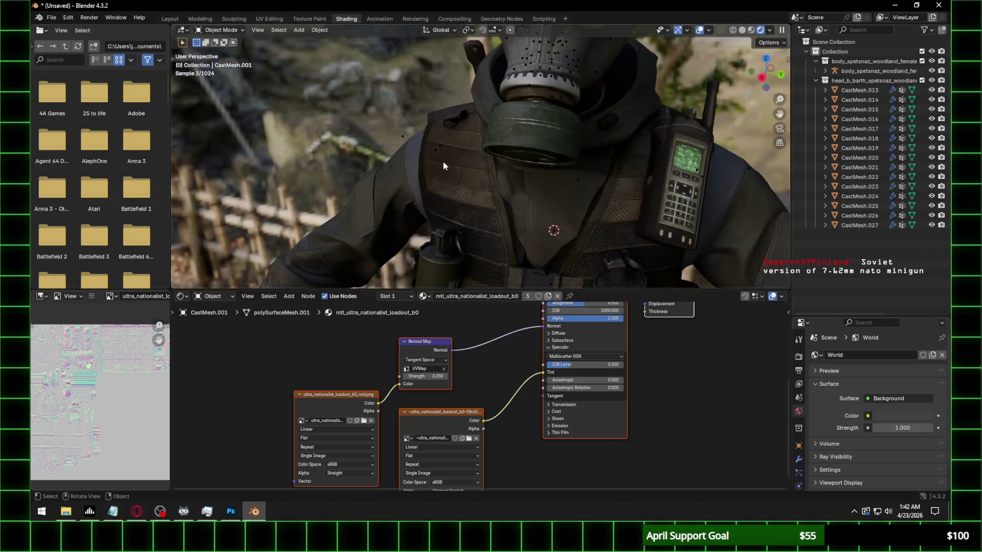
pyautogui.moveTo(503, 162)
pyautogui.mouseDown(button='middle')
pyautogui.moveTo(514, 185)
pyautogui.moveTo(402, 97)
pyautogui.mouseUp(button='middle')
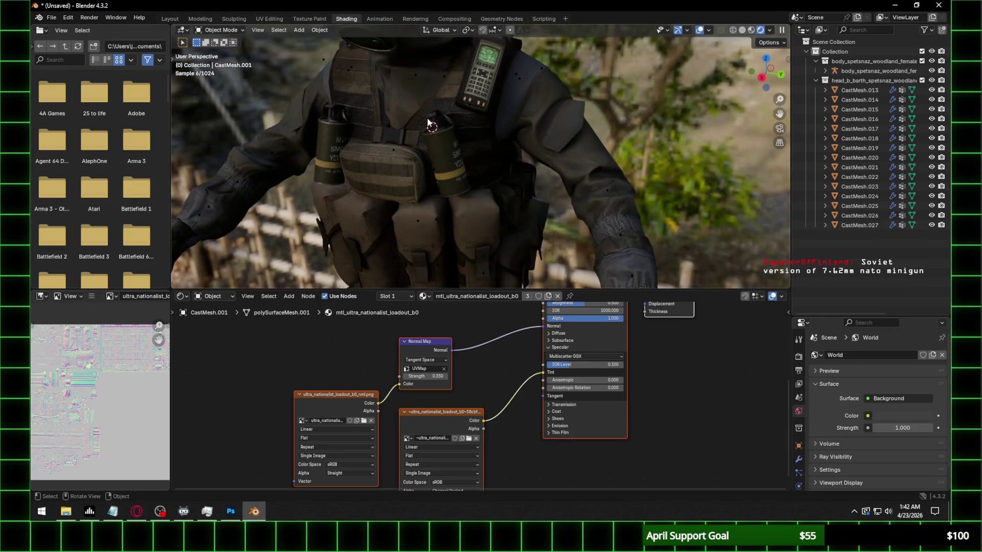
pyautogui.moveTo(469, 119); pyautogui.dragTo(453, 183, button='middle')
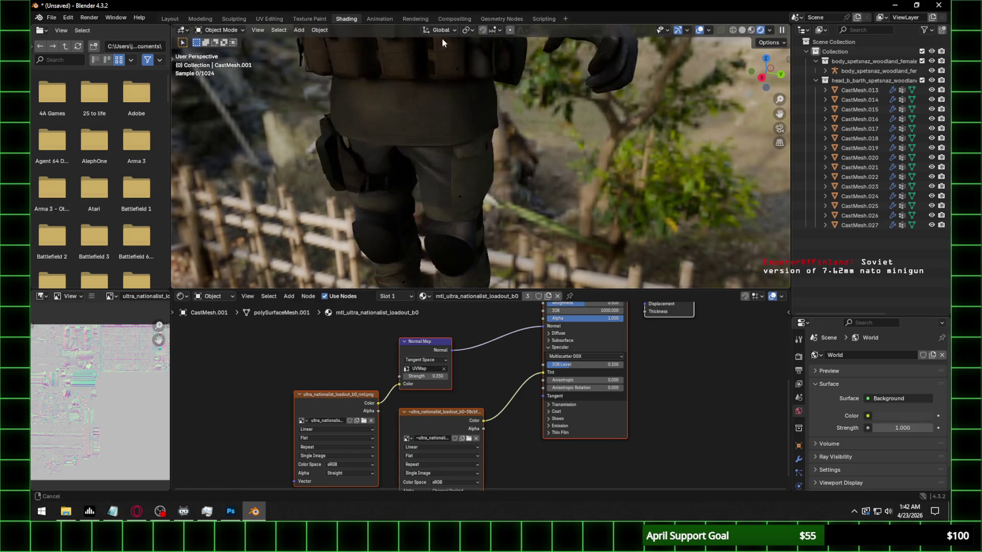
pyautogui.click(453, 184)
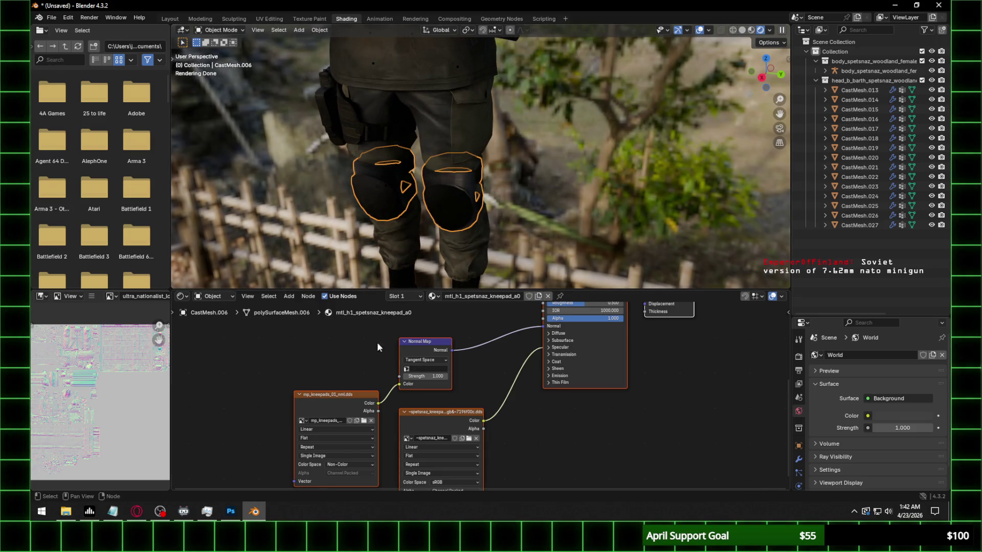
# Expand the knee pad material's Specular settings and set its IOR Level
pyautogui.click(557, 349)
pyautogui.click(594, 362)
pyautogui.write('0.3')
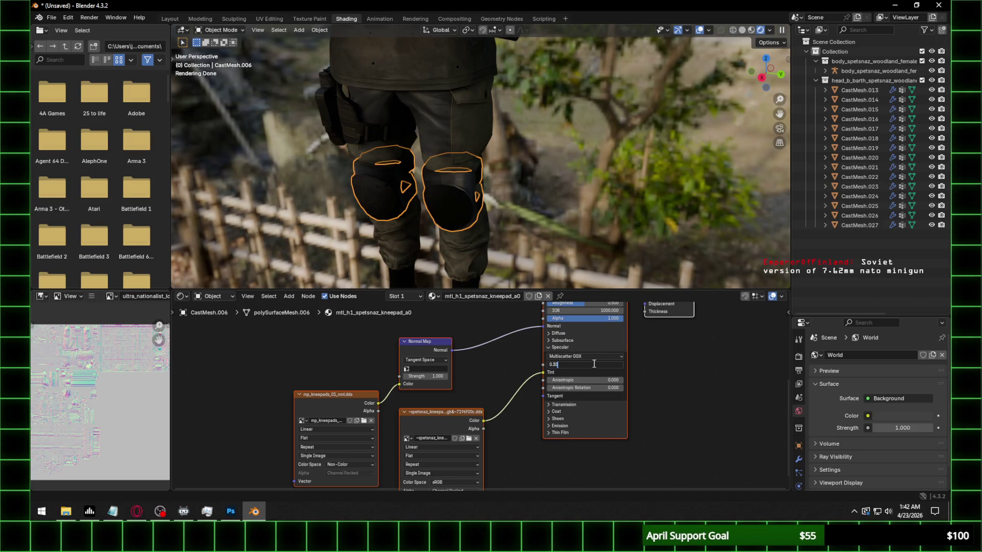
pyautogui.press('Return')
# Set the knee pad normal map to UVMap at 0.35 strength and browse for a replacement image
pyautogui.click(440, 370)
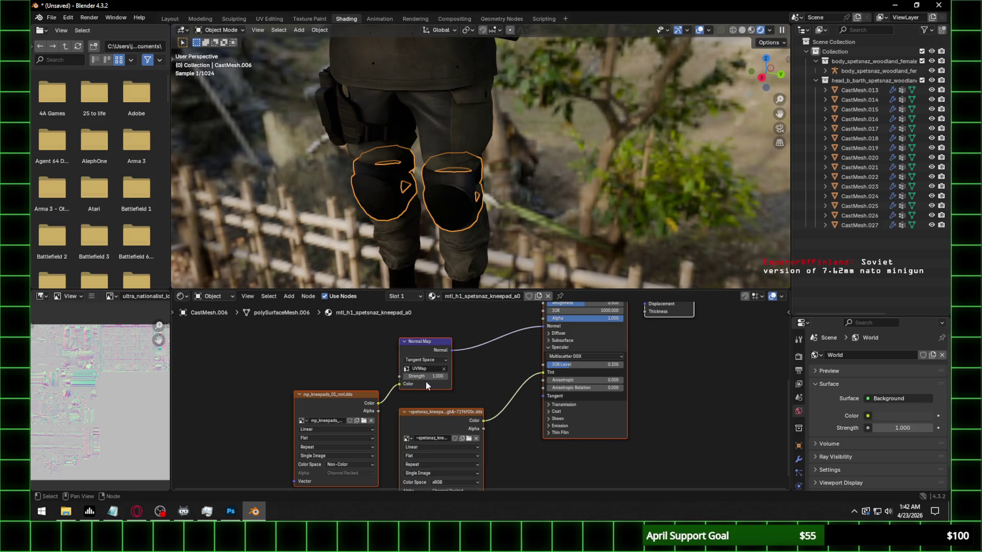
pyautogui.click(437, 376)
pyautogui.write('0.350')
pyautogui.press('Return')
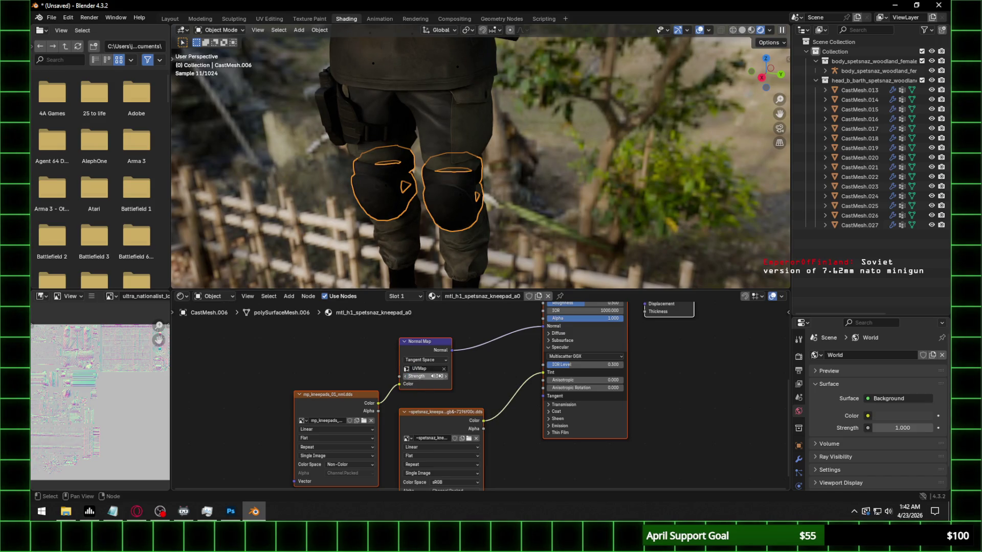
pyautogui.click(364, 420)
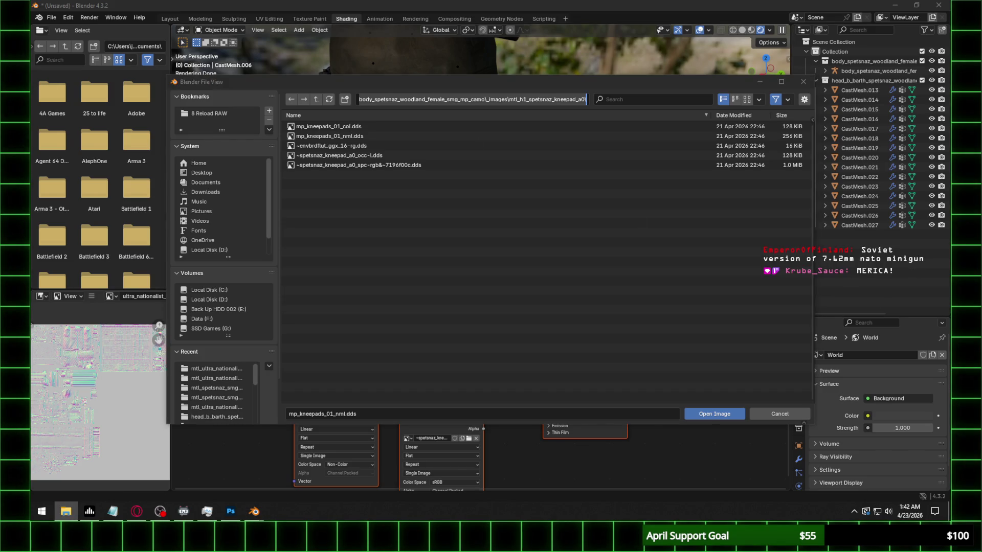
# In Photoshop, save the kneepads normal map as mp_kneepads_01_nml.png, then return to Blender's file browser
pyautogui.click(230, 512)
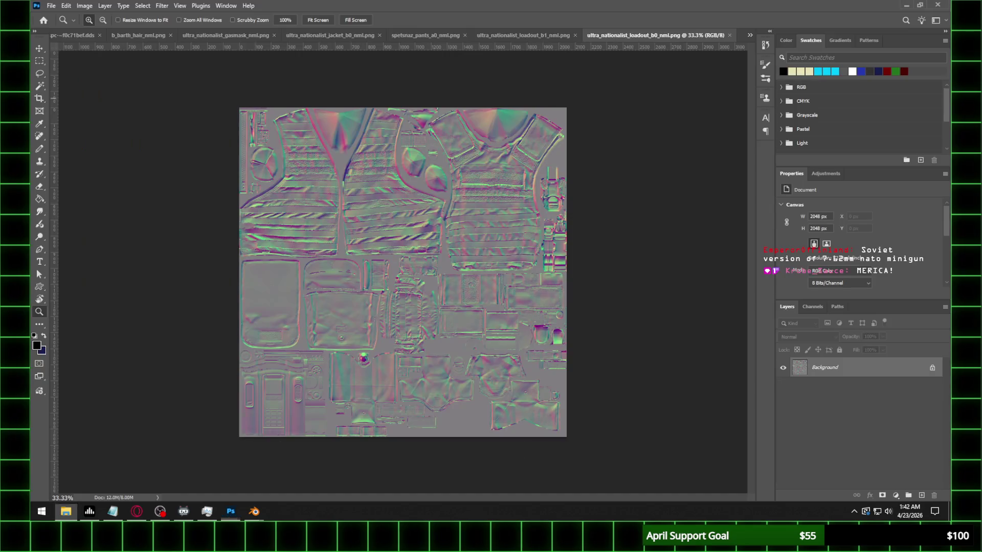
pyautogui.click(51, 6)
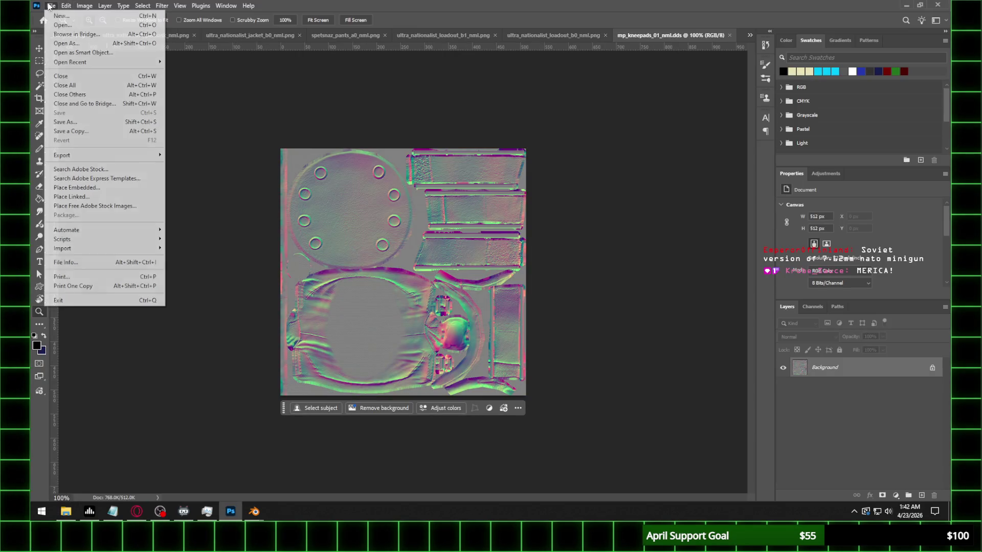
pyautogui.click(65, 121)
pyautogui.click(158, 394)
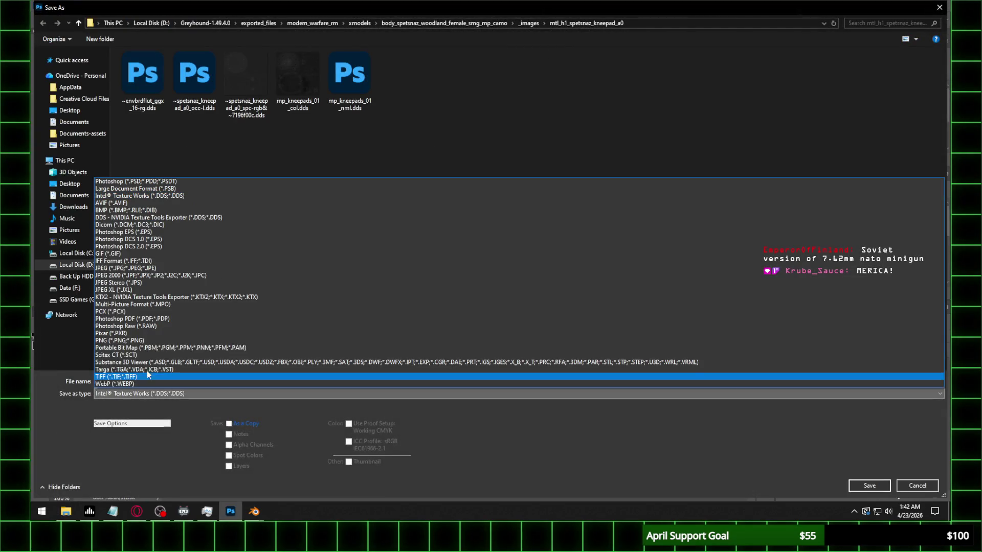
pyautogui.click(115, 340)
pyautogui.click(869, 486)
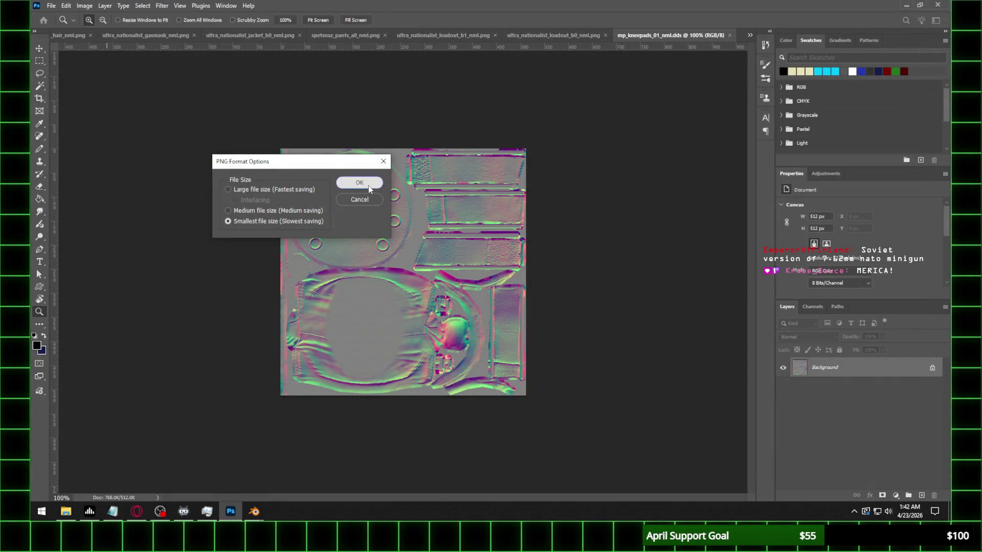
pyautogui.click(366, 184)
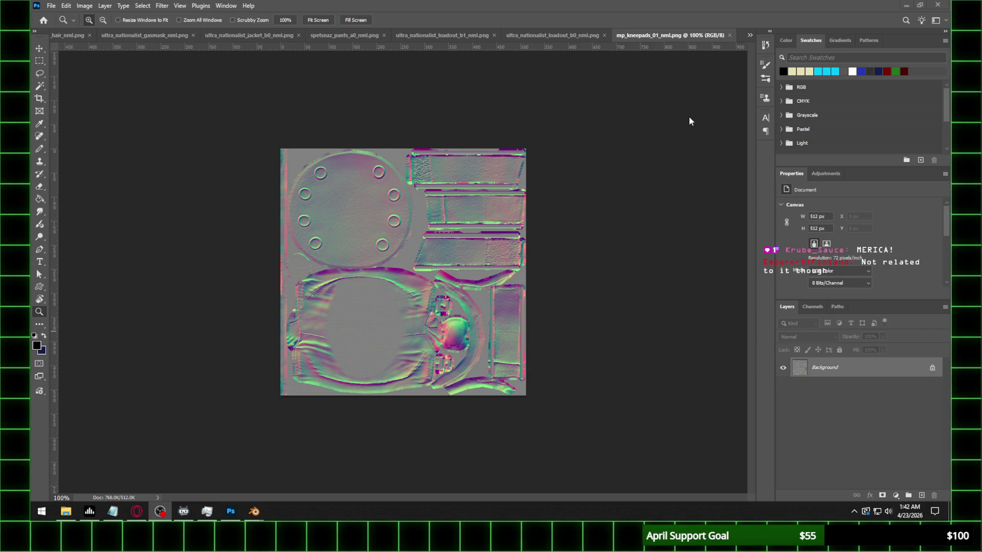
pyautogui.moveTo(253, 511)
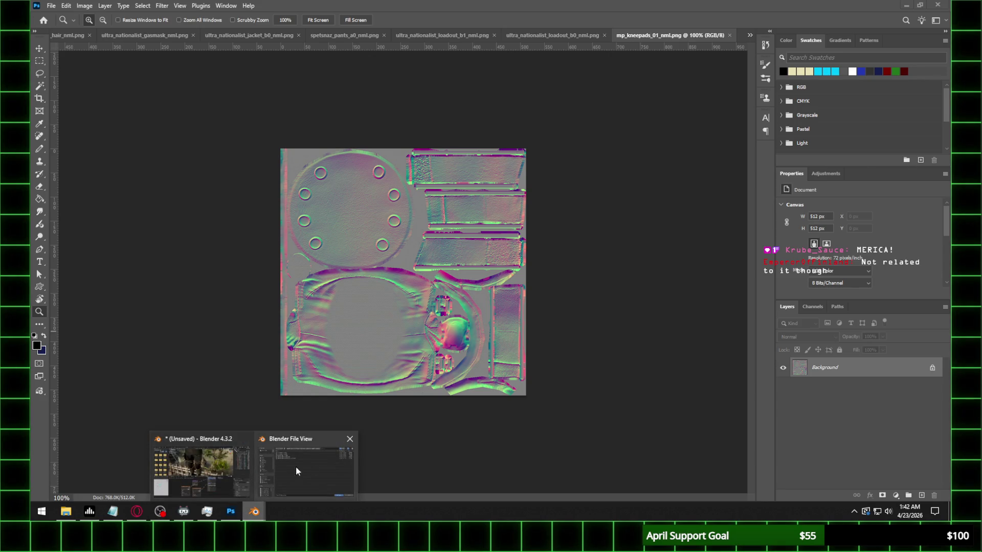
pyautogui.click(329, 438)
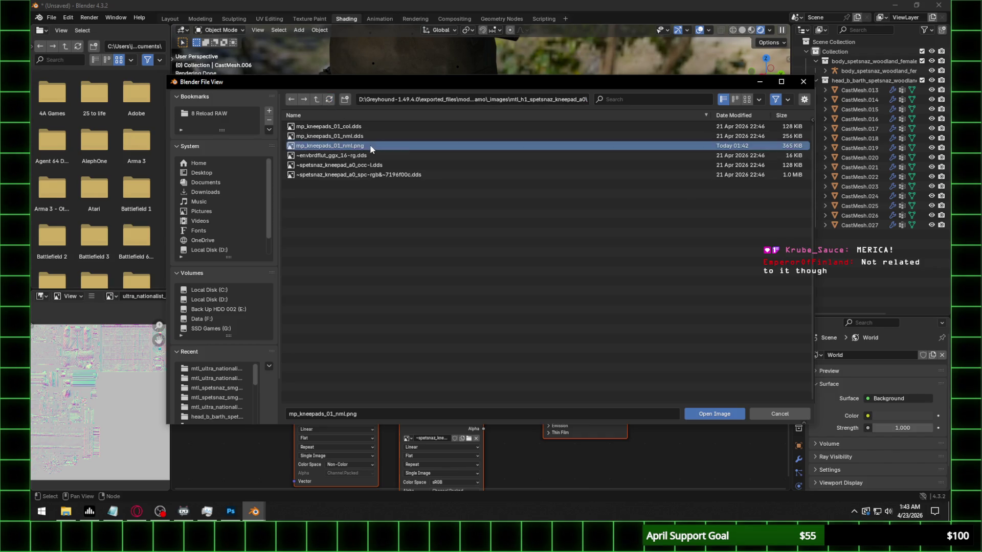
# Load mp_kneepads_01_nml.png with normal strength 0.5, read as Non-Color data
pyautogui.doubleClick(368, 136)
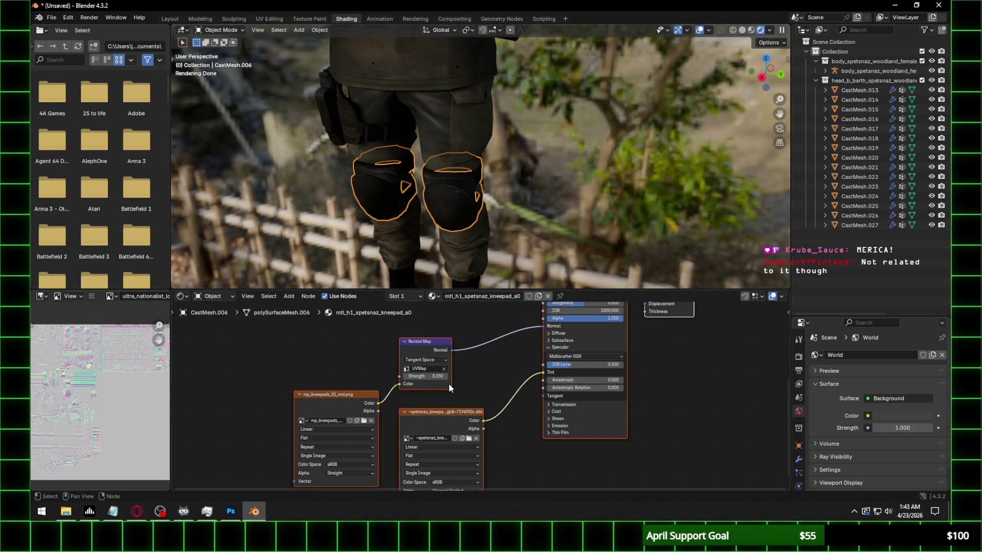
pyautogui.scroll(2, 427, 211)
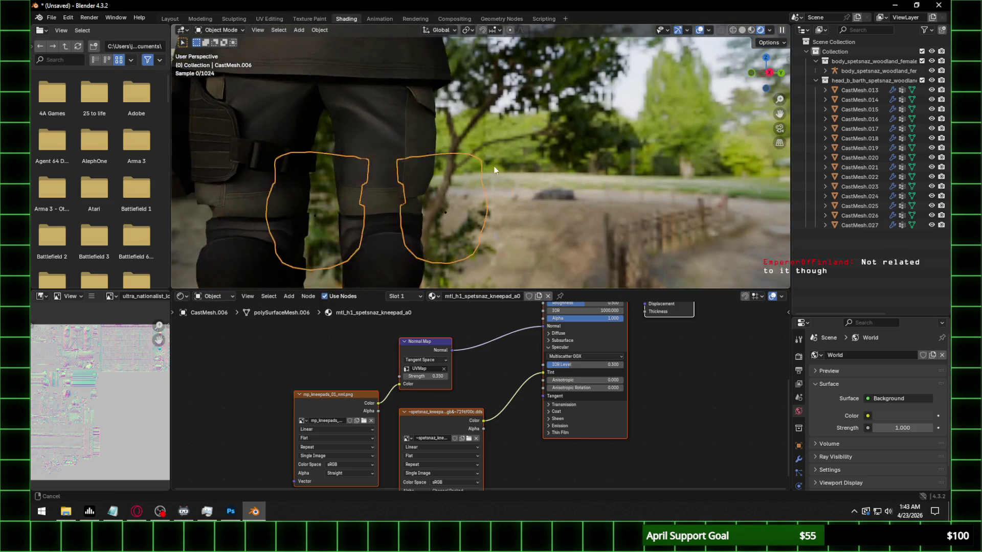
pyautogui.moveTo(428, 211)
pyautogui.mouseDown(button='middle')
pyautogui.moveTo(429, 195)
pyautogui.moveTo(371, 194)
pyautogui.moveTo(357, 397)
pyautogui.mouseUp(button='middle')
pyautogui.scroll(2, 372, 194)
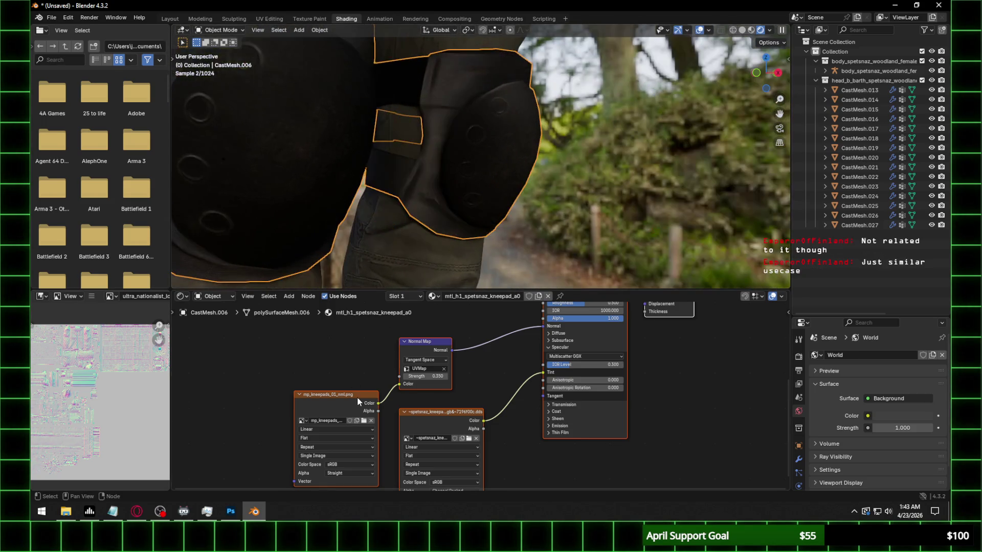
pyautogui.click(428, 376)
pyautogui.write('0.5')
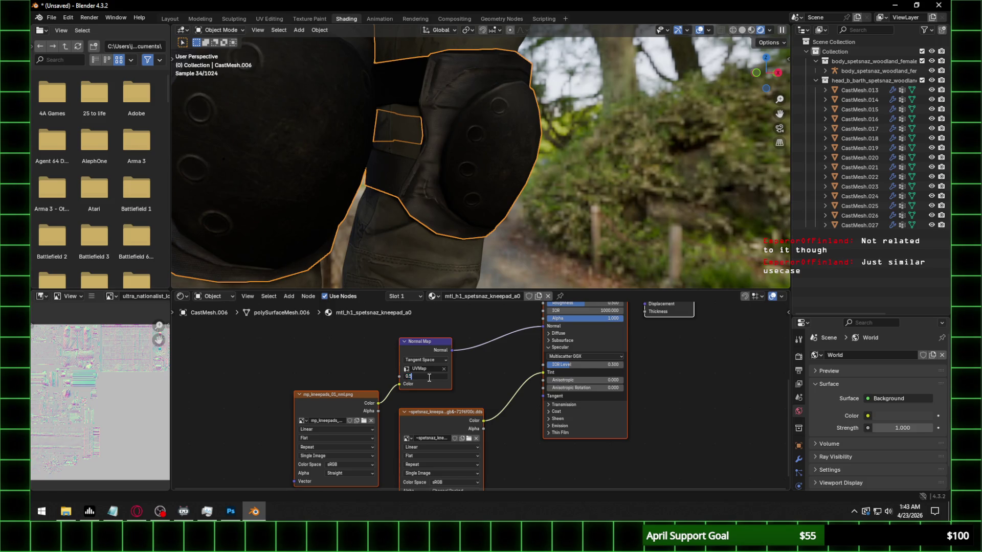
pyautogui.press('Return')
pyautogui.click(345, 464)
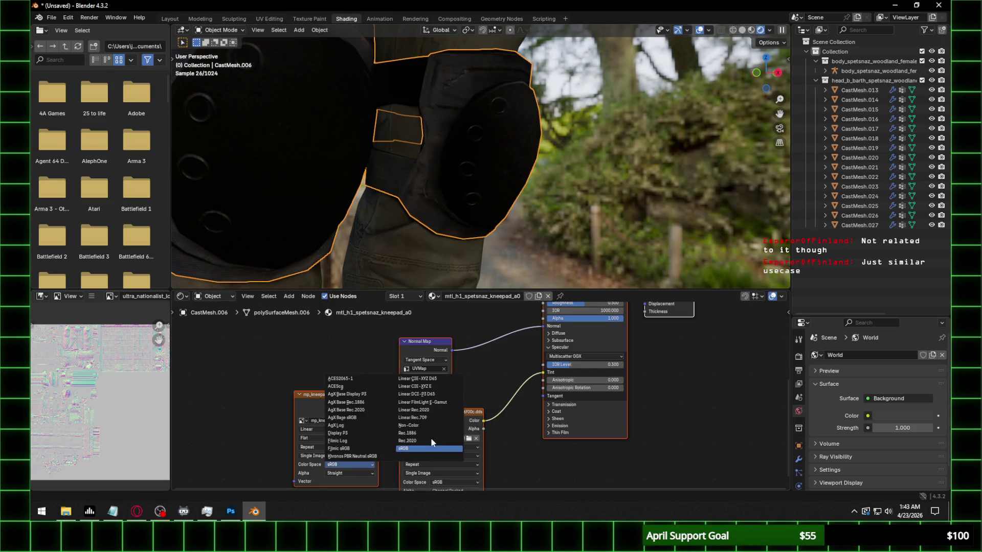
pyautogui.click(432, 426)
pyautogui.scroll(-3, 576, 169)
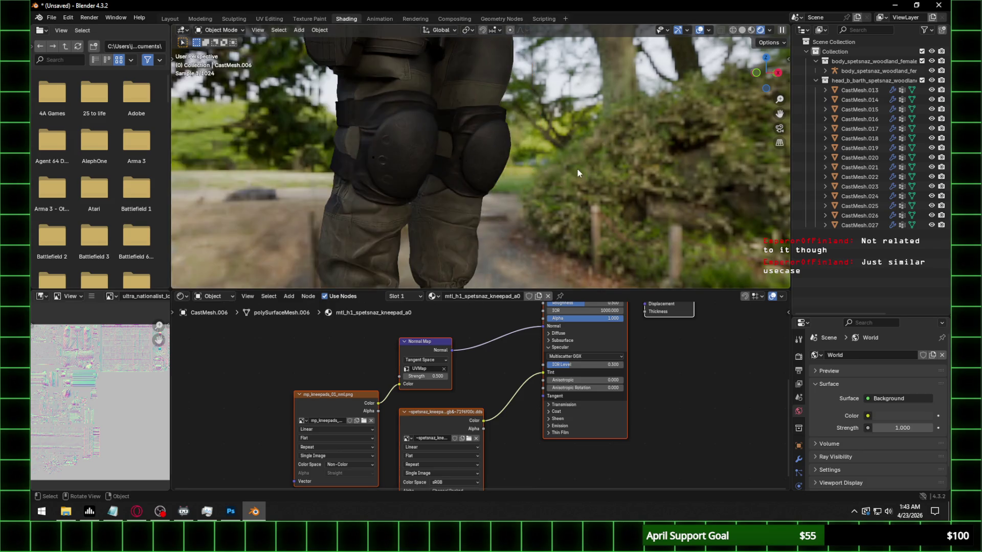
# Lower the kneepad material's specular IOR Level to 0.25
pyautogui.moveTo(577, 168); pyautogui.dragTo(525, 185, button='middle')
pyautogui.click(604, 361)
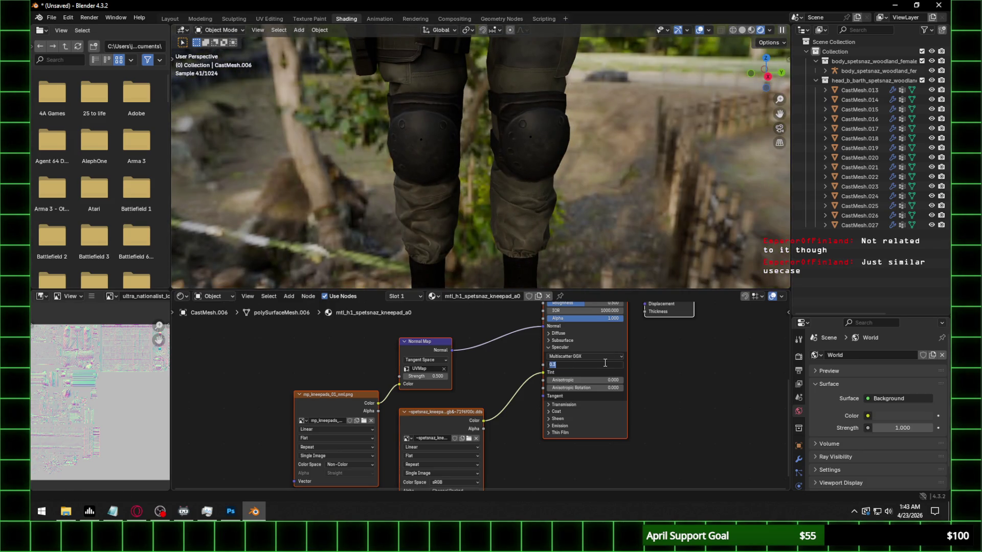
pyautogui.write('0.1')
pyautogui.press('Return')
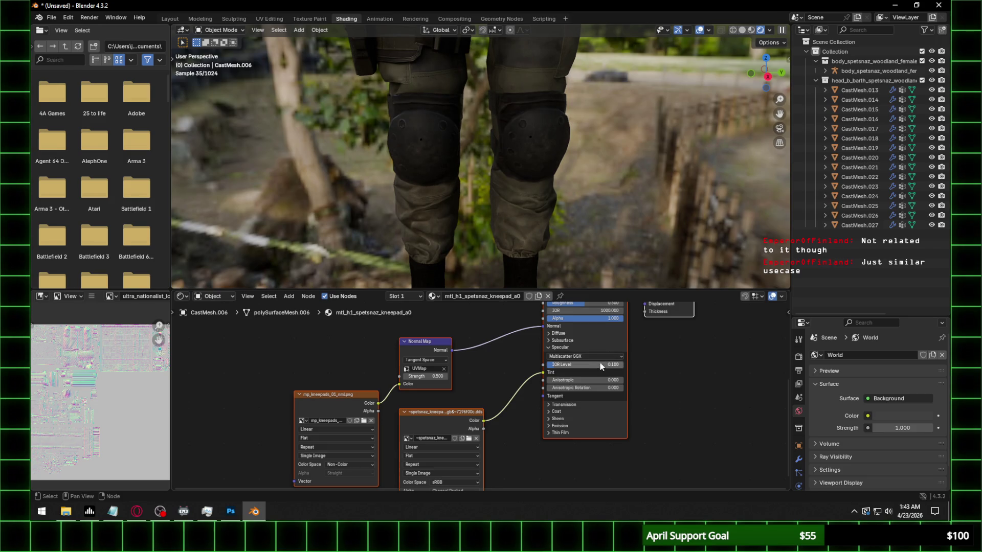
pyautogui.click(600, 364)
pyautogui.write('.')
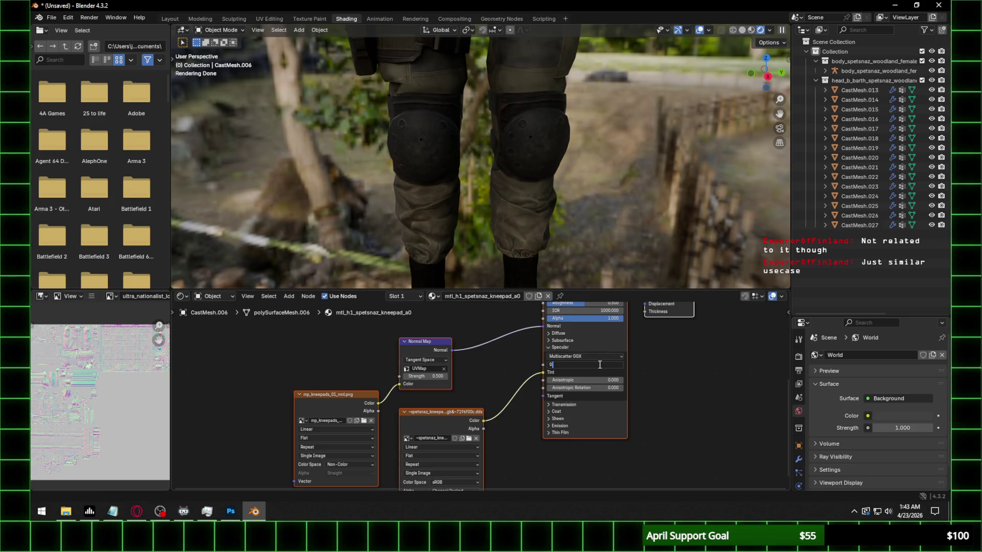
pyautogui.press('Return')
pyautogui.moveTo(693, 127)
pyautogui.keyDown('ctrl'); pyautogui.mouseDown(button='middle')
pyautogui.moveTo(532, 195)
pyautogui.moveTo(498, 222)
pyautogui.mouseUp(button='middle'); pyautogui.keyUp('ctrl')
# Inspect the body, pouch and vest materials, then select the shoulder patch
pyautogui.moveTo(529, 157); pyautogui.dragTo(522, 156, button='middle')
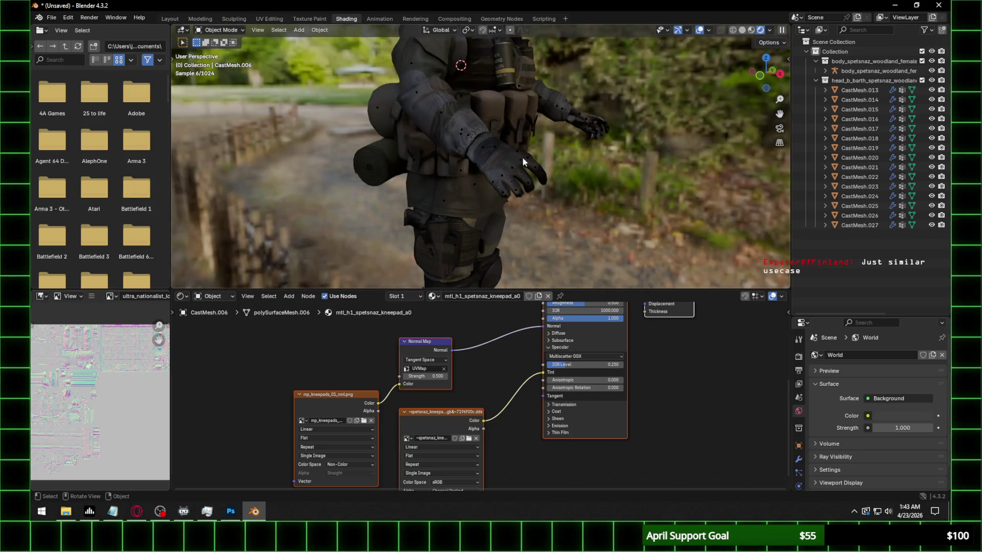
pyautogui.moveTo(537, 124); pyautogui.dragTo(494, 218, button='middle')
pyautogui.click(494, 216)
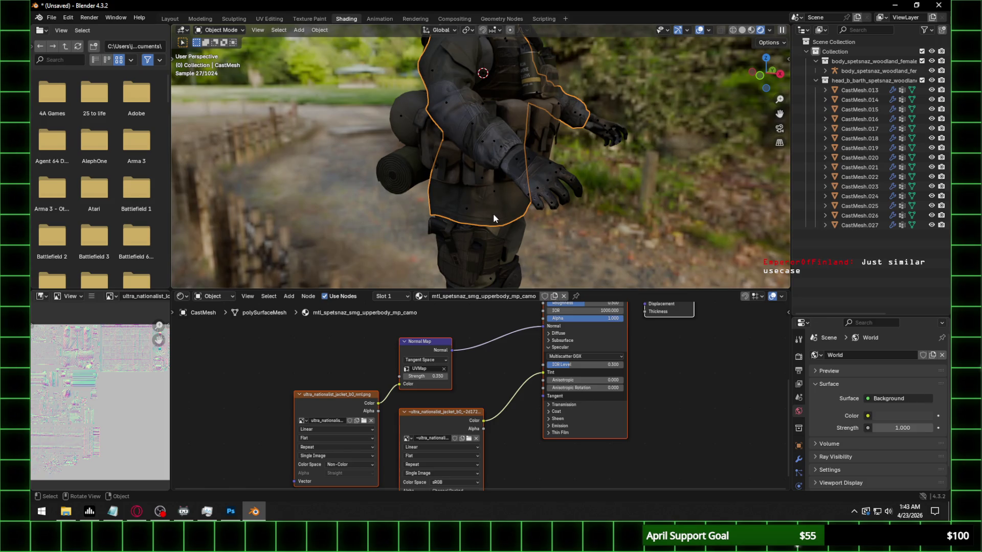
pyautogui.moveTo(573, 182)
pyautogui.mouseDown(button='middle')
pyautogui.moveTo(496, 188)
pyautogui.moveTo(501, 124)
pyautogui.mouseUp(button='middle')
pyautogui.click(470, 87)
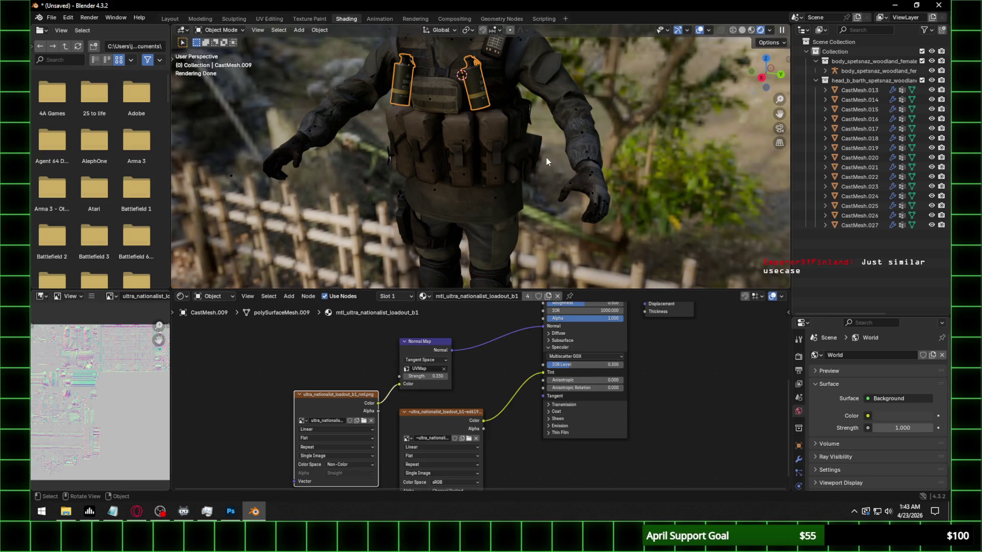
pyautogui.moveTo(546, 157)
pyautogui.keyDown('shift'); pyautogui.mouseDown(button='middle')
pyautogui.moveTo(528, 185)
pyautogui.moveTo(478, 158)
pyautogui.mouseUp(button='middle'); pyautogui.keyUp('shift')
pyautogui.click(481, 152)
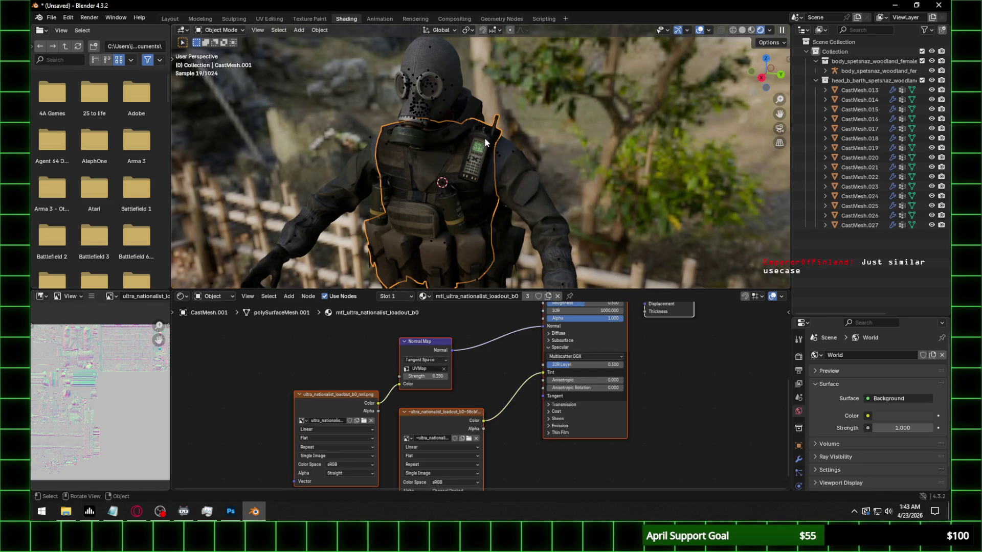
pyautogui.moveTo(587, 201); pyautogui.dragTo(553, 200, button='middle')
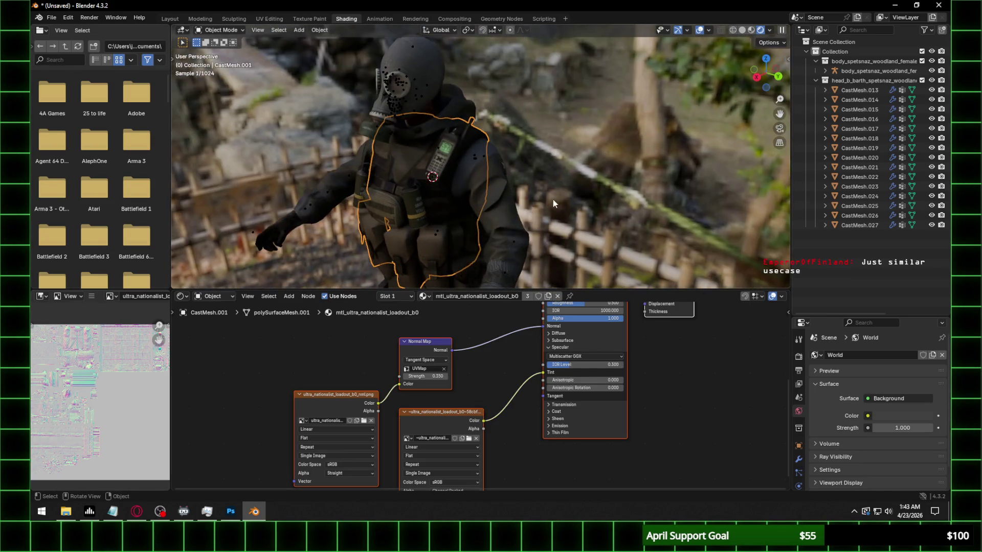
pyautogui.click(502, 168)
# Set the shoulder patch's normal map to UVMap at 0.35 strength
pyautogui.click(425, 369)
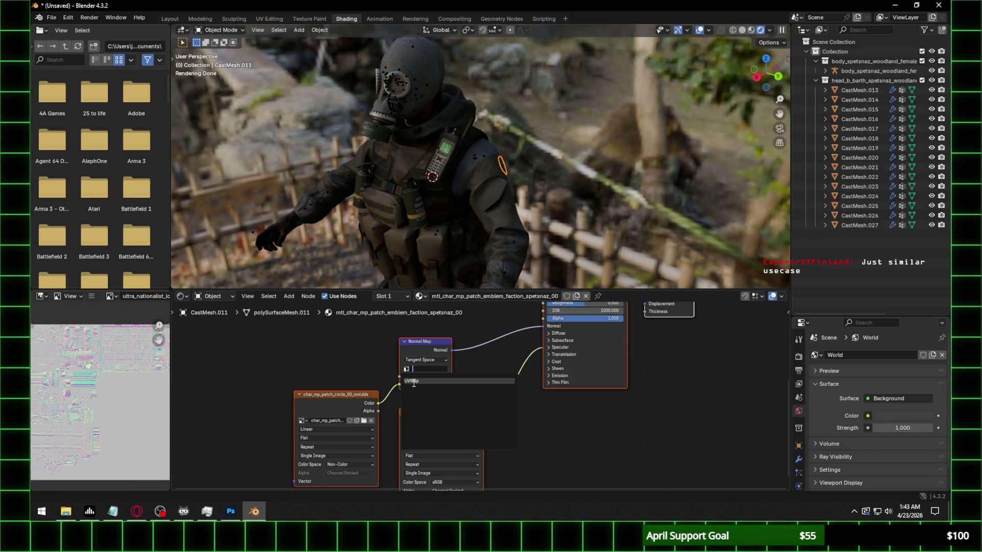
pyautogui.doubleClick(422, 375)
pyautogui.write('0.35')
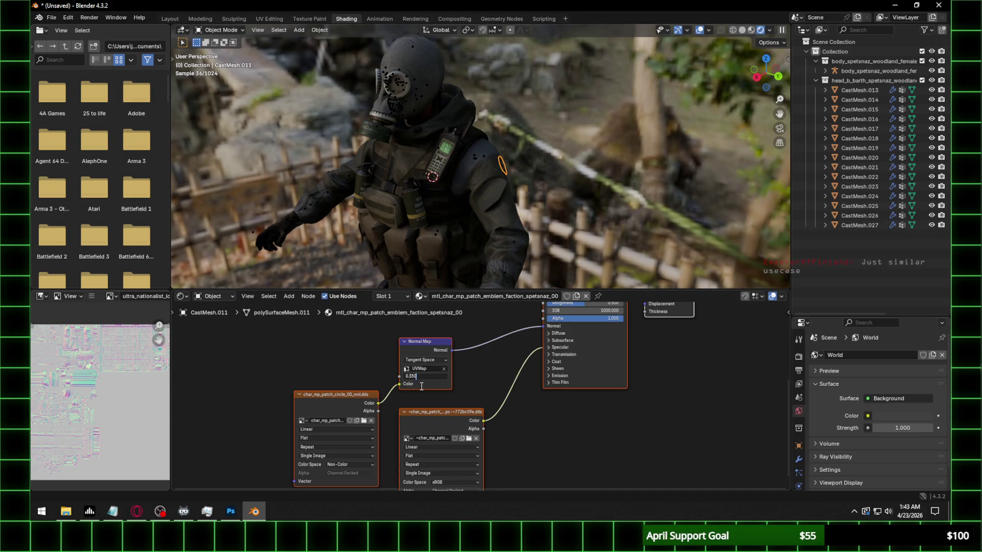
pyautogui.press('Return')
# Browse from the patch's image node up to the models folder and into the SAS emblem patch folder
pyautogui.click(364, 421)
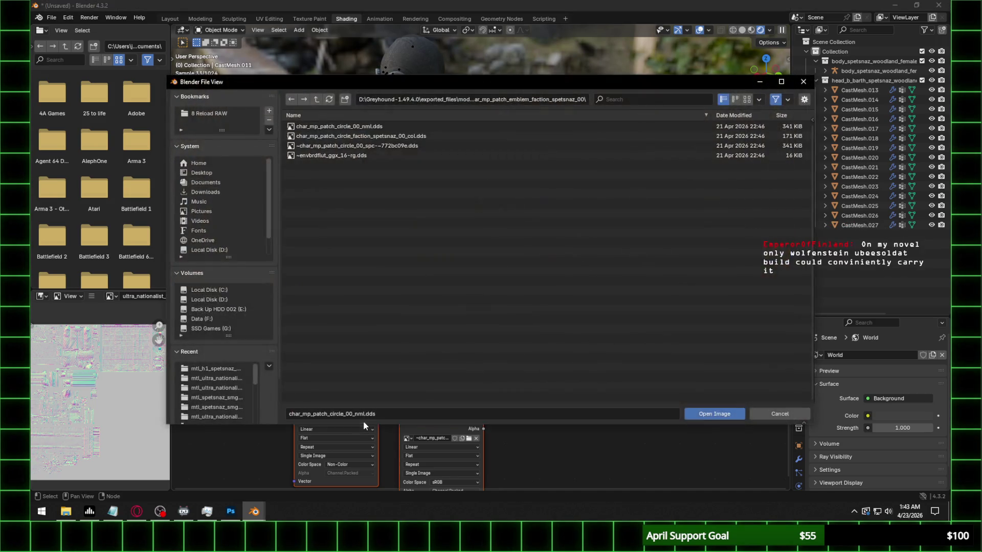
pyautogui.click(317, 100)
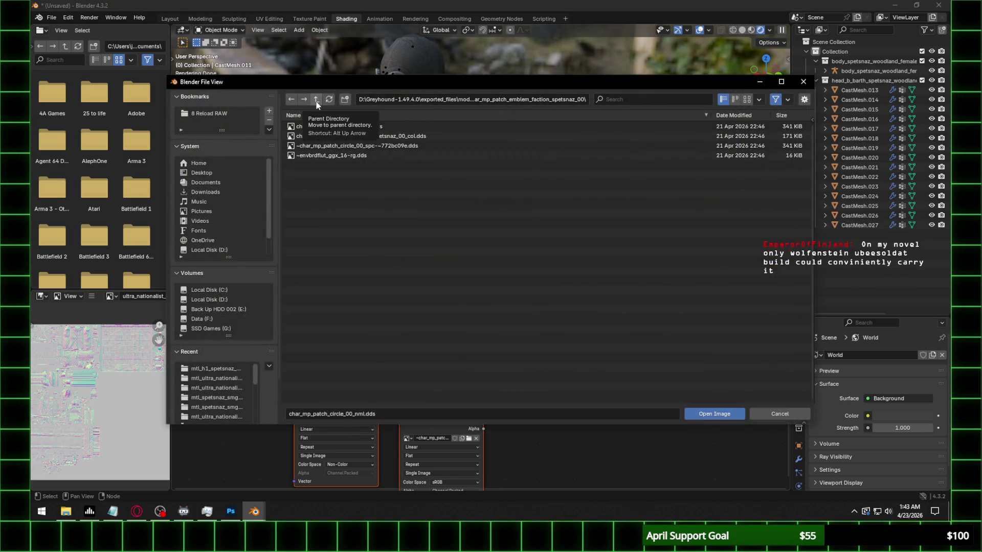
pyautogui.click(316, 99)
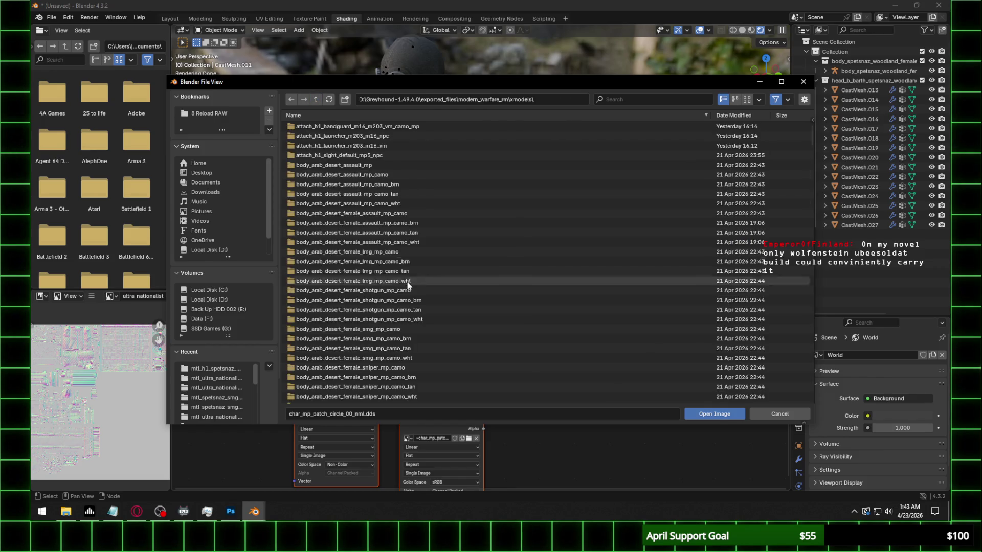
pyautogui.scroll(-5, 407, 283)
pyautogui.scroll(-5, 407, 282)
pyautogui.scroll(-5, 407, 282)
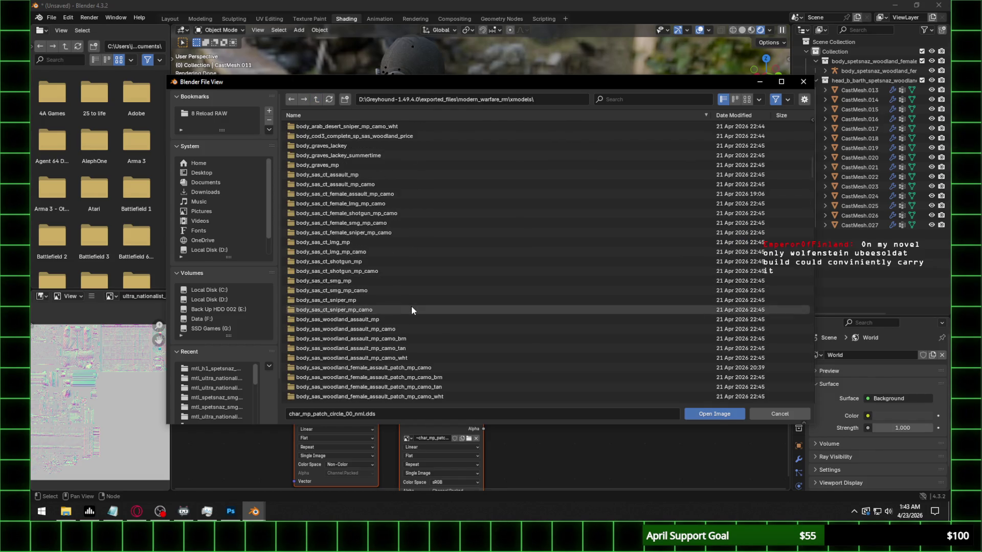
pyautogui.scroll(-2, 411, 310)
pyautogui.scroll(-1, 412, 310)
pyautogui.scroll(-2, 413, 310)
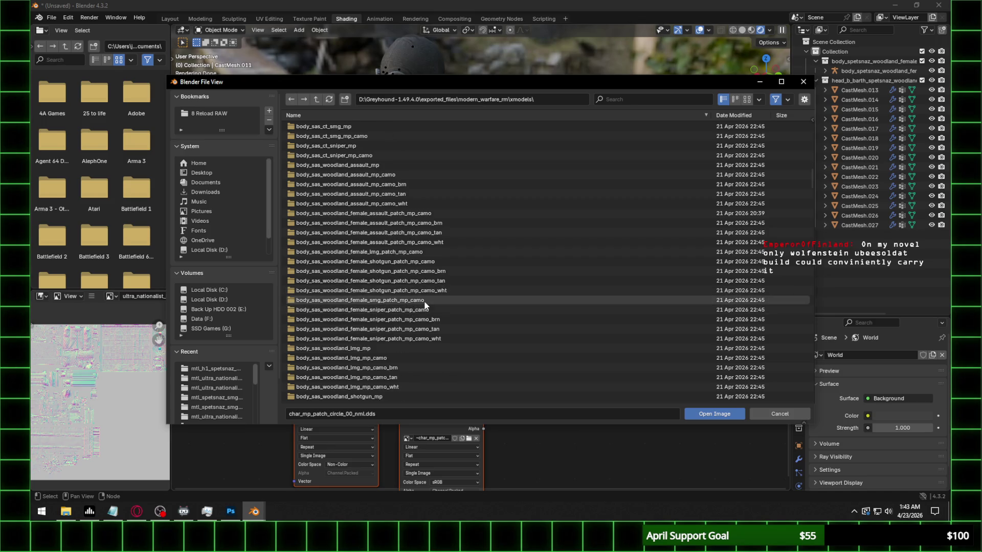
pyautogui.click(420, 298)
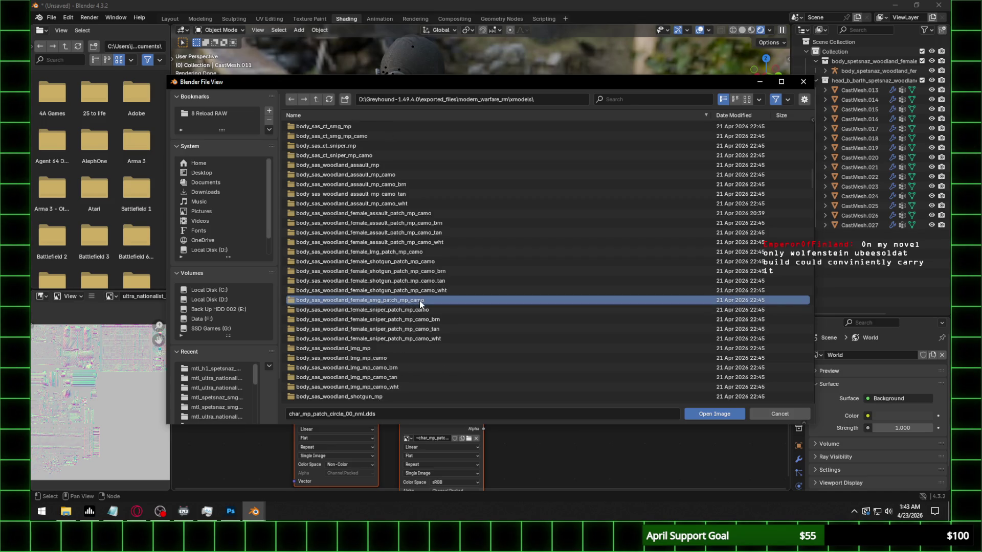
pyautogui.doubleClick(420, 302)
pyautogui.doubleClick(387, 127)
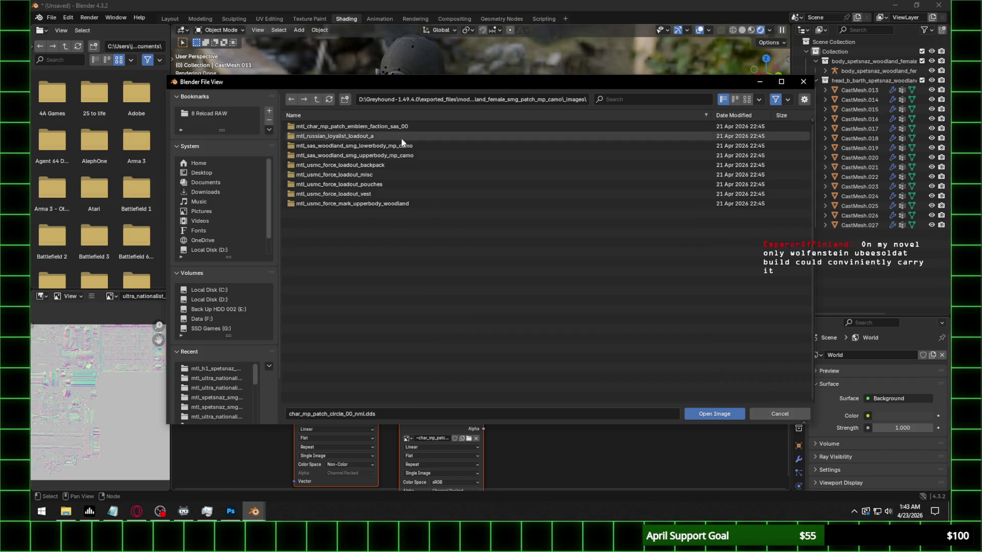
pyautogui.doubleClick(383, 127)
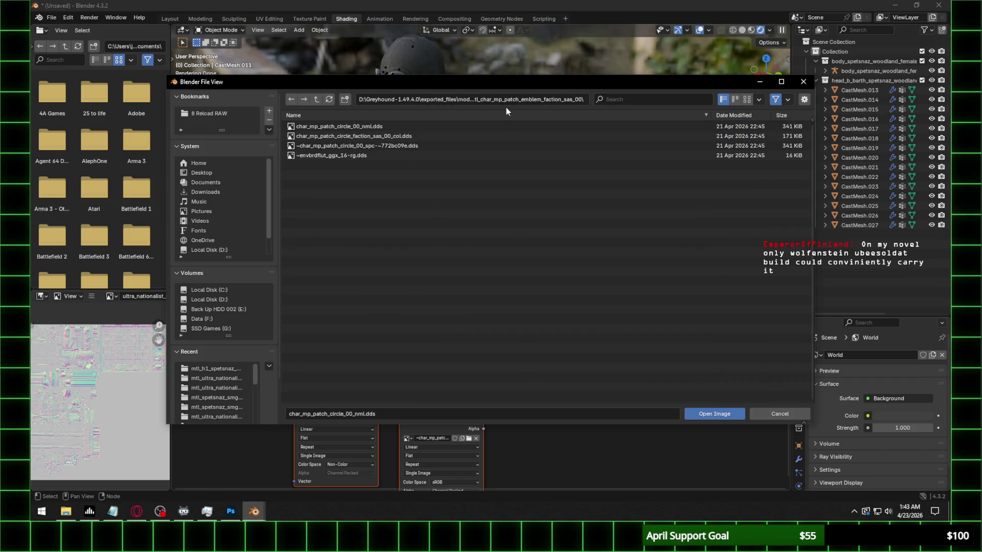
# View the emblem textures as thumbnails, close the browser, reopen it and switch to File Explorer for the circle normal map
pyautogui.click(746, 99)
pyautogui.click(320, 104)
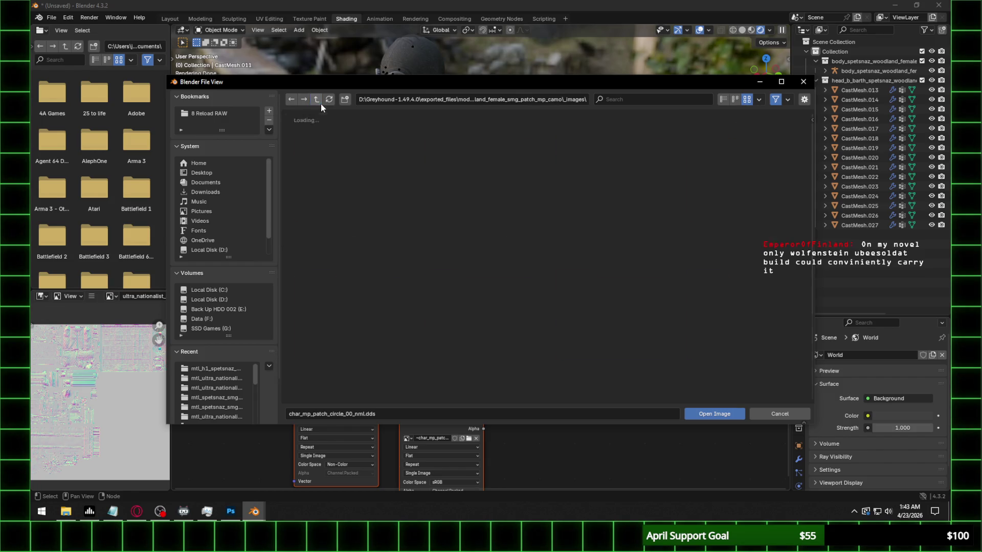
pyautogui.click(320, 103)
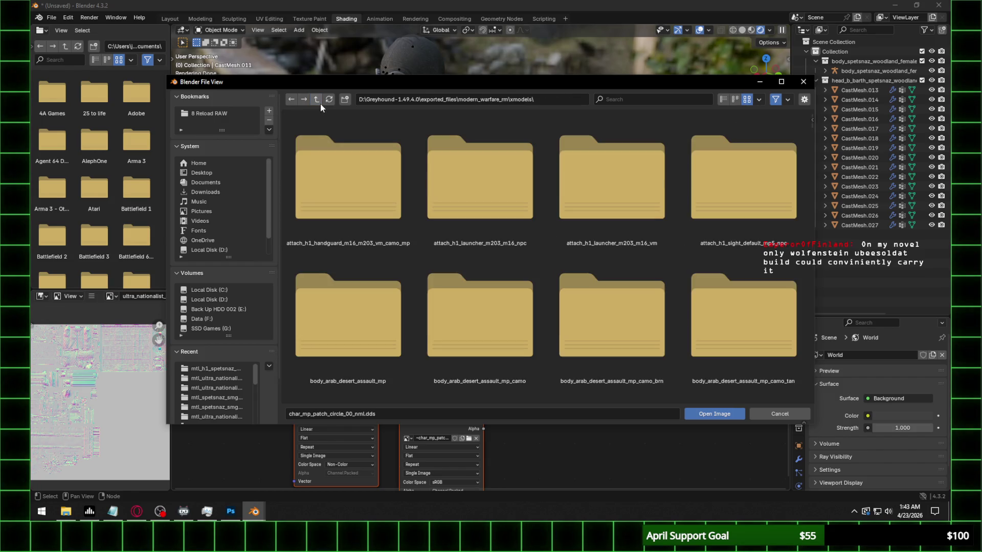
pyautogui.click(722, 99)
pyautogui.scroll(-5, 475, 272)
pyautogui.scroll(-5, 475, 272)
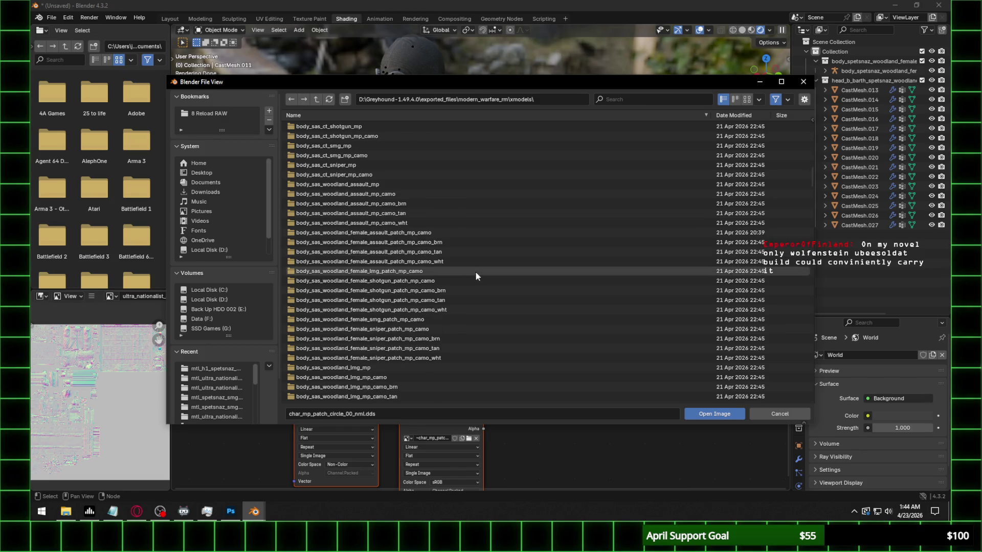
pyautogui.press('Escape')
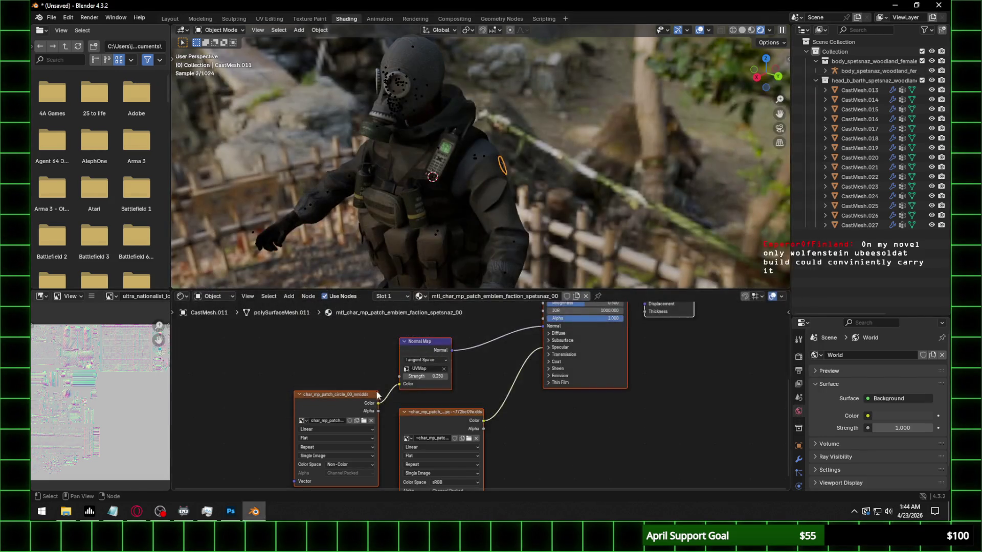
pyautogui.click(364, 421)
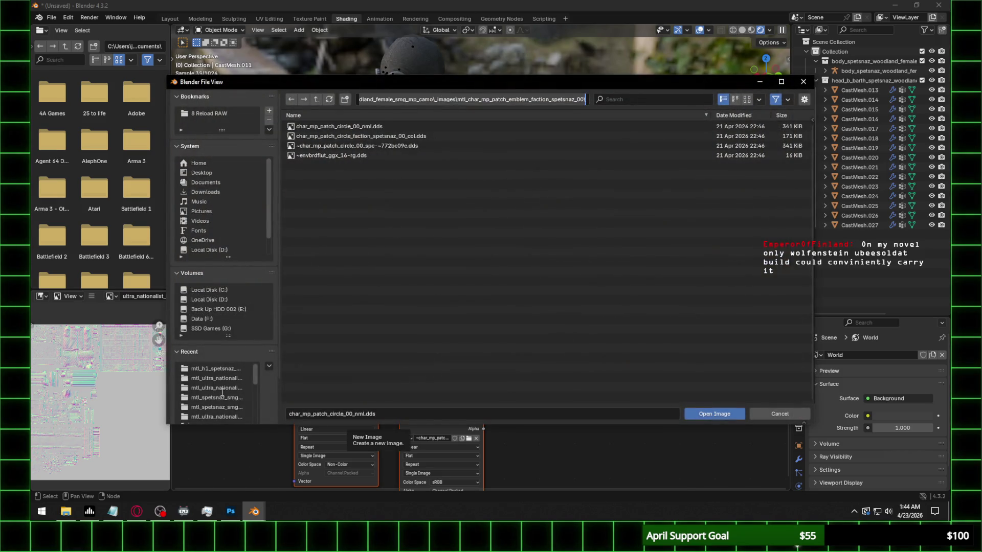
pyautogui.click(56, 518)
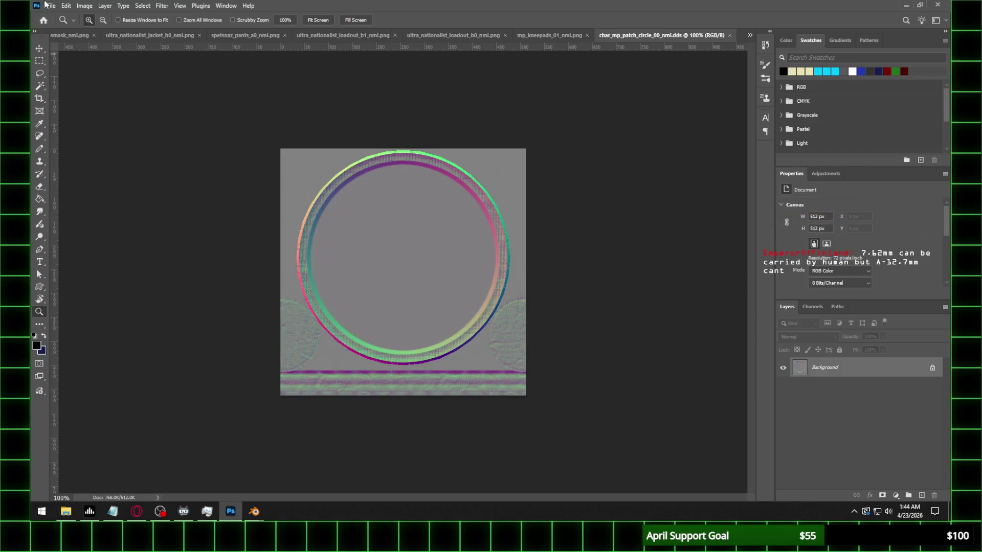
# Save the circle normal map as char_mp_patch_circle_00_nml.png, then return to Blender's file browser
pyautogui.click(51, 5)
pyautogui.click(67, 122)
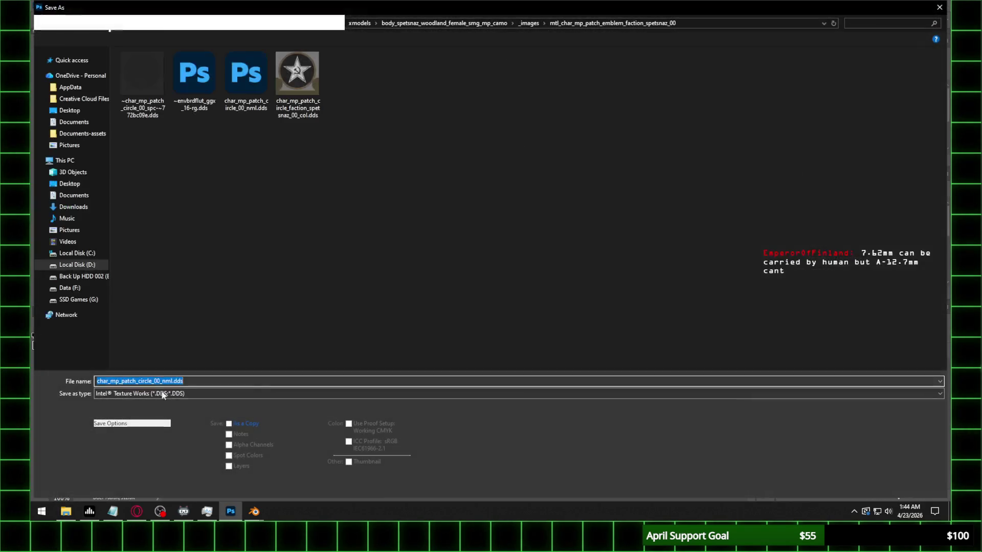
pyautogui.click(294, 394)
pyautogui.click(294, 343)
pyautogui.click(860, 486)
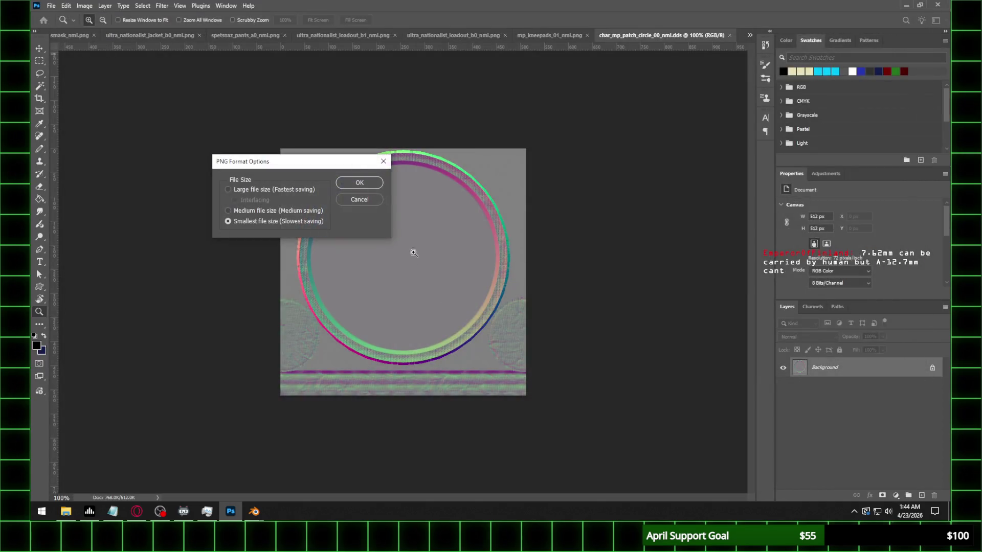
pyautogui.click(359, 184)
pyautogui.click(136, 511)
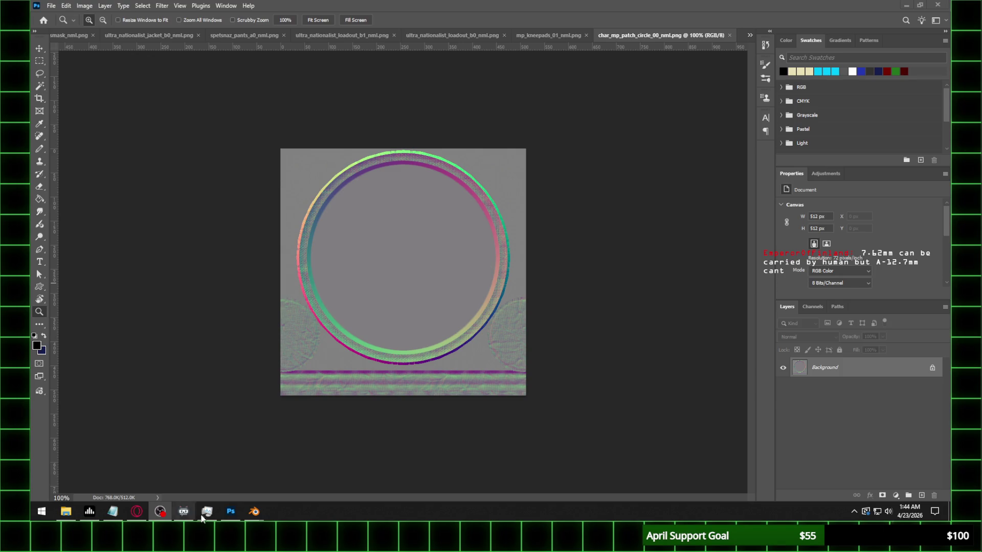
pyautogui.moveTo(254, 511)
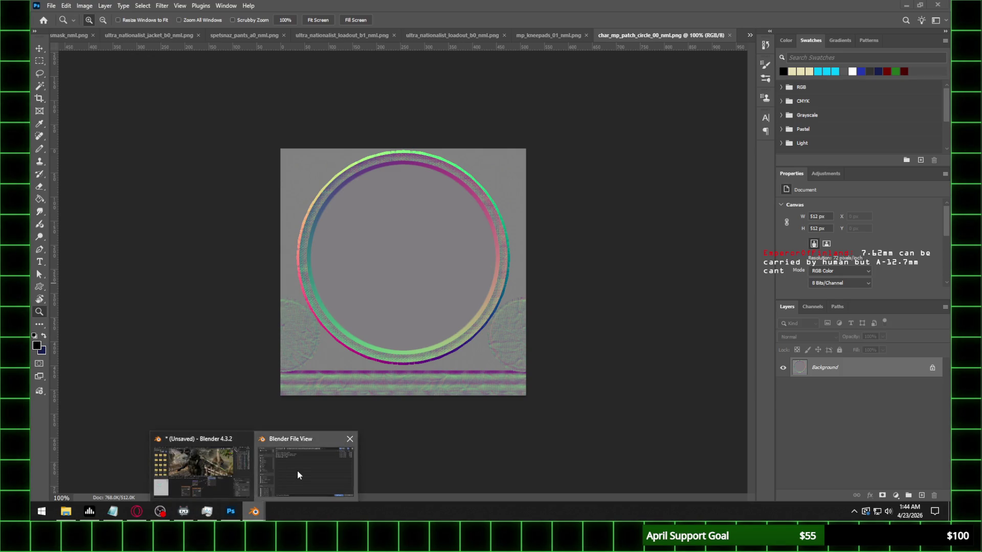
pyautogui.click(297, 470)
# Load char_mp_patch_circle_00_nml.png as the patch material's normal map
pyautogui.press('Return')
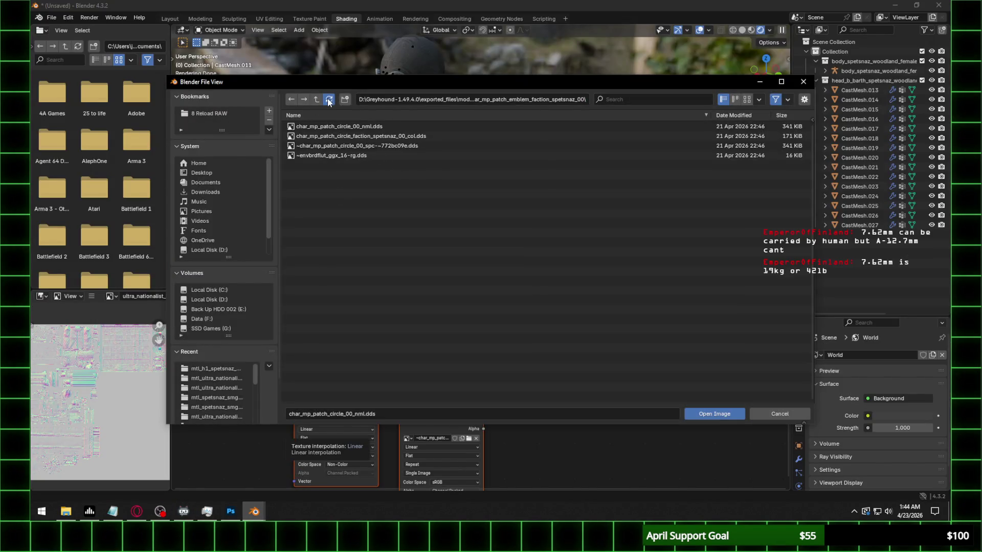
pyautogui.click(328, 99)
pyautogui.doubleClick(400, 136)
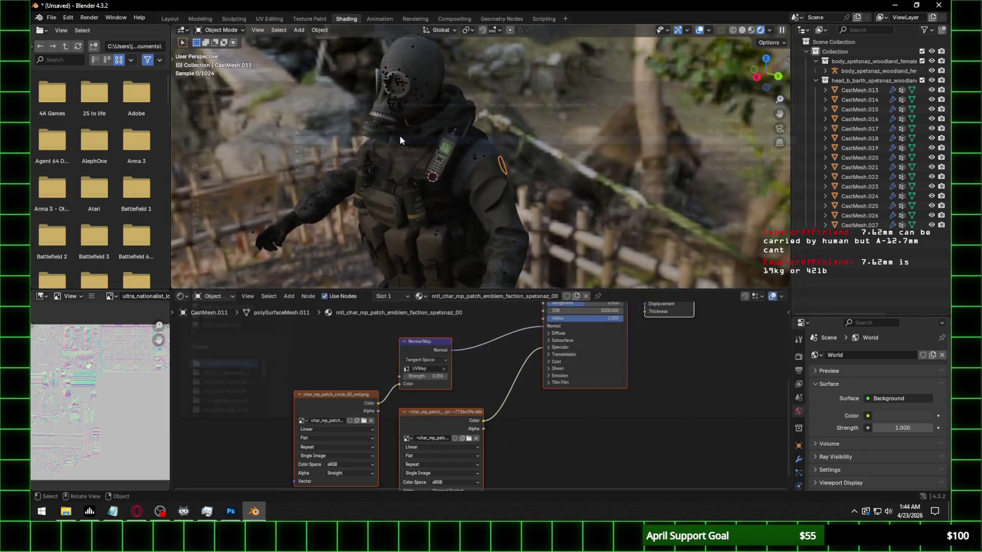
# Set the Principled BSDF's Specular IOR Level to 0.300 and move to the Layout workspace
pyautogui.click(564, 349)
pyautogui.click(586, 367)
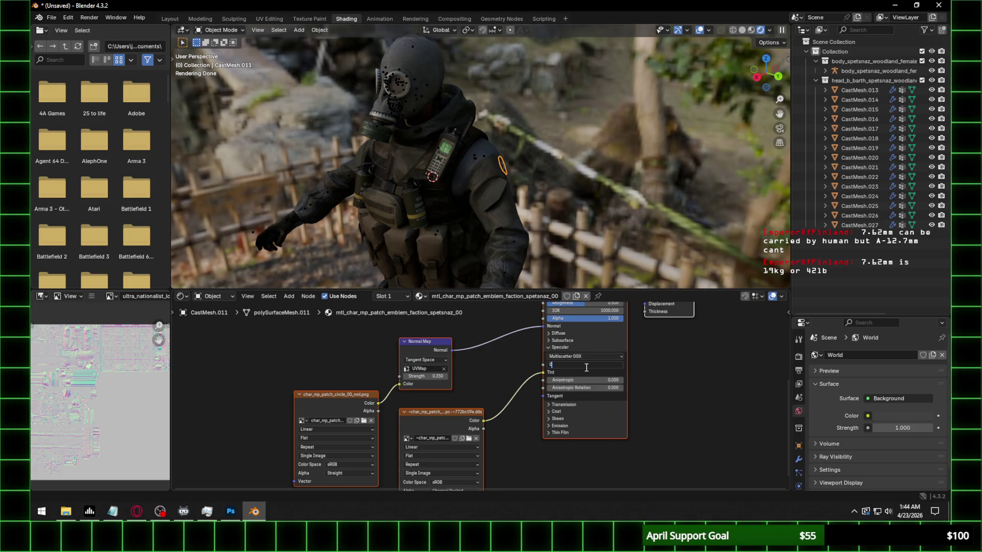
pyautogui.write('.3')
pyautogui.press('Return')
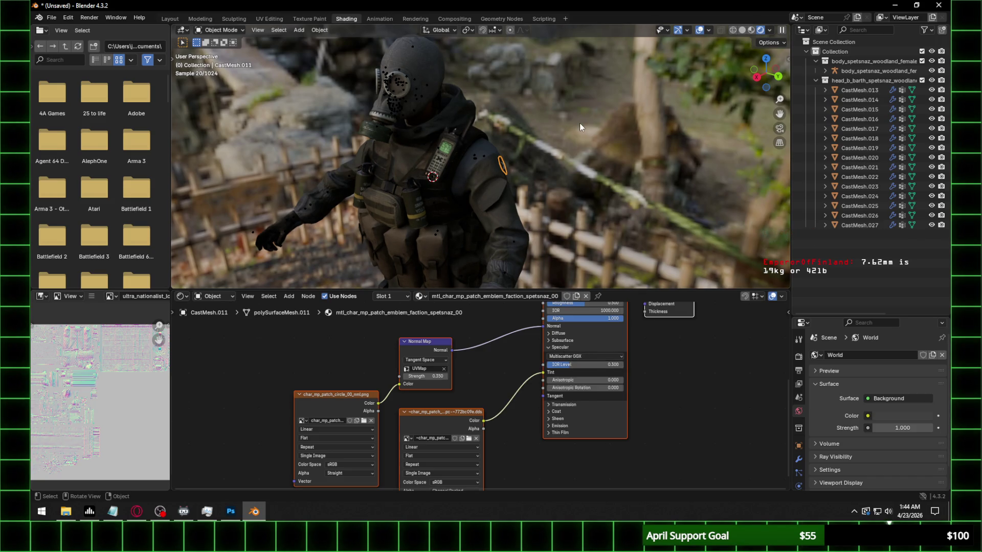
pyautogui.scroll(4, 563, 126)
pyautogui.moveTo(530, 128); pyautogui.dragTo(508, 135, button='middle')
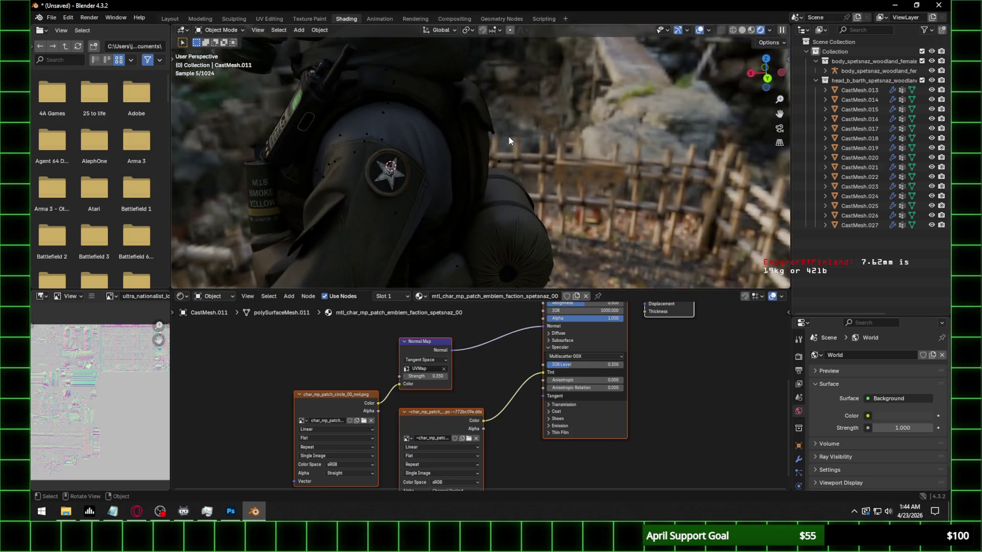
pyautogui.click(170, 18)
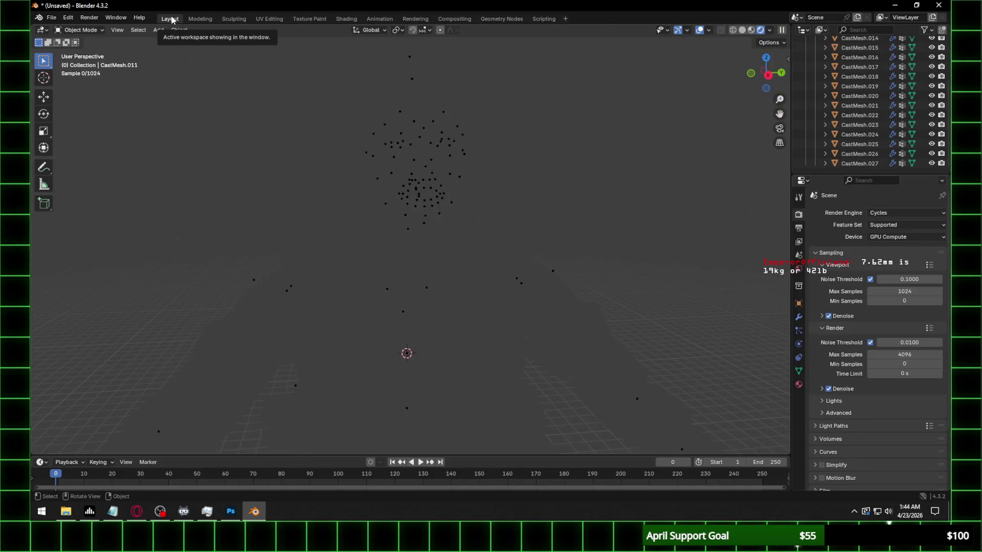
# Orbit and pan around the character to frame the torso from several angles
pyautogui.click(768, 75)
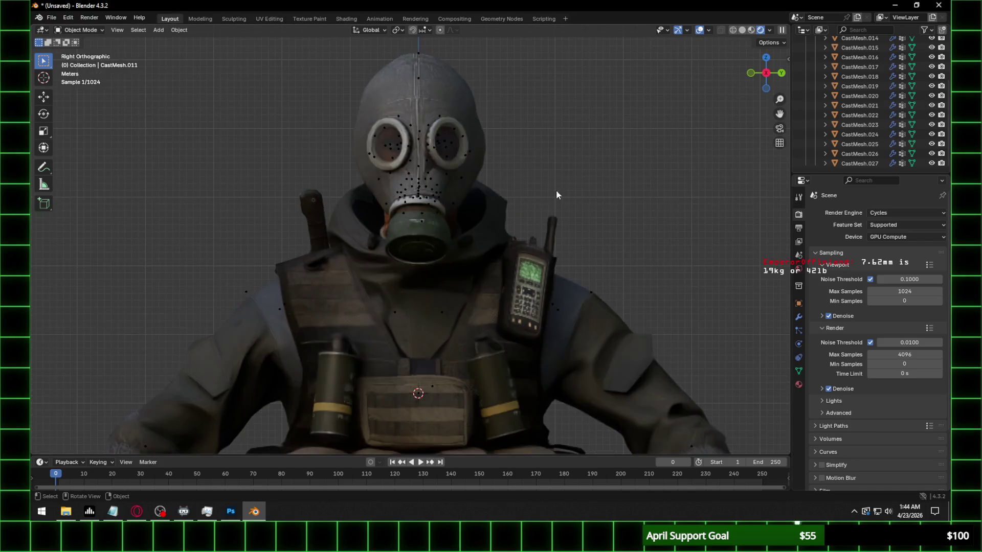
pyautogui.scroll(-3, 556, 195)
pyautogui.scroll(2, 410, 247)
pyautogui.moveTo(410, 248)
pyautogui.keyDown('shift'); pyautogui.mouseDown(button='middle')
pyautogui.moveTo(388, 158)
pyautogui.moveTo(387, 177)
pyautogui.mouseUp(button='middle'); pyautogui.keyUp('shift')
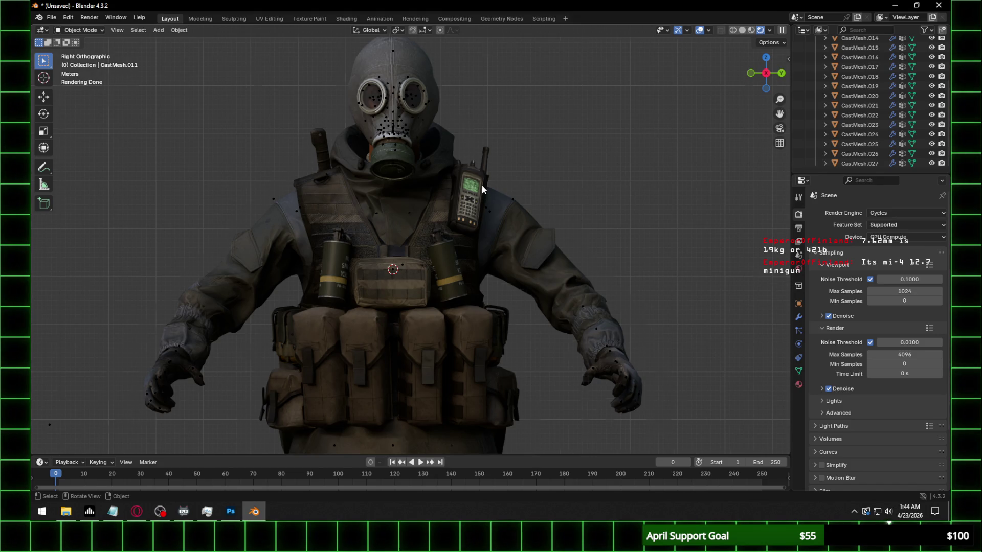
pyautogui.scroll(1, 481, 185)
pyautogui.scroll(-1, 481, 183)
pyautogui.moveTo(514, 94); pyautogui.dragTo(487, 102, button='middle')
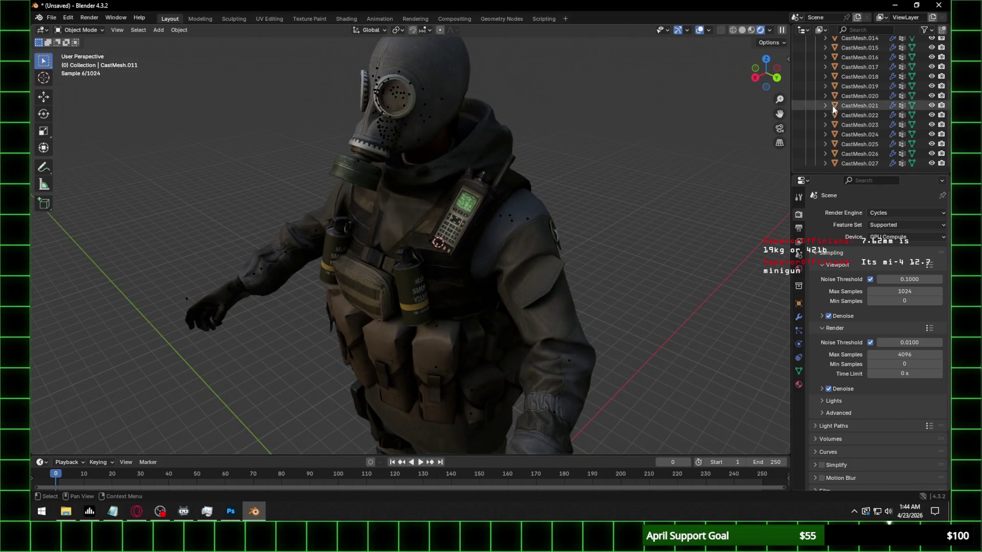
pyautogui.scroll(3, 833, 109)
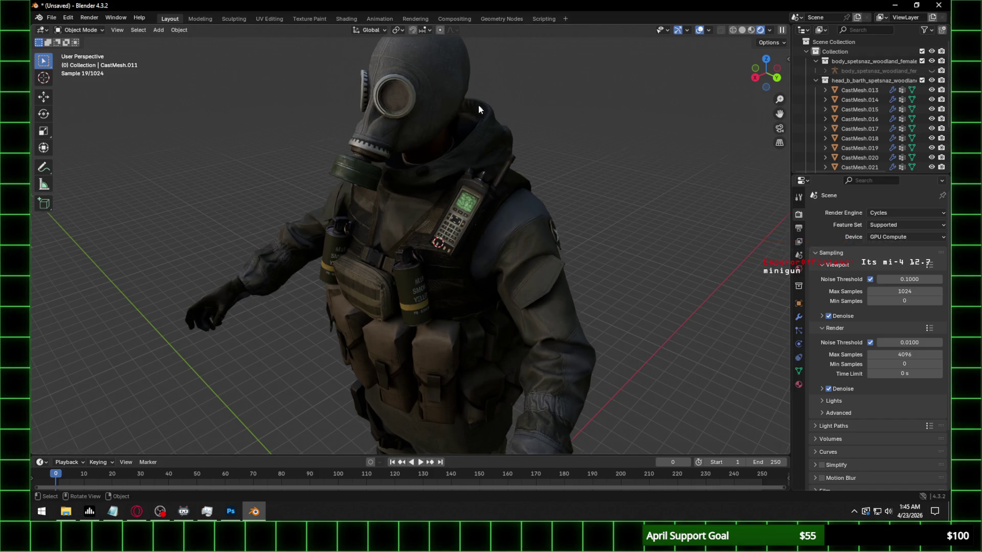
pyautogui.moveTo(478, 105)
pyautogui.mouseDown(button='middle')
pyautogui.moveTo(562, 100)
pyautogui.moveTo(558, 117)
pyautogui.mouseUp(button='middle')
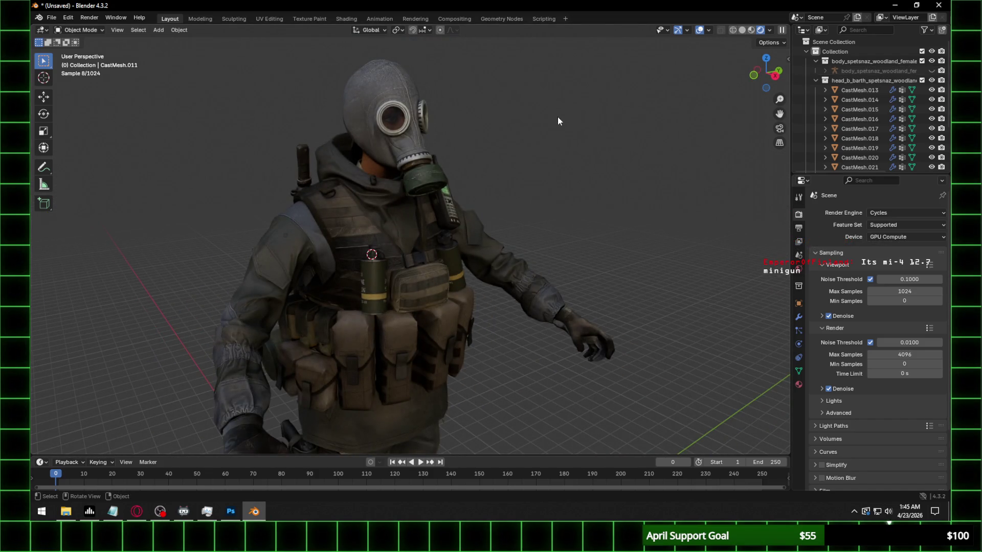
# Select the head mesh range CastMesh.013 through CastMesh.027 in the Outliner
pyautogui.click(863, 95)
pyautogui.scroll(-5, 867, 123)
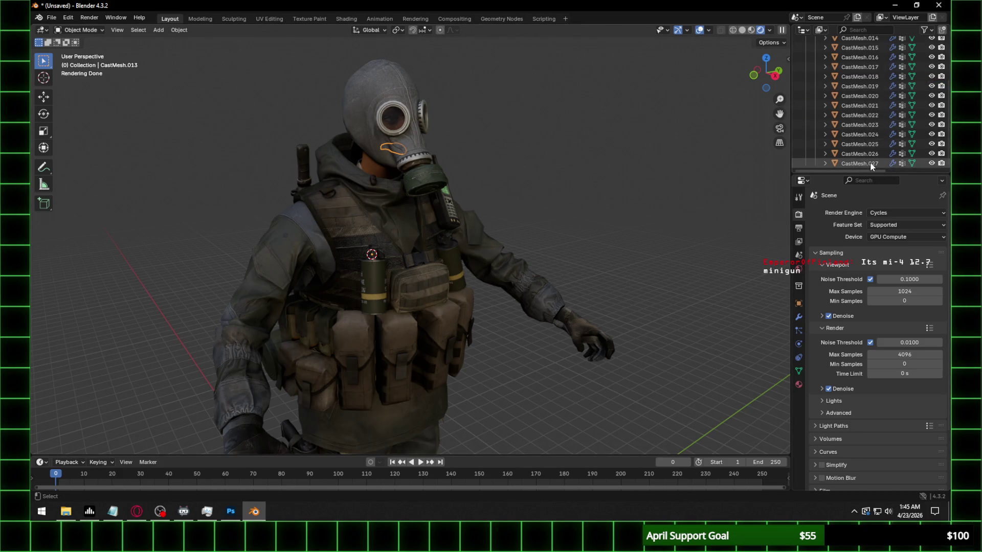
pyautogui.keyDown('shift'); pyautogui.click(870, 163); pyautogui.keyUp('shift')
pyautogui.scroll(5, 920, 101)
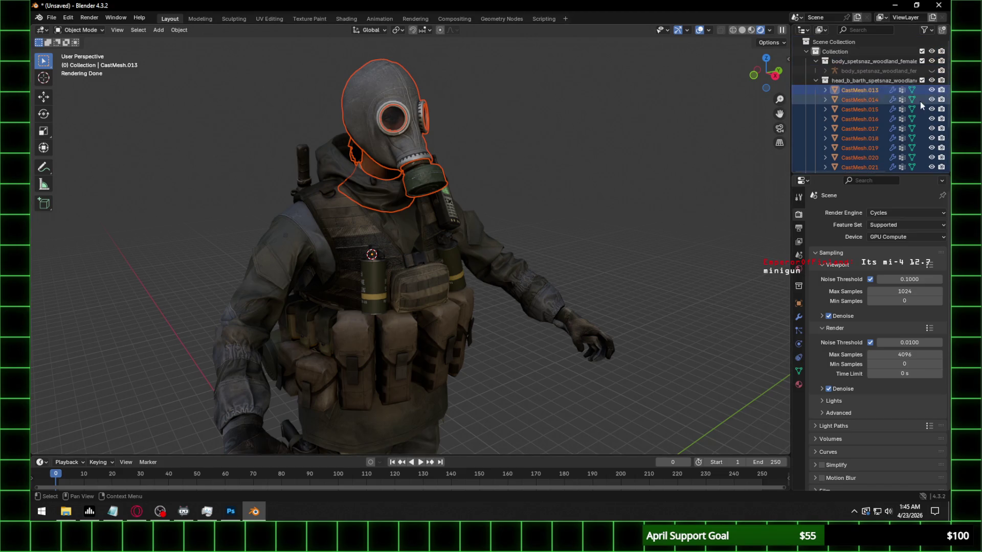
# Unhide the body armature and test-rotate the arm and j_spine4 bones in Pose Mode
pyautogui.click(931, 71)
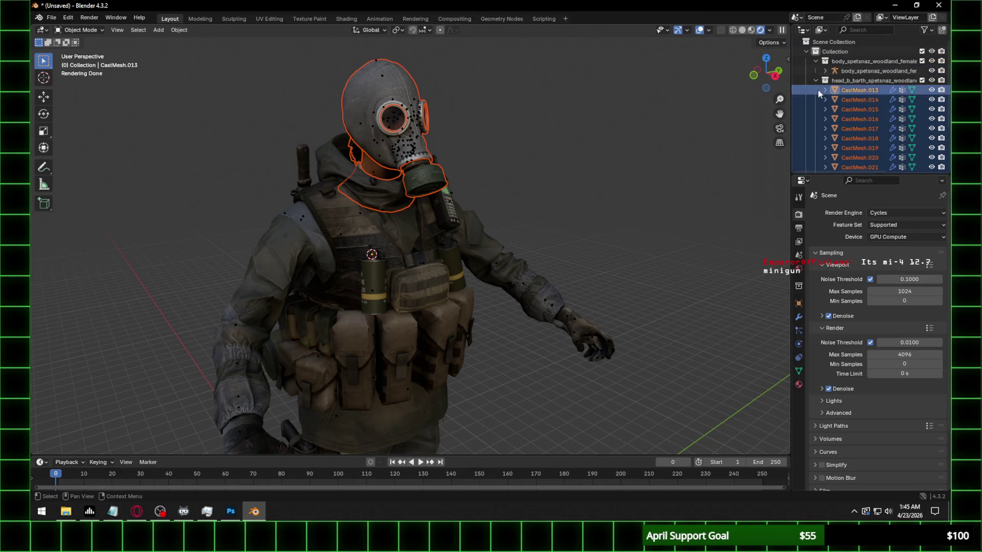
pyautogui.click(382, 210)
pyautogui.click(77, 29)
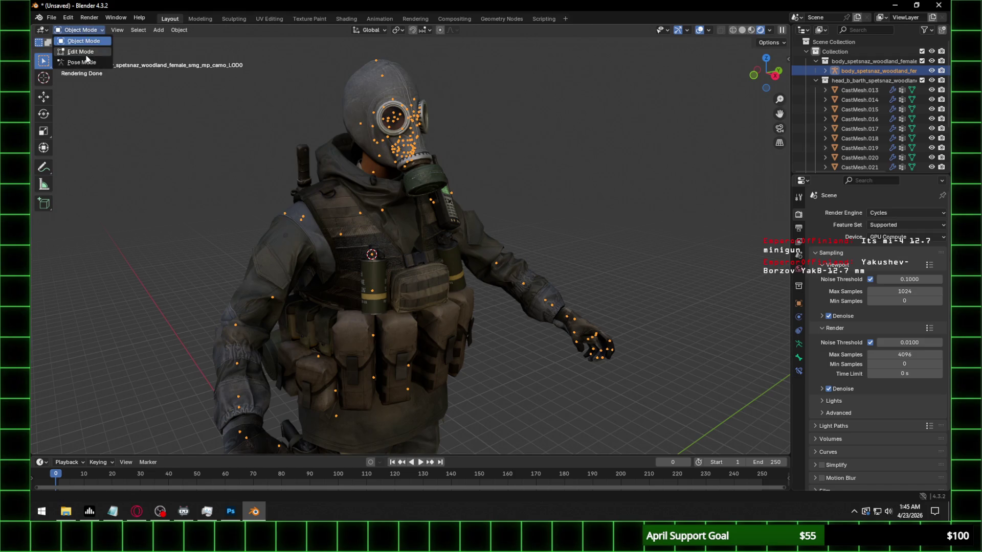
pyautogui.click(77, 61)
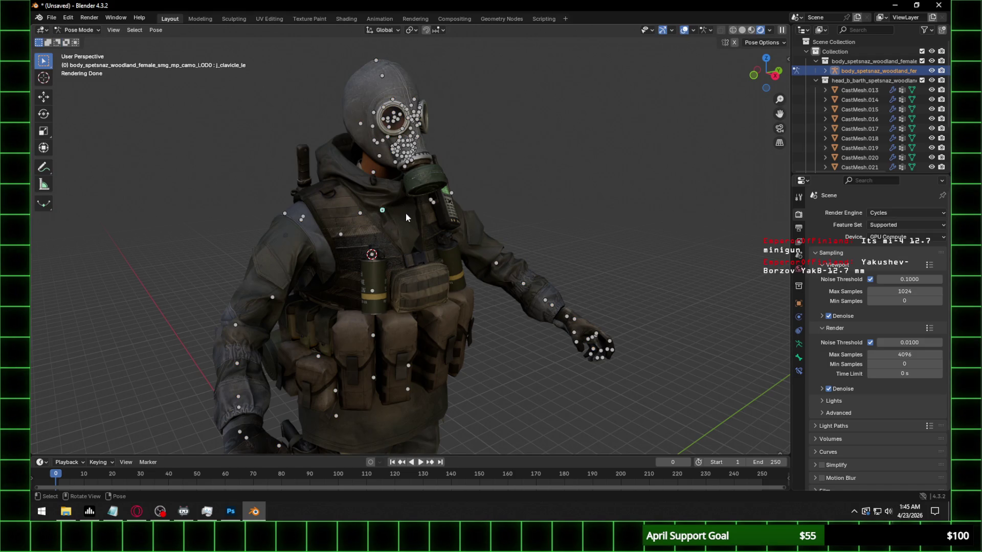
pyautogui.press('r')
pyautogui.press('Escape')
pyautogui.click(371, 255)
pyautogui.press('r')
pyautogui.press('Escape')
pyautogui.scroll(-3, 860, 88)
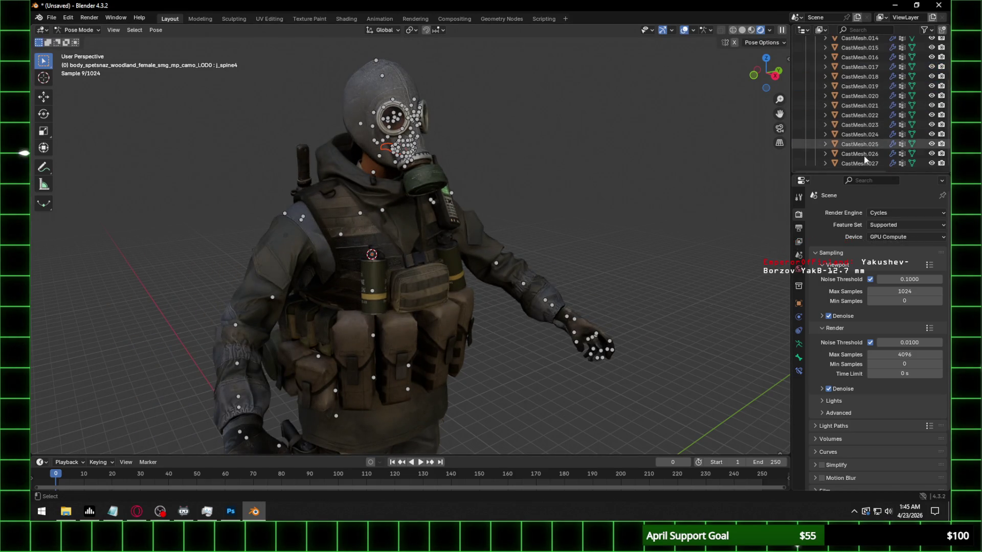
pyautogui.moveTo(860, 160); pyautogui.dragTo(865, 69)
# Delete the emptied head_b_barth collection and bring up the save dialog
pyautogui.click(842, 80)
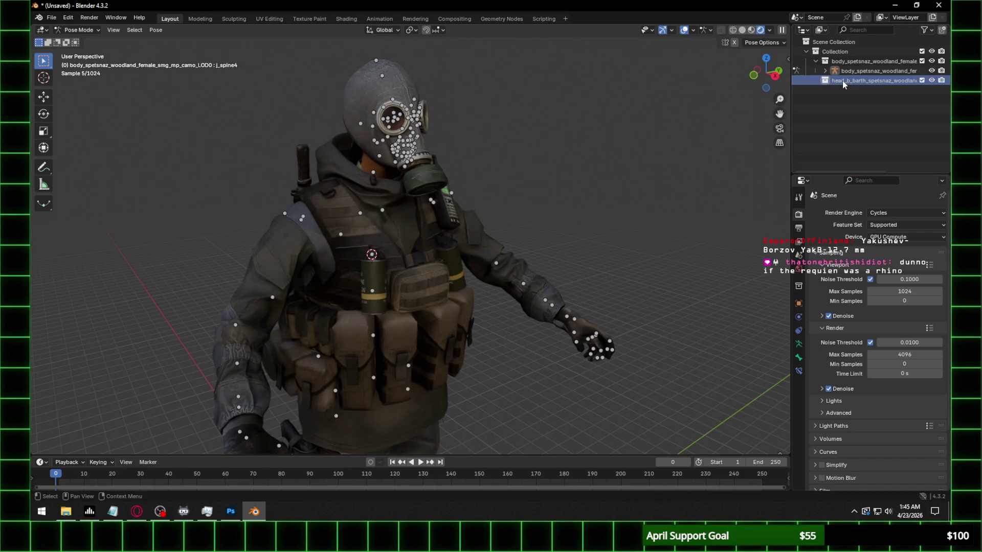
pyautogui.press('Delete')
pyautogui.hotkey('ctrl', 's')
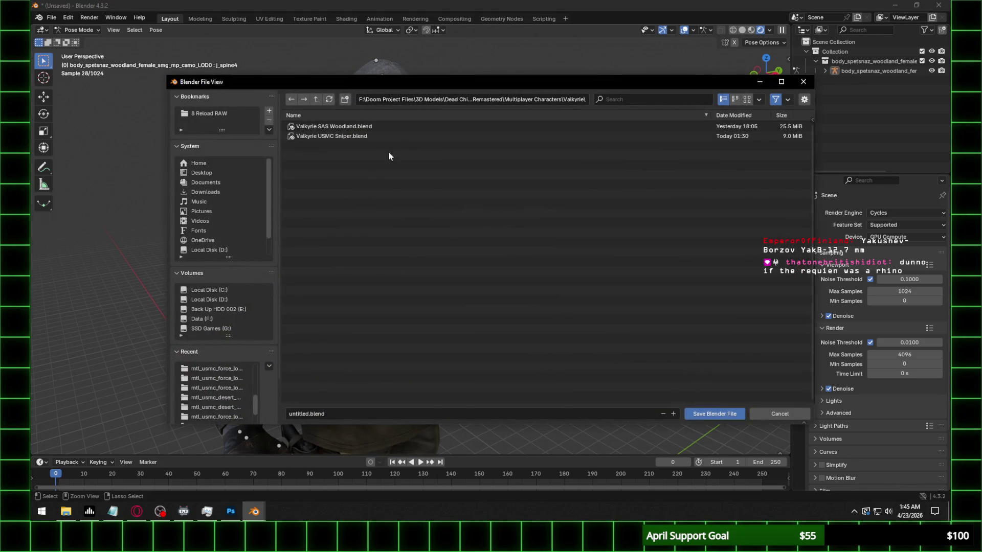
# Save the project as Valkyrie Spetsnaz SMG.blend in the Valkyrie characters folder
pyautogui.click(375, 412)
pyautogui.write('Valkyrie Spetsnaz SMG')
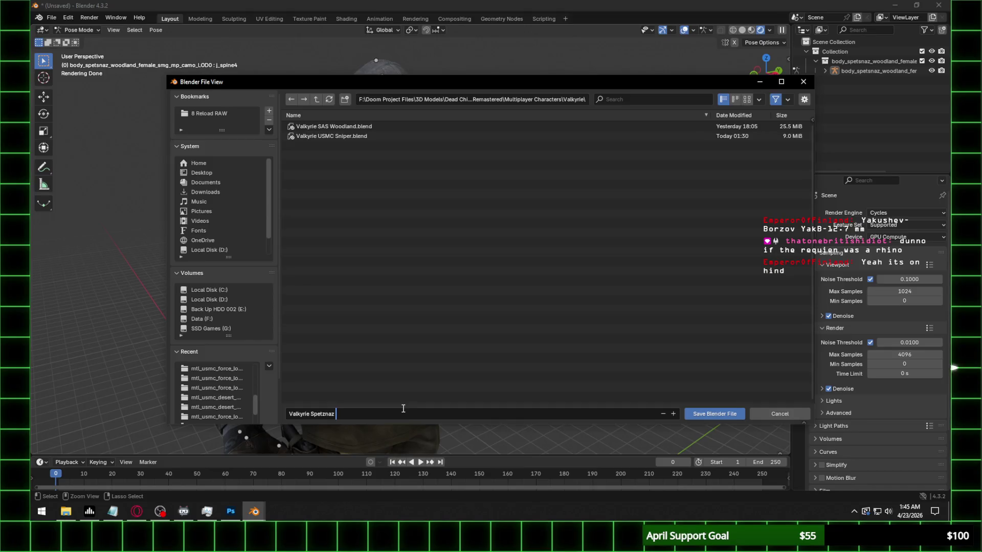
pyautogui.press('Return')
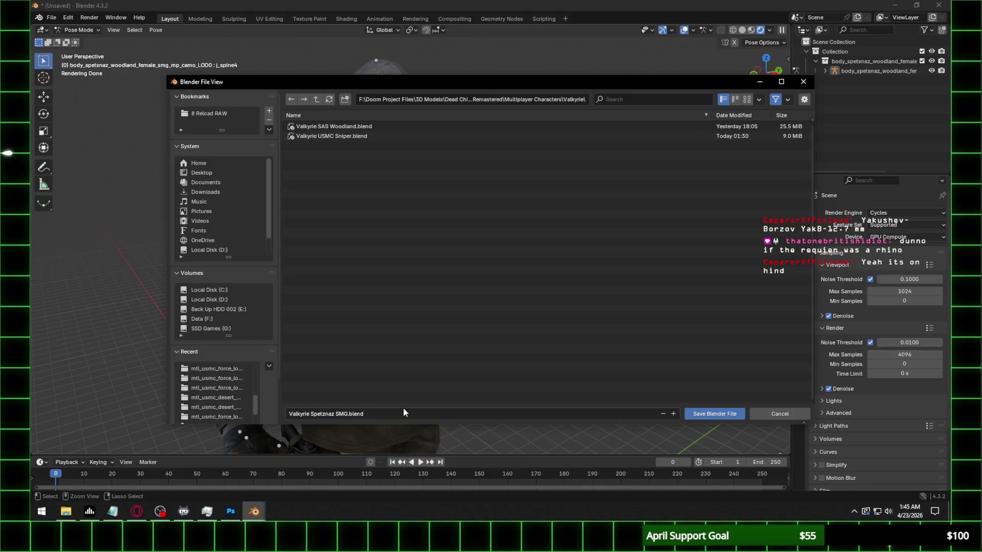
pyautogui.click(708, 414)
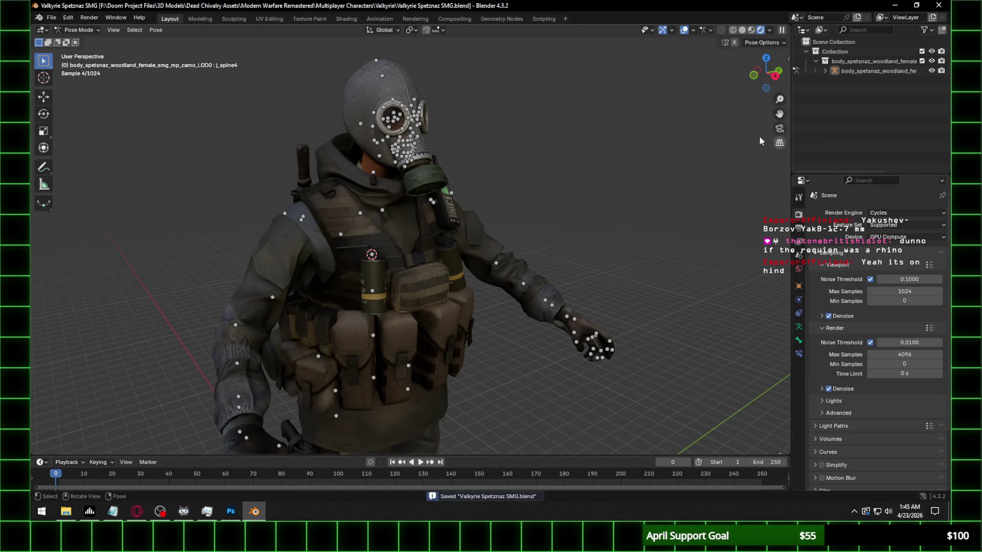
pyautogui.moveTo(512, 178)
pyautogui.mouseDown(button='middle')
pyautogui.moveTo(537, 193)
pyautogui.moveTo(525, 166)
pyautogui.mouseUp(button='middle')
pyautogui.scroll(-3, 537, 188)
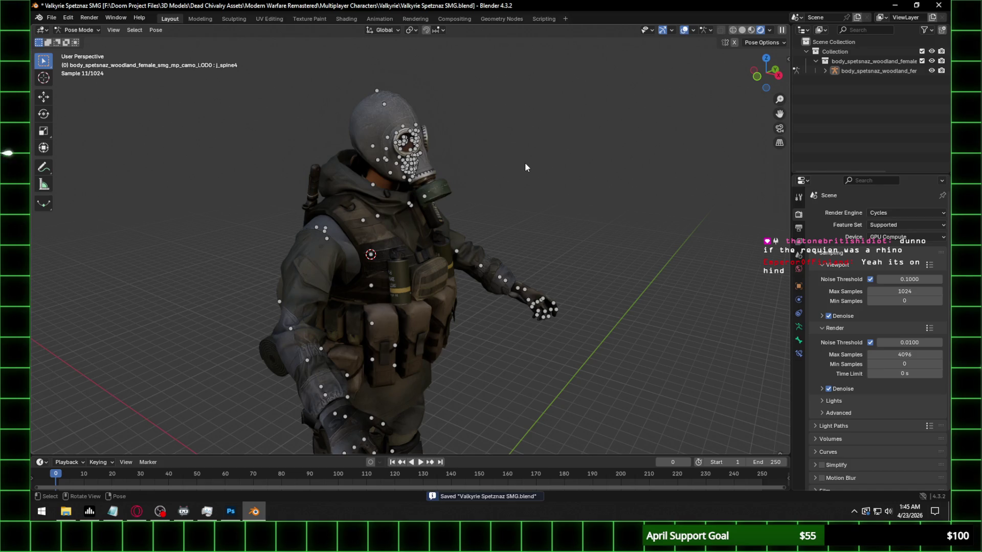
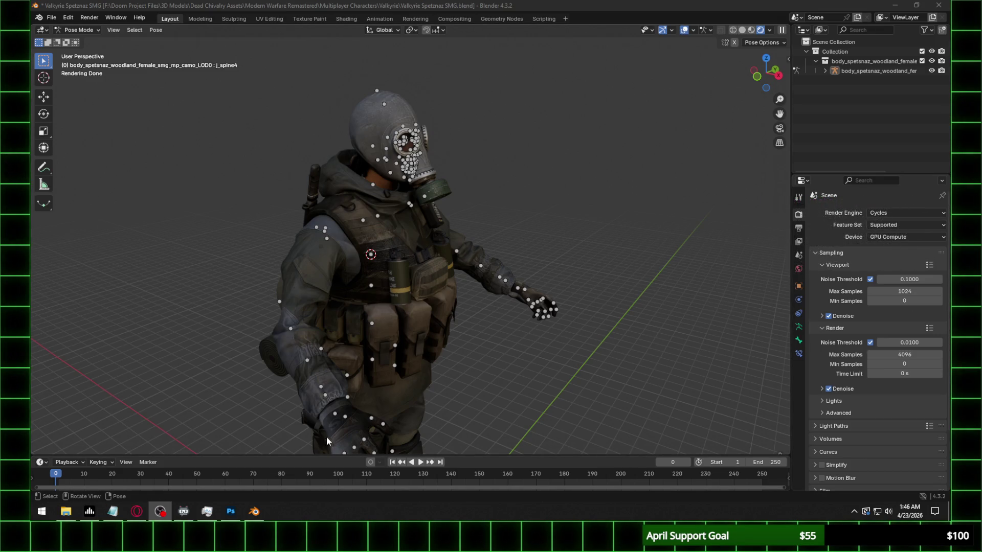
# Return the character to Object Mode and select the glove mesh
pyautogui.click(354, 430)
pyautogui.click(81, 29)
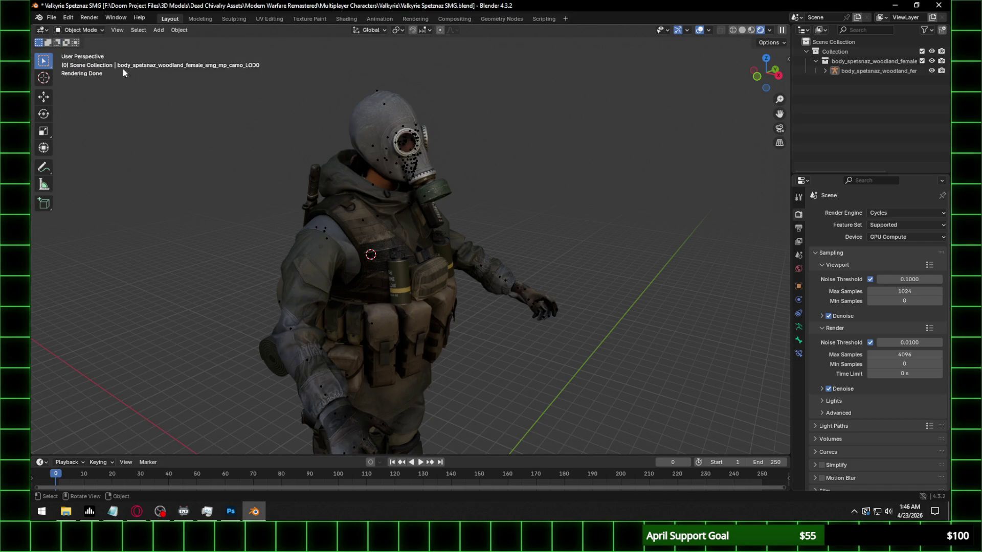
pyautogui.keyDown('ctrl'); pyautogui.moveTo(403, 247); pyautogui.dragTo(360, 323, button='middle'); pyautogui.keyUp('ctrl')
pyautogui.click(362, 323)
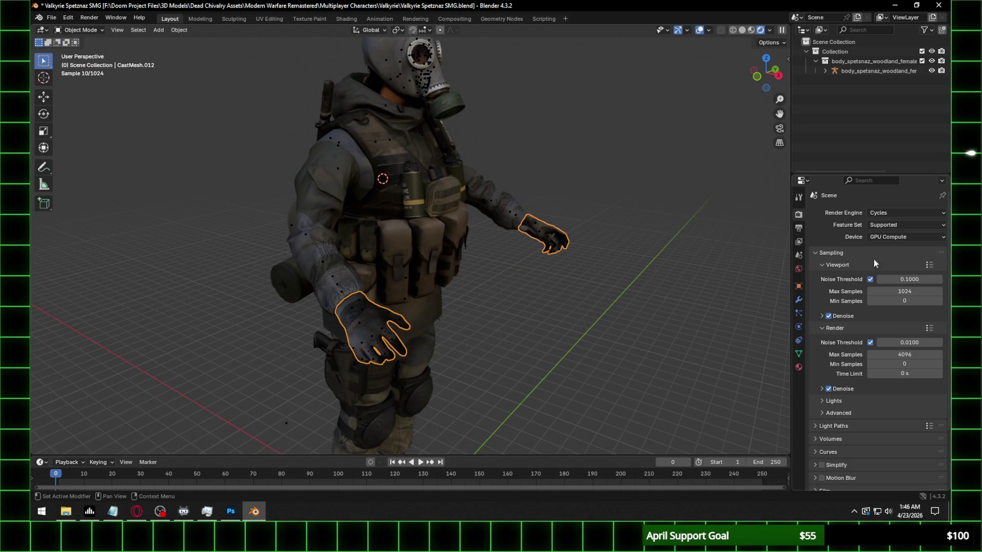
# Show the glove material's nodes in the Shading workspace and browse for its normal-map image
pyautogui.click(797, 369)
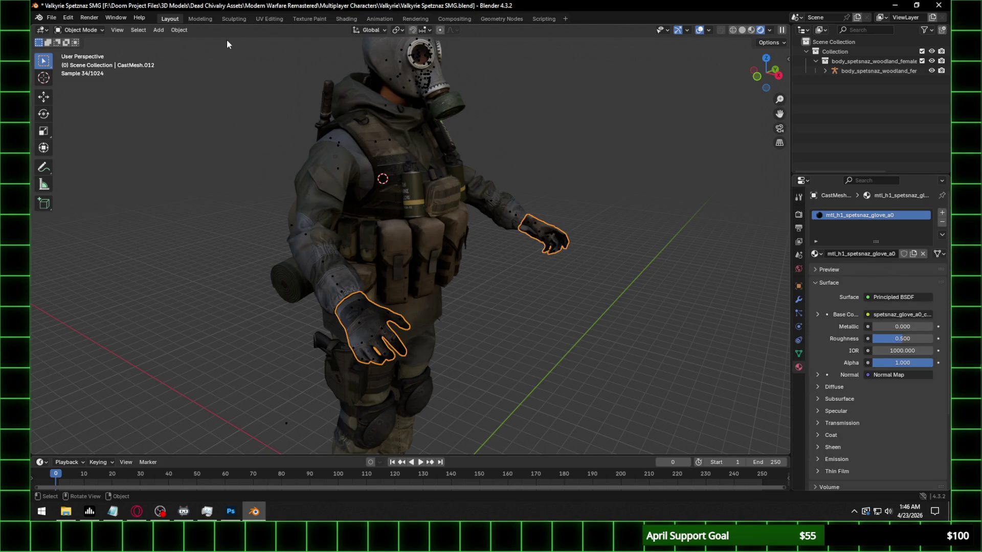
pyautogui.click(346, 19)
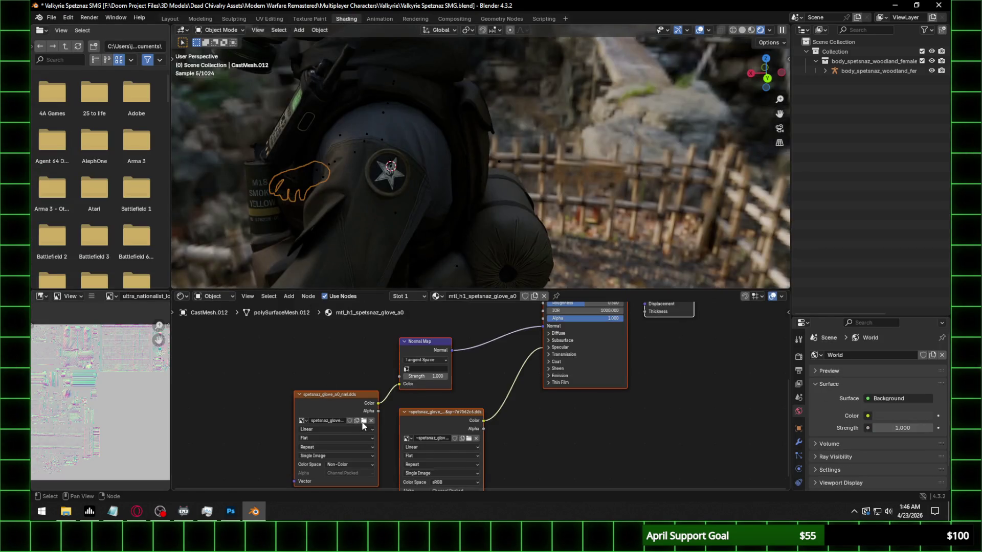
pyautogui.click(365, 427)
pyautogui.click(460, 99)
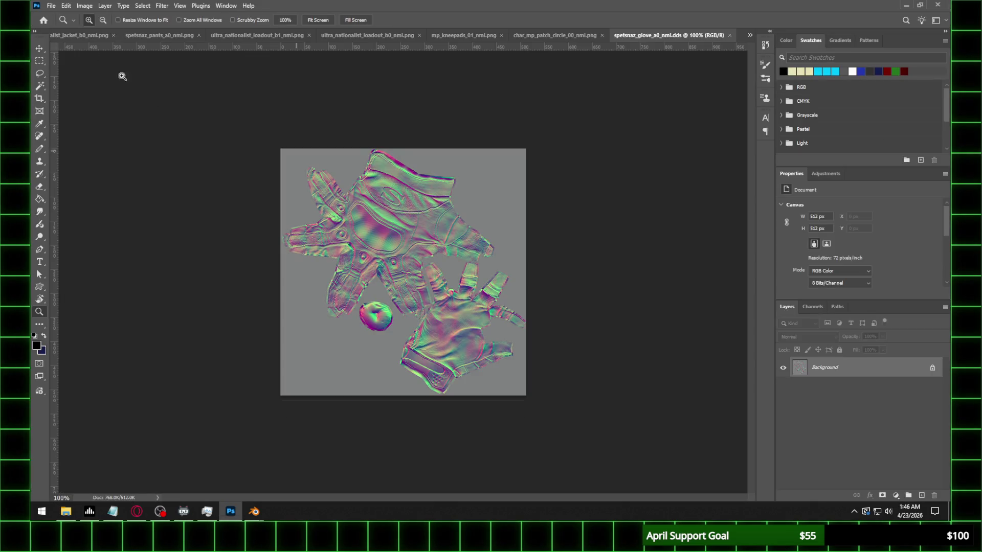
# Save the glove normal map as spetsnaz_glove_a0_nml.png and return to Blender
pyautogui.click(55, 6)
pyautogui.click(77, 129)
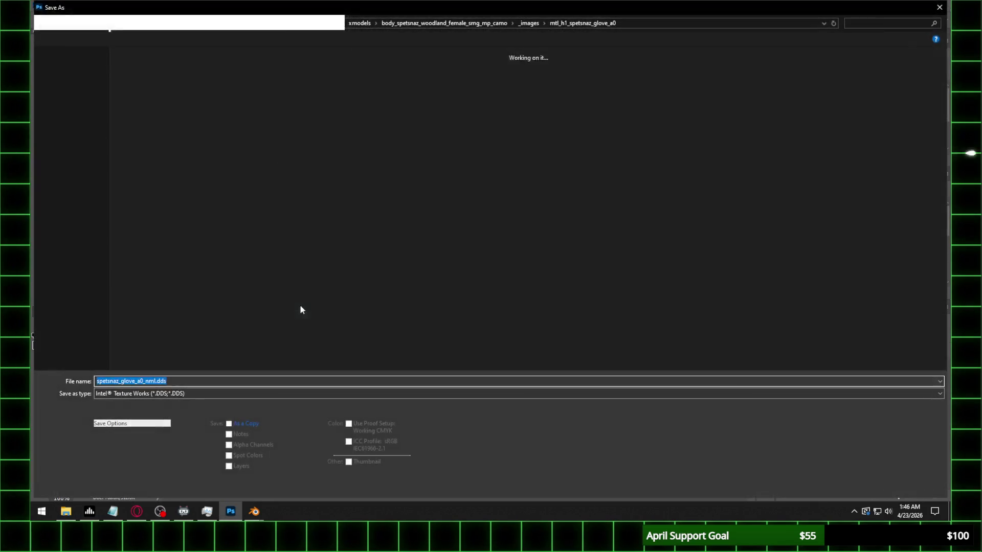
pyautogui.click(160, 395)
pyautogui.click(200, 342)
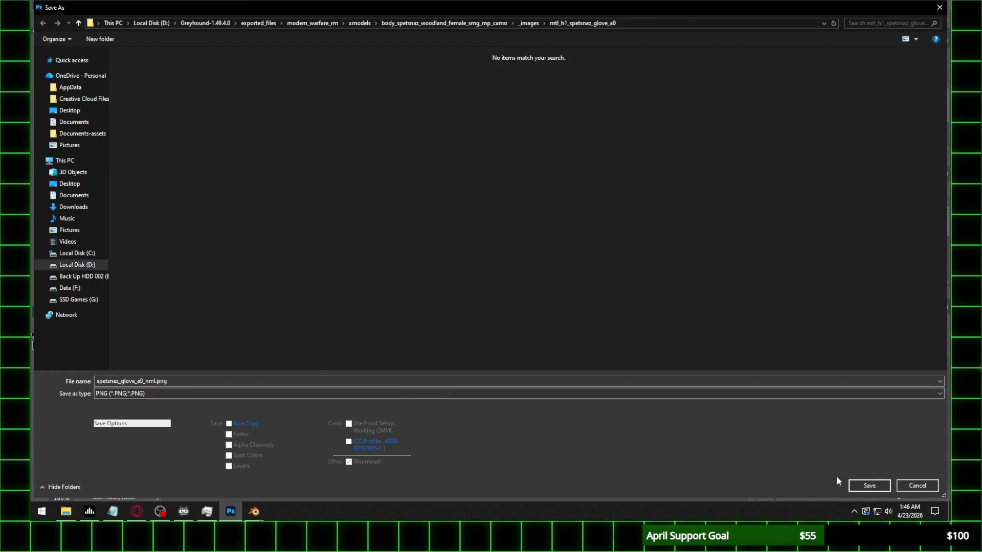
pyautogui.click(869, 486)
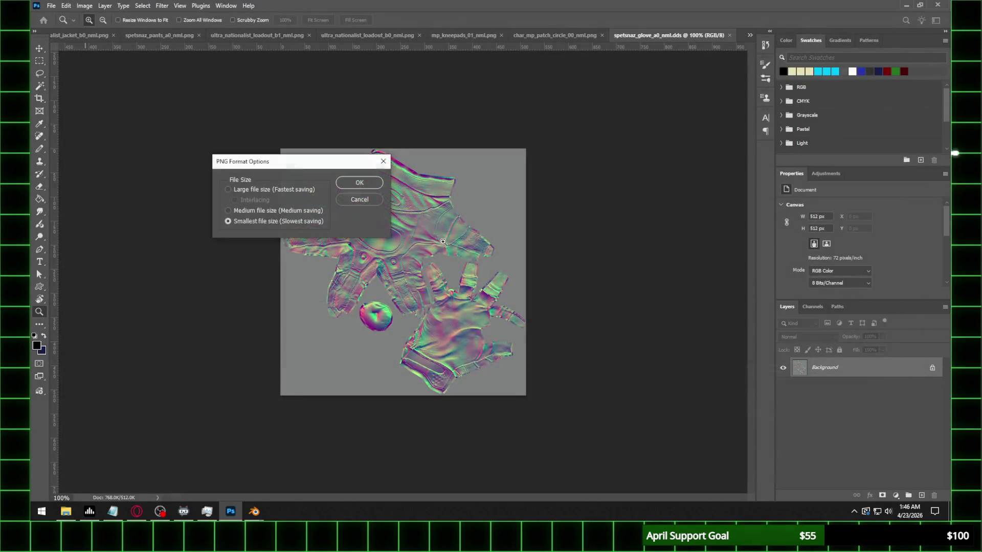
pyautogui.click(366, 185)
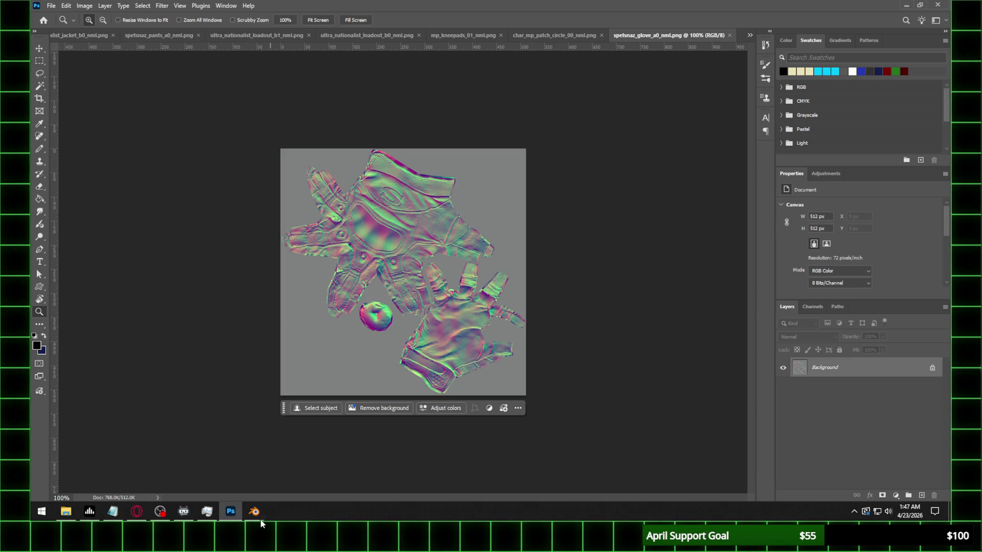
pyautogui.moveTo(254, 511)
pyautogui.click(307, 461)
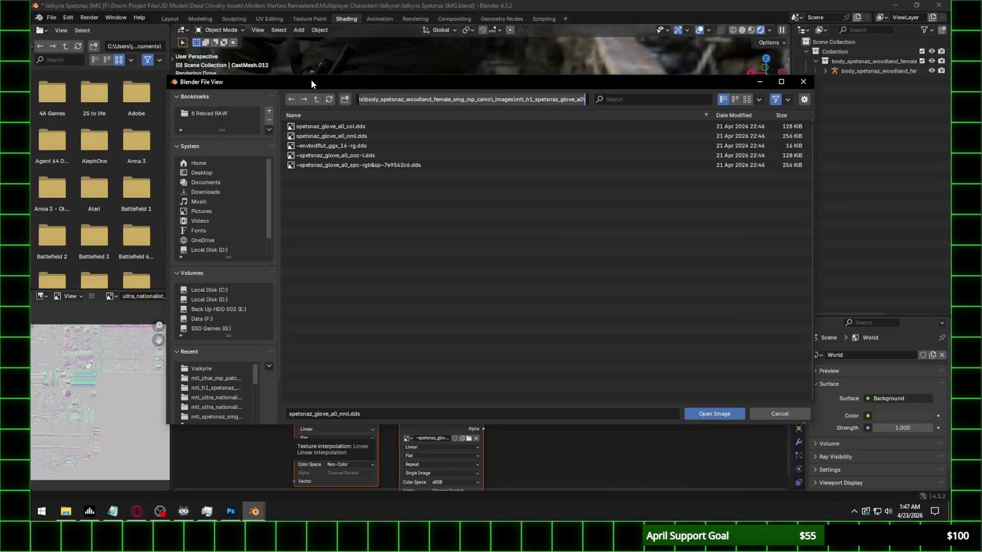
# Load the glove normal-map PNG with UV map UVMap and strength 0.35
pyautogui.click(329, 100)
pyautogui.doubleClick(374, 144)
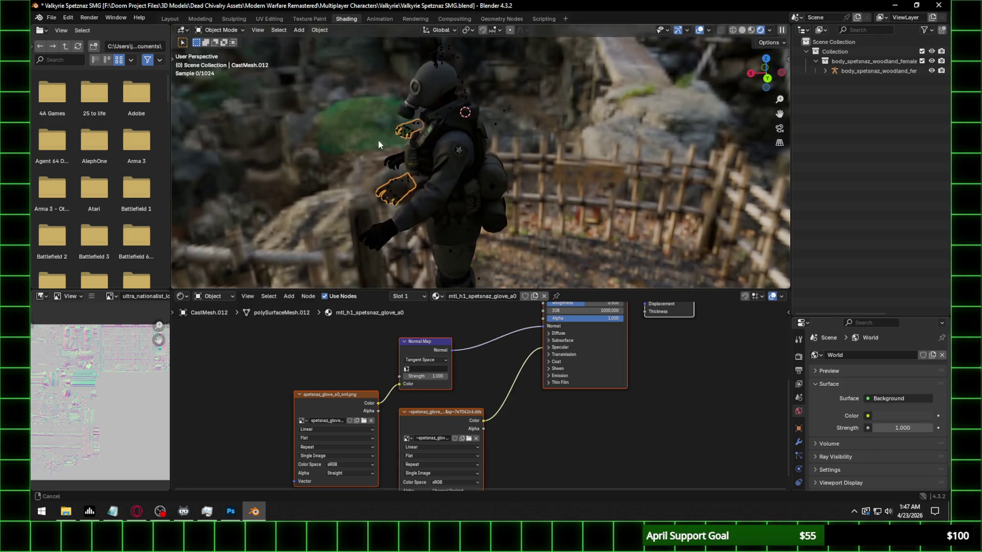
pyautogui.click(428, 369)
pyautogui.click(434, 378)
pyautogui.write('0.35')
pyautogui.press('Return')
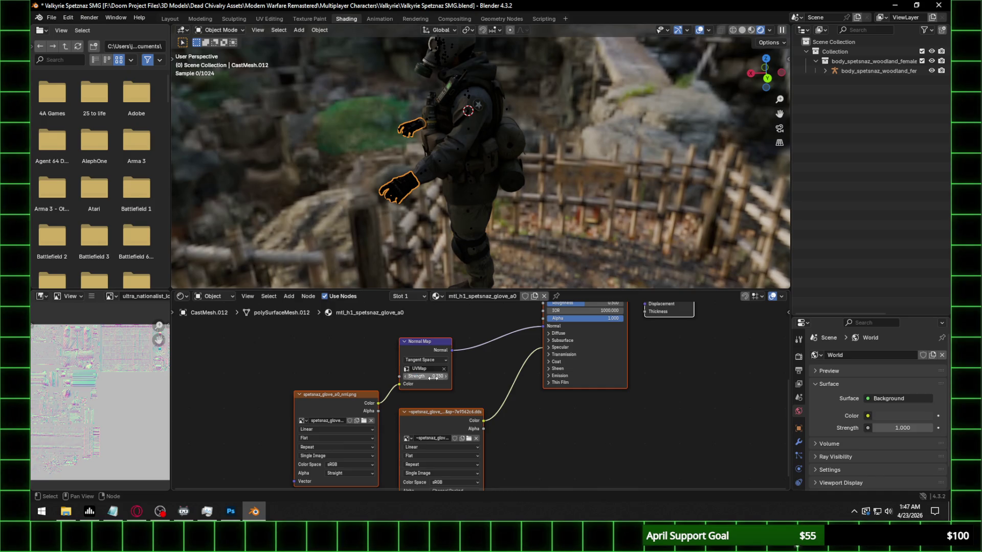
pyautogui.scroll(3, 466, 198)
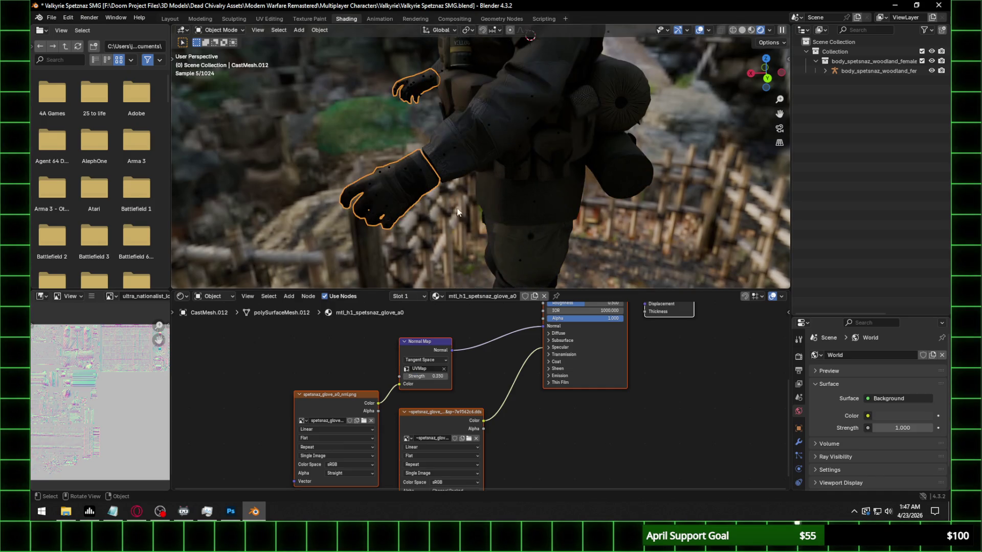
pyautogui.scroll(2, 411, 188)
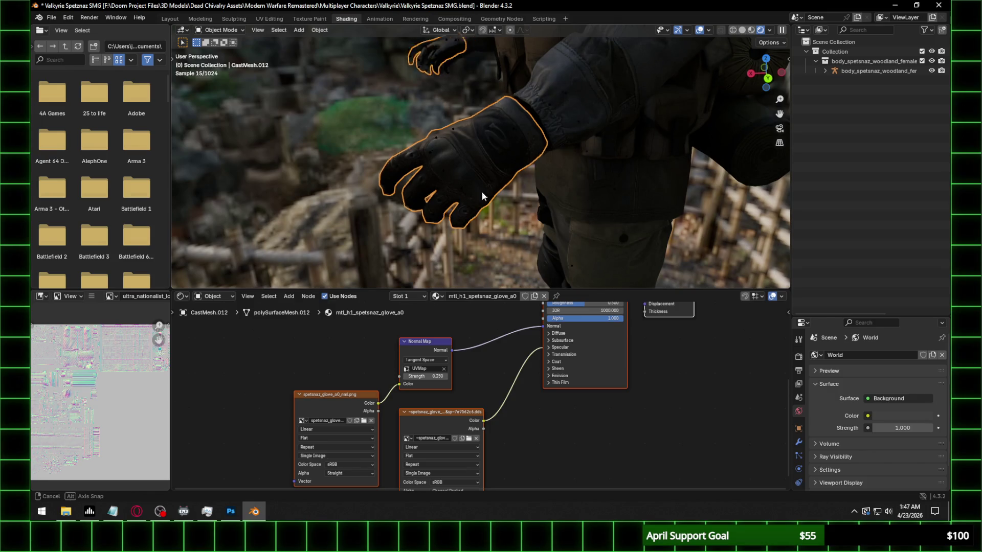
# Lower the glove material's specular IOR Level to 0.300 and inspect the character
pyautogui.moveTo(478, 191); pyautogui.dragTo(543, 223, button='middle')
pyautogui.click(567, 349)
pyautogui.moveTo(570, 364); pyautogui.dragTo(579, 366)
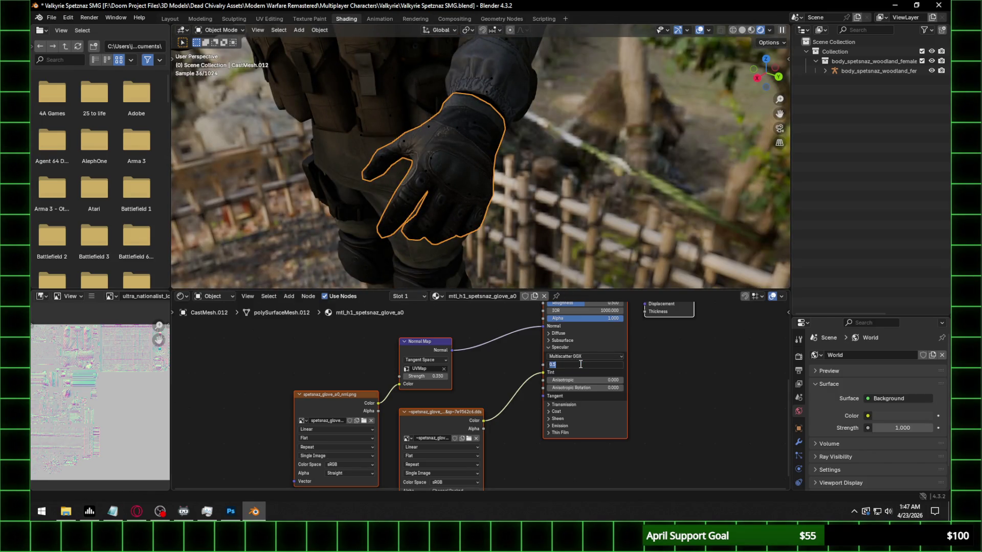
pyautogui.moveTo(442, 116); pyautogui.dragTo(518, 212, button='middle')
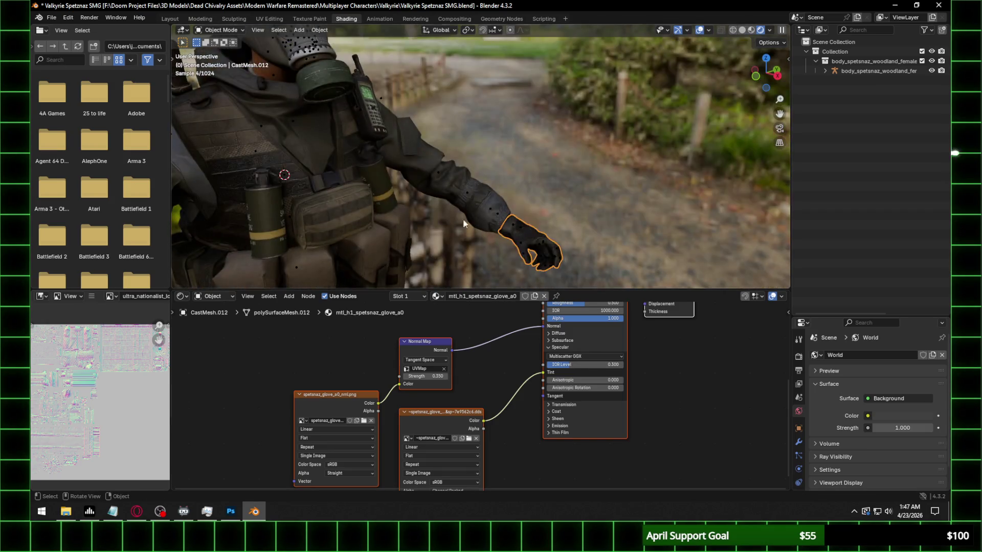
pyautogui.moveTo(518, 212)
pyautogui.mouseDown(button='middle')
pyautogui.moveTo(455, 173)
pyautogui.moveTo(511, 210)
pyautogui.moveTo(502, 180)
pyautogui.mouseUp(button='middle')
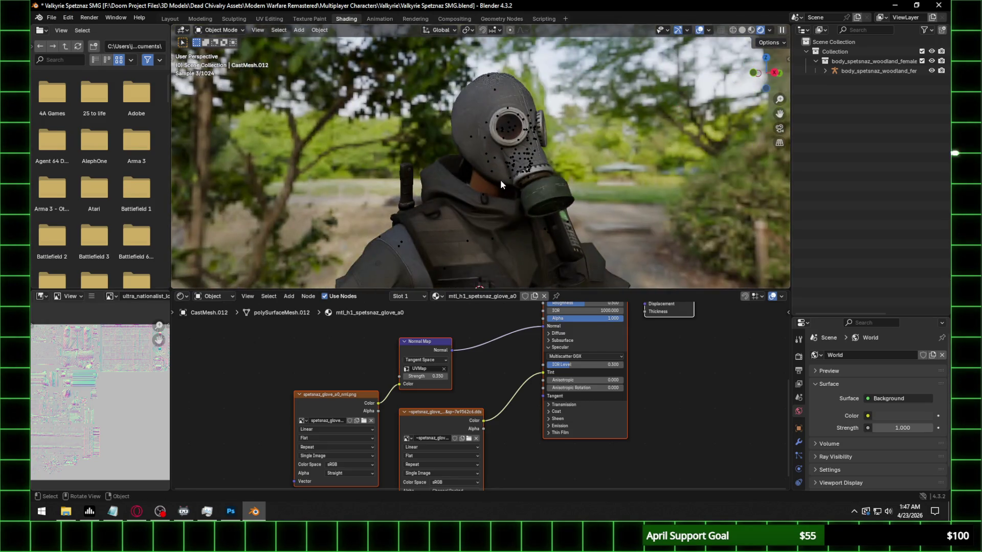
# Hide both gas mask parts, select the head mesh and browse for its normal-map image
pyautogui.click(484, 160)
pyautogui.press('h')
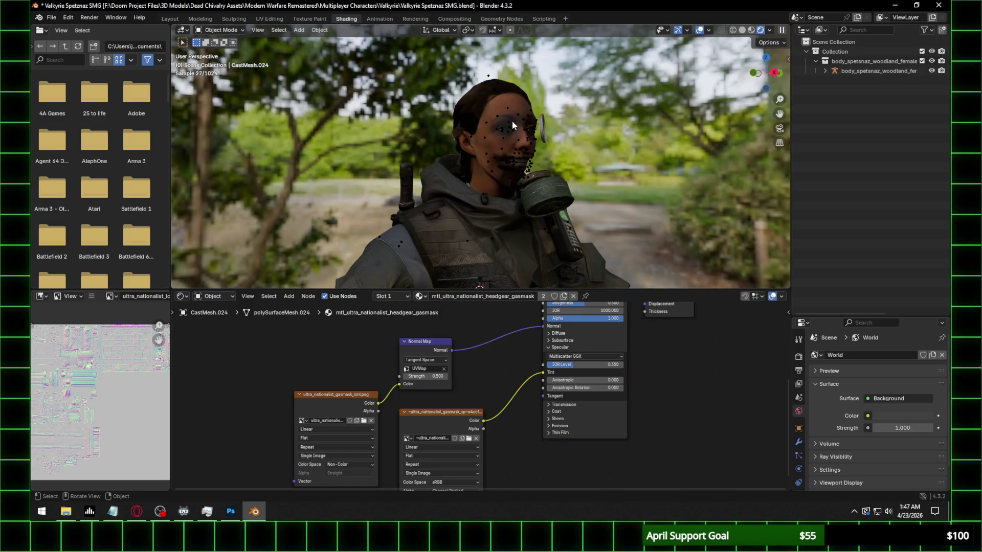
pyautogui.click(545, 127)
pyautogui.press('h')
pyautogui.moveTo(563, 138)
pyautogui.mouseDown(button='middle')
pyautogui.moveTo(543, 162)
pyautogui.moveTo(497, 110)
pyautogui.mouseUp(button='middle')
pyautogui.click(498, 109)
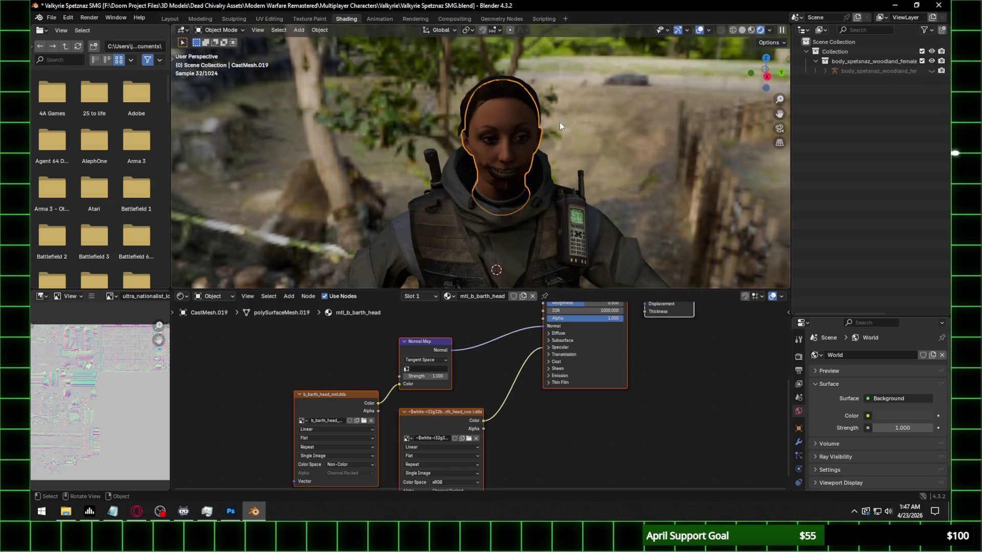
pyautogui.click(364, 420)
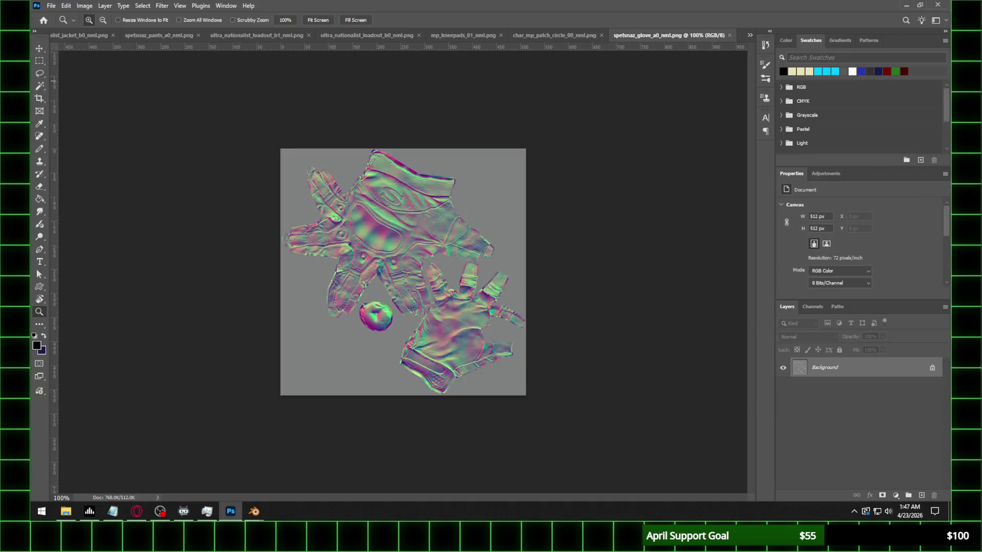
# Save the head normal map as b_barth_head_nml.png and return to Blender
pyautogui.click(51, 6)
pyautogui.click(77, 124)
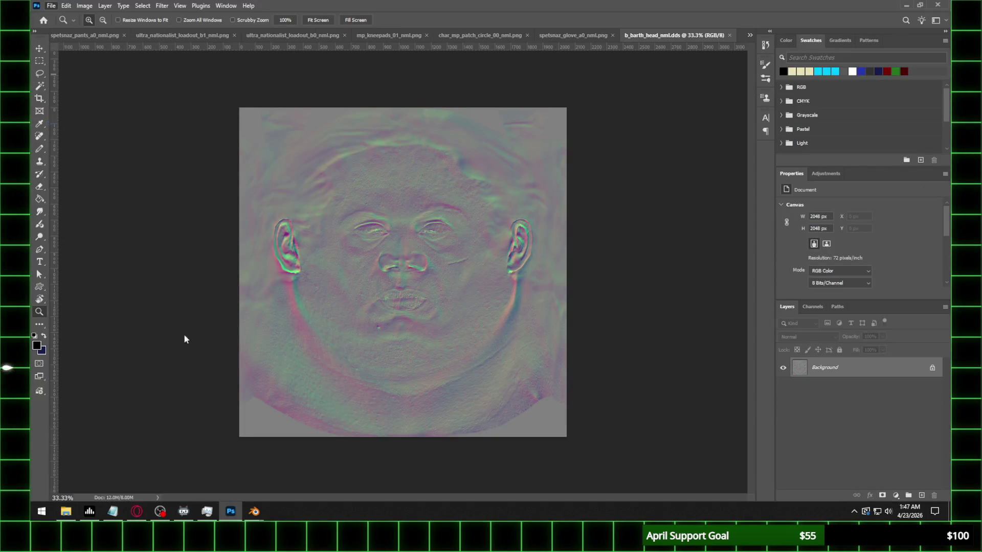
pyautogui.click(138, 393)
pyautogui.click(136, 307)
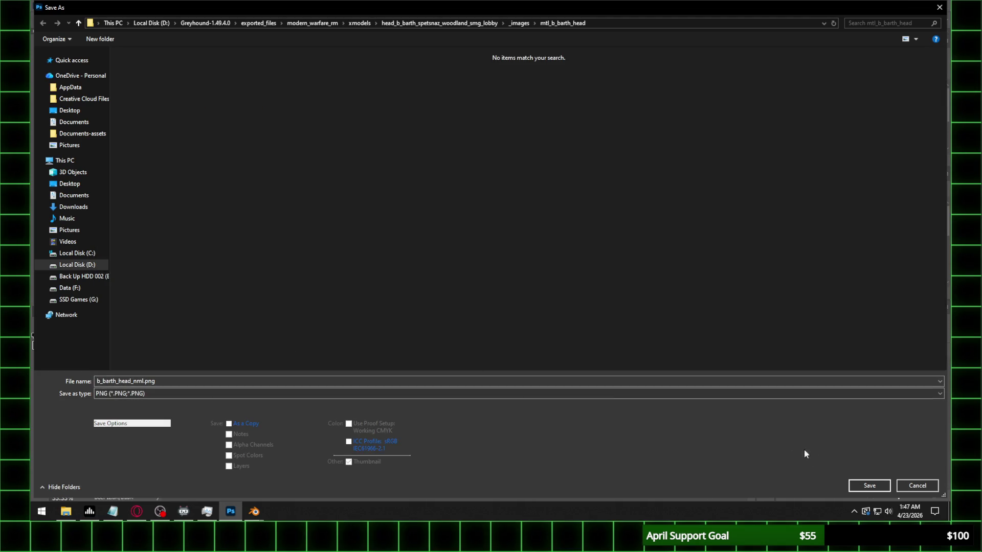
pyautogui.click(869, 486)
pyautogui.click(366, 183)
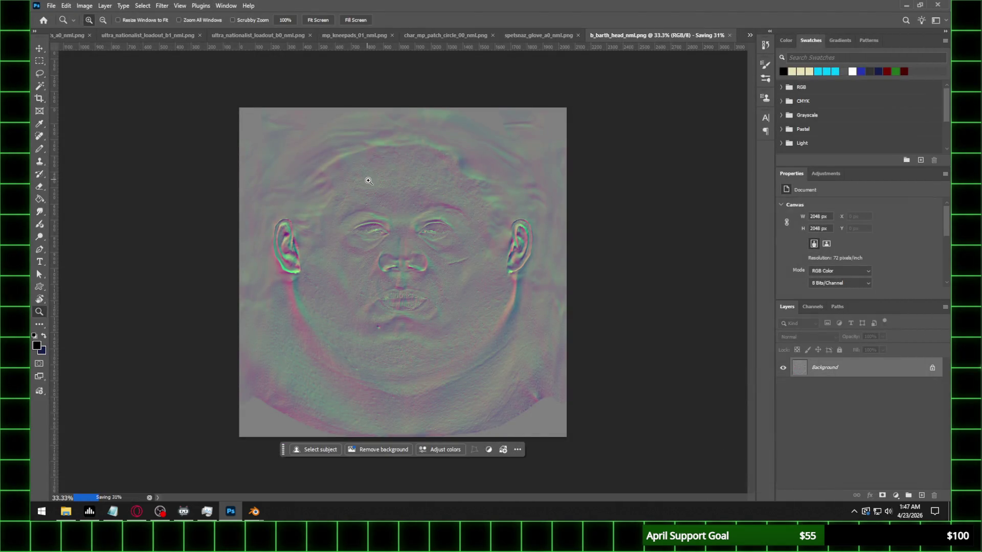
pyautogui.moveTo(254, 512)
pyautogui.click(219, 434)
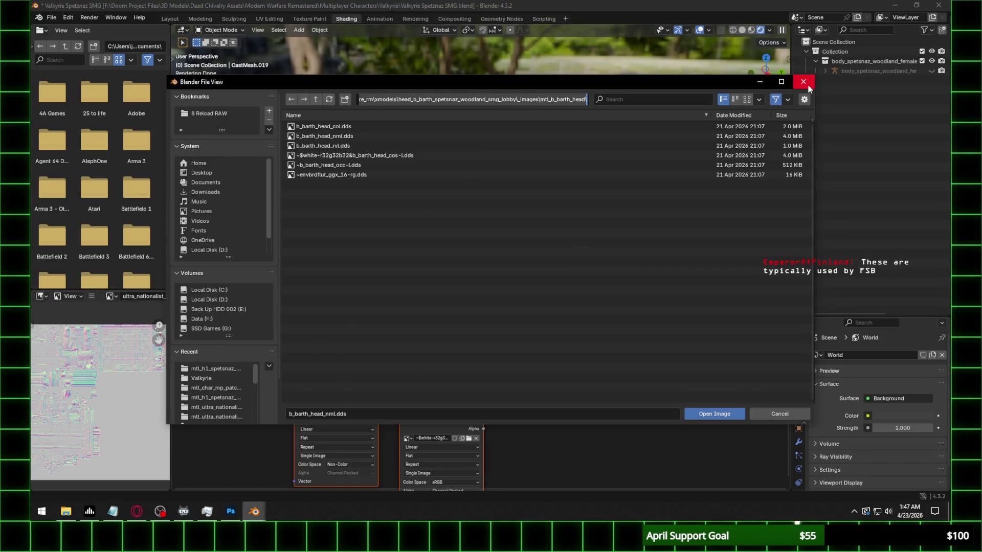
# Load b_barth_head_nml.png into the head material, then browse the hair material's normal-map folder
pyautogui.click(330, 100)
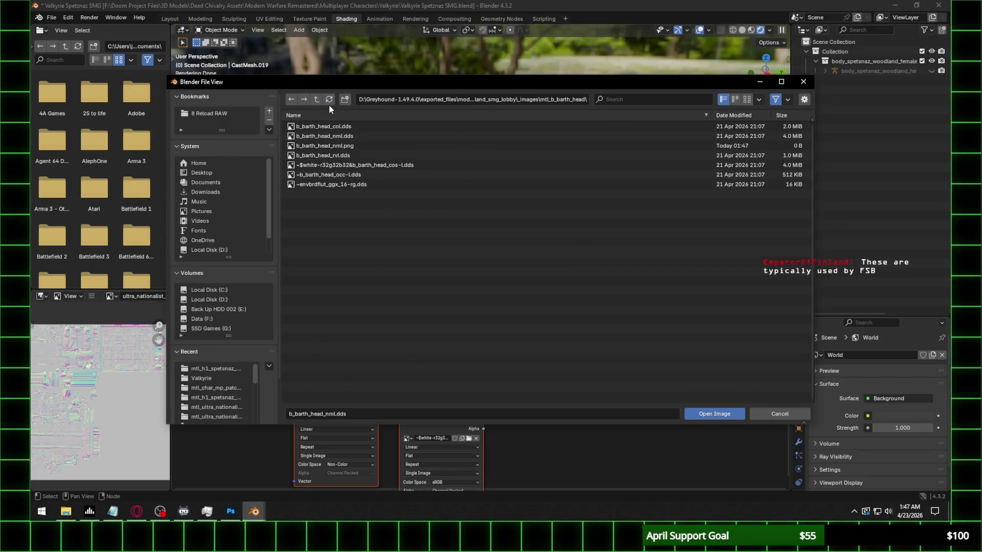
pyautogui.doubleClick(358, 145)
pyautogui.click(510, 95)
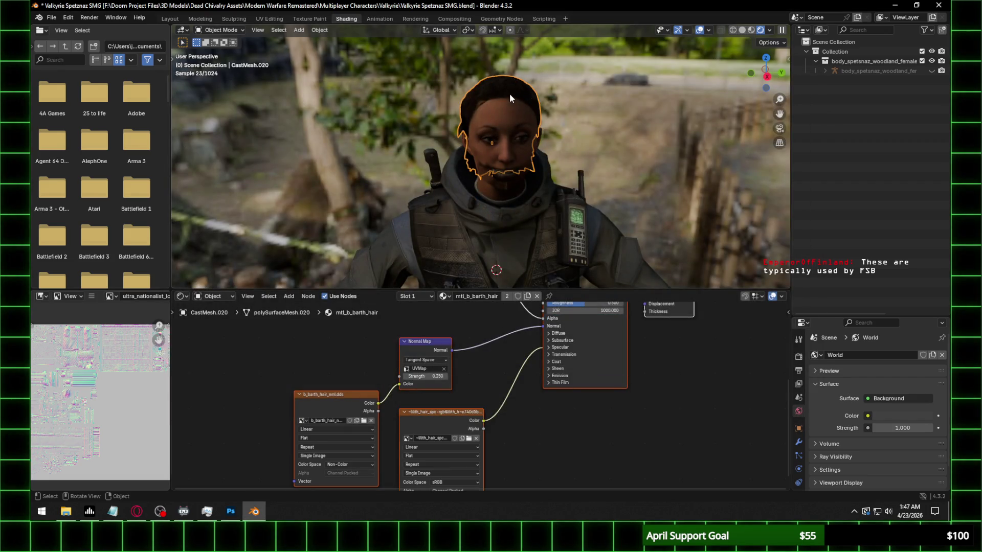
pyautogui.click(364, 421)
pyautogui.click(491, 99)
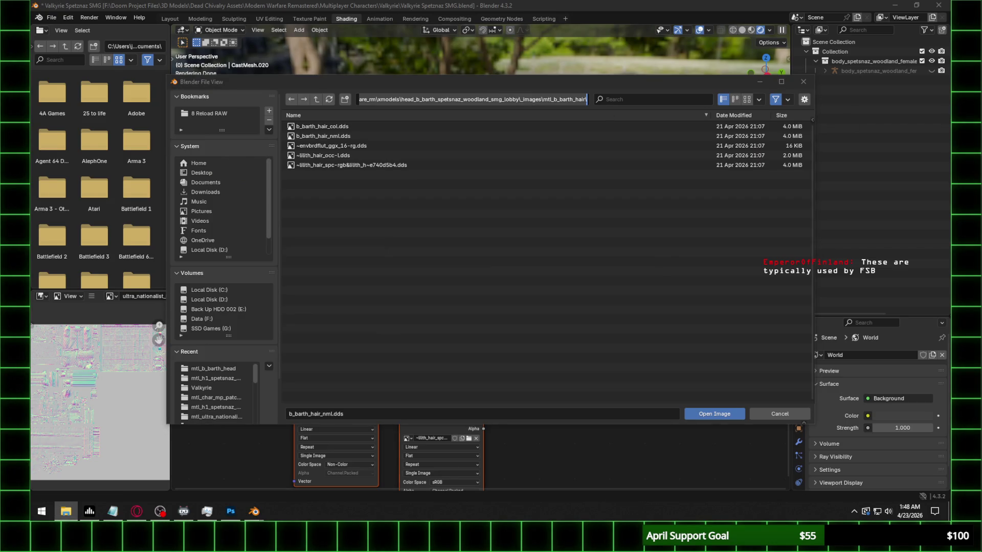
pyautogui.click(230, 510)
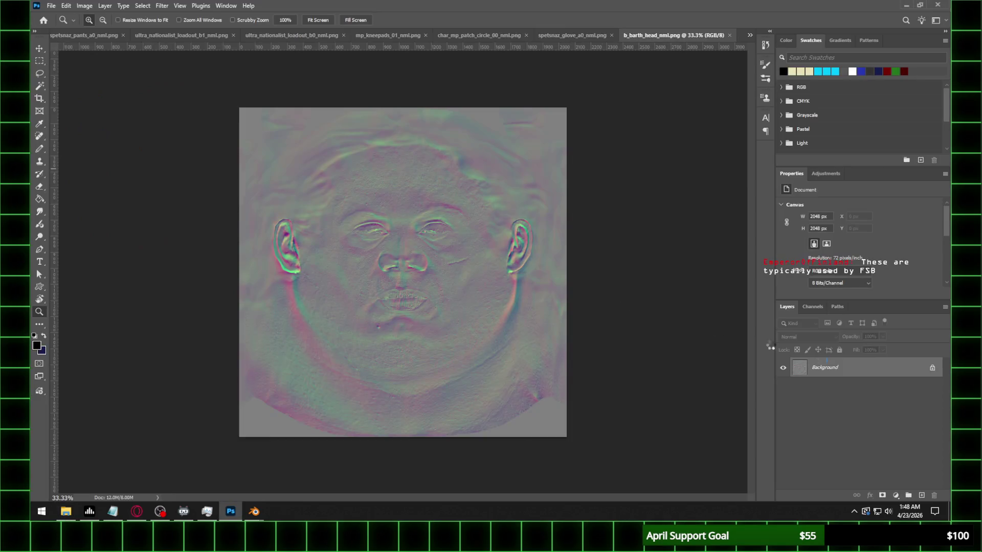
# Save the hair normal map as b_barth_hair_nml.png
pyautogui.click(51, 6)
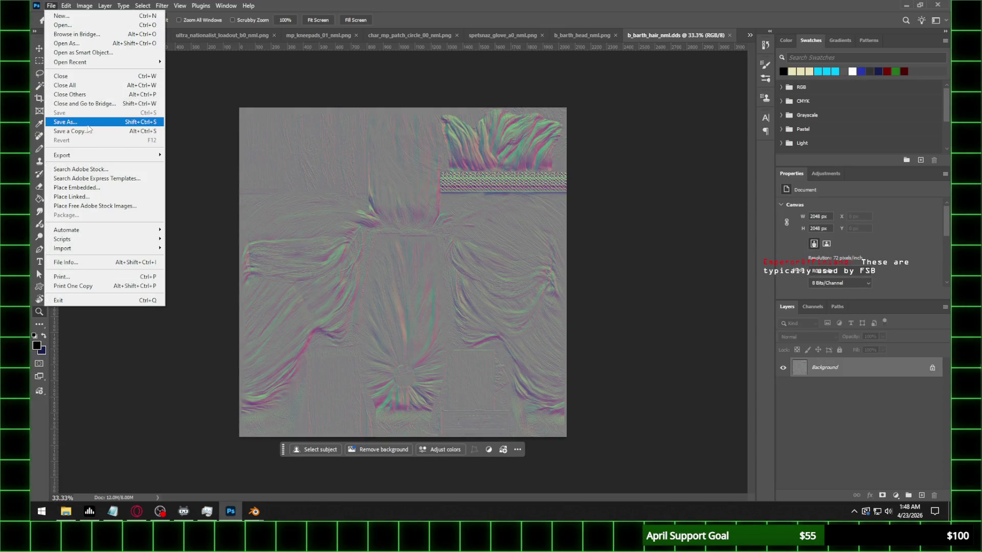
pyautogui.click(66, 122)
pyautogui.click(138, 393)
pyautogui.click(115, 340)
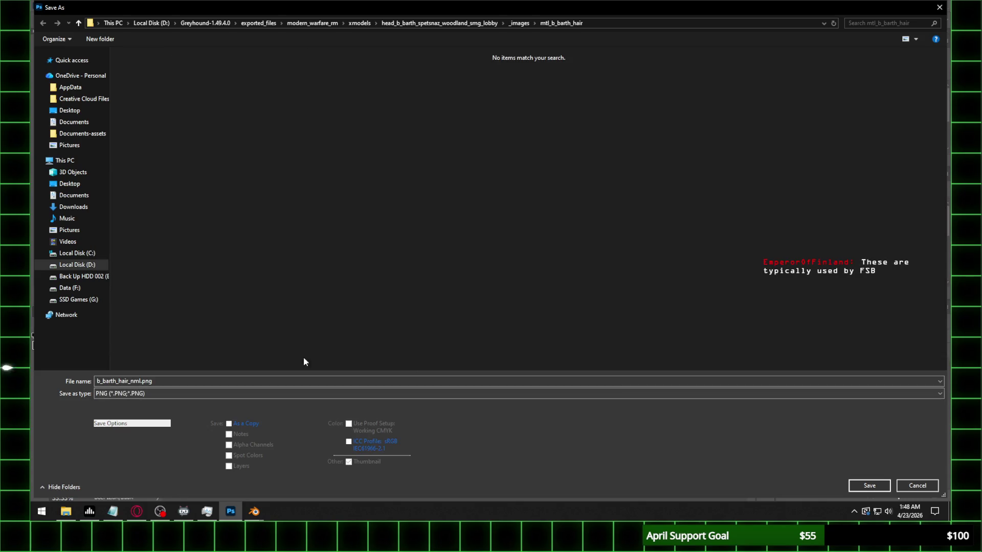
pyautogui.click(869, 485)
pyautogui.click(350, 183)
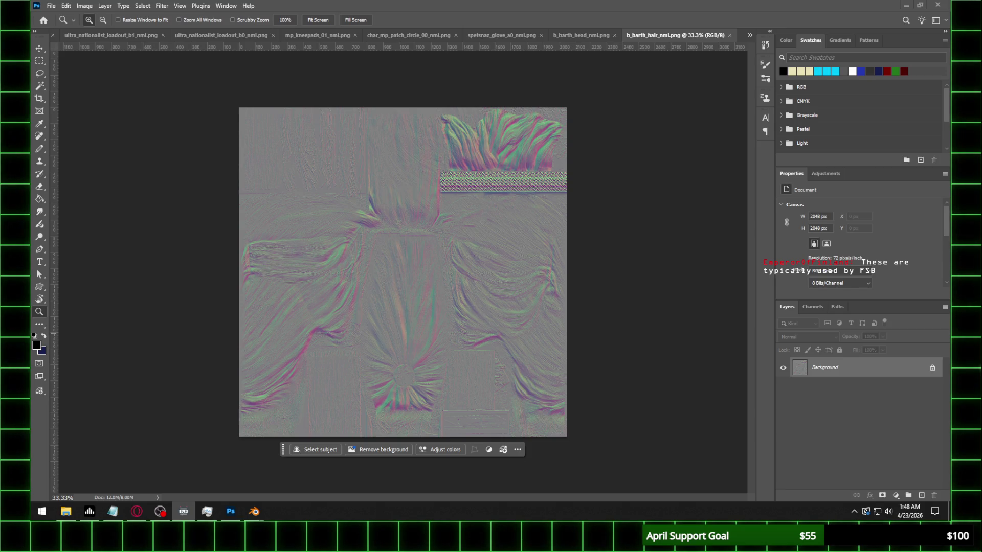
# Reopen Save As, keep PNG as the type, close it and return to Blender
pyautogui.click(51, 6)
pyautogui.click(69, 118)
pyautogui.click(154, 393)
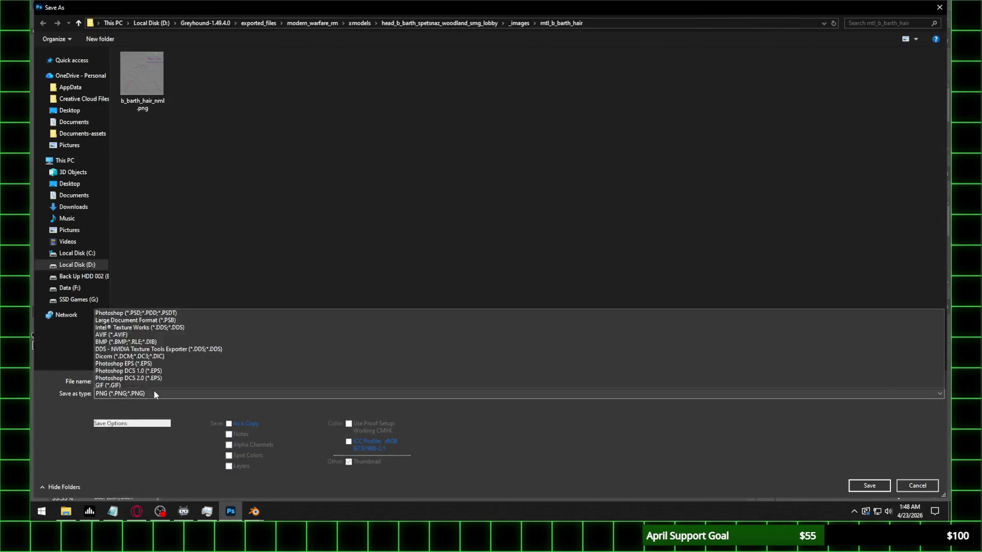
pyautogui.click(679, 69)
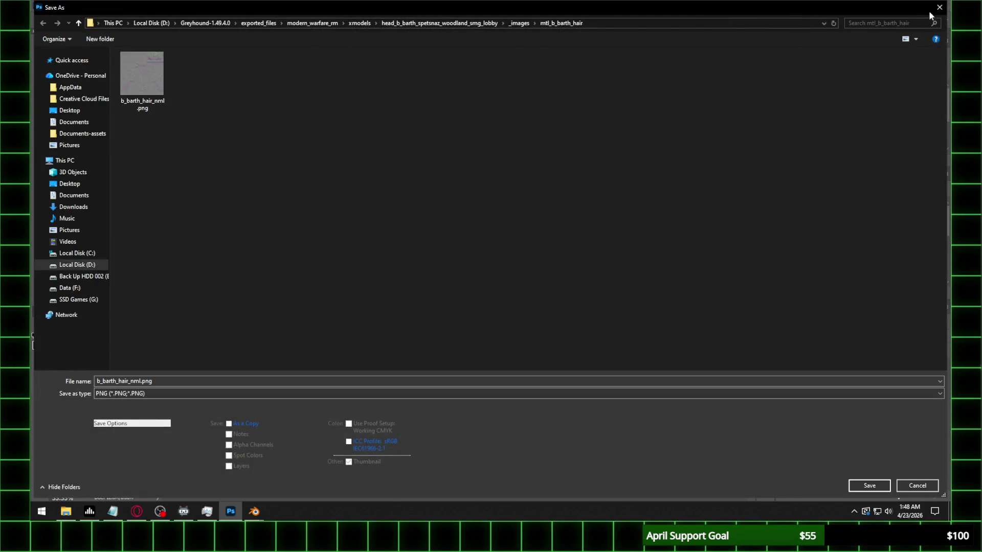
pyautogui.click(939, 7)
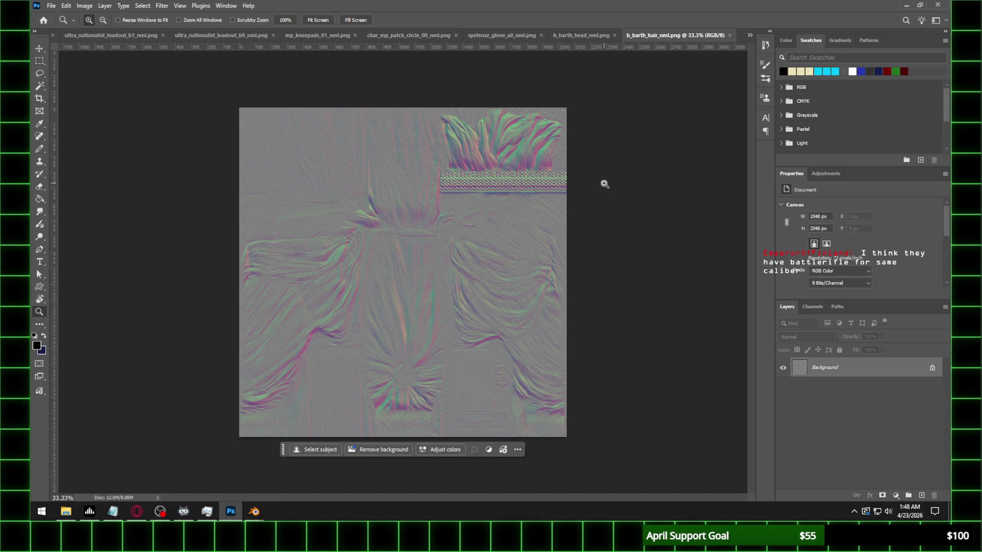
pyautogui.moveTo(254, 512)
pyautogui.click(294, 473)
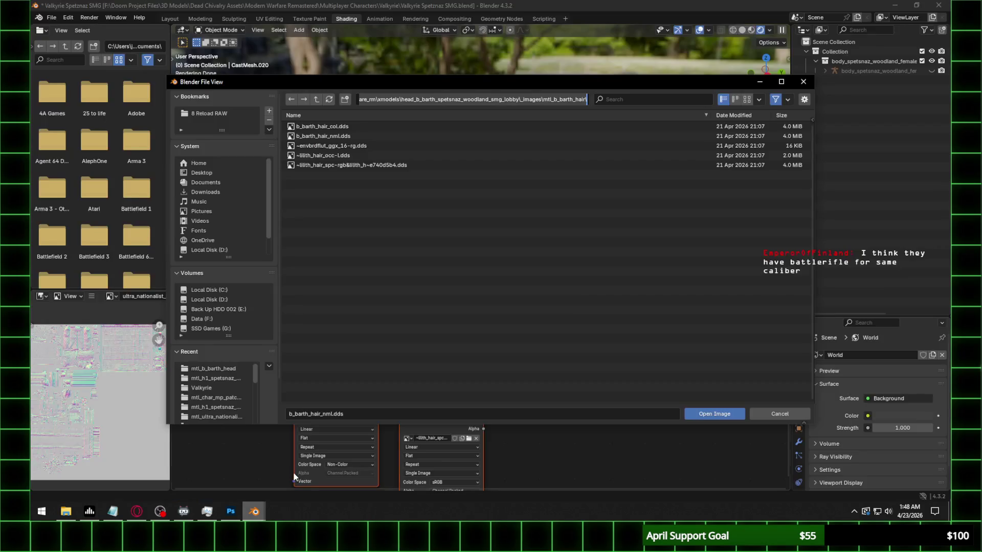
# Load b_barth_hair_nml.png into the hair image node and set its colour space to Non-Color
pyautogui.press('Return')
pyautogui.click(329, 101)
pyautogui.doubleClick(345, 145)
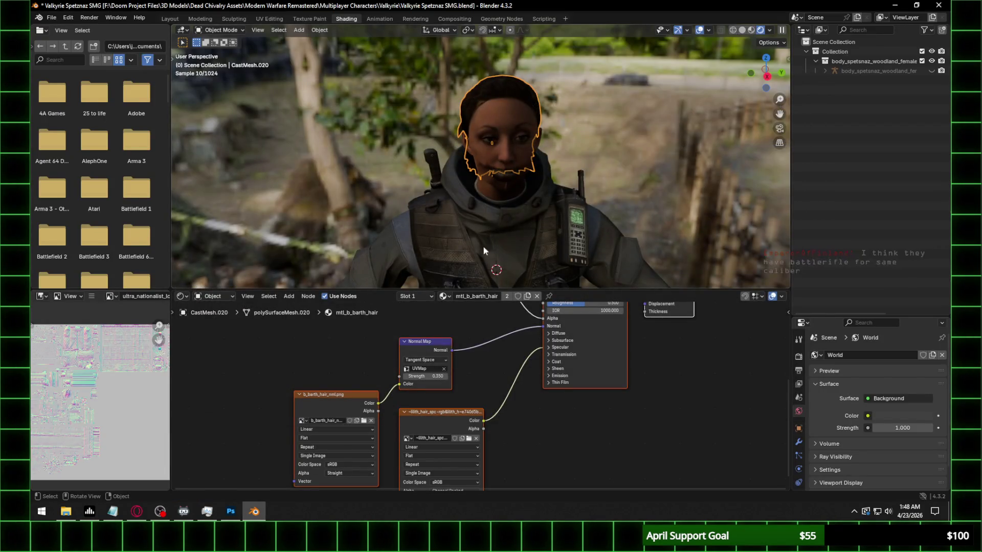
pyautogui.click(355, 473)
pyautogui.click(376, 468)
pyautogui.click(423, 422)
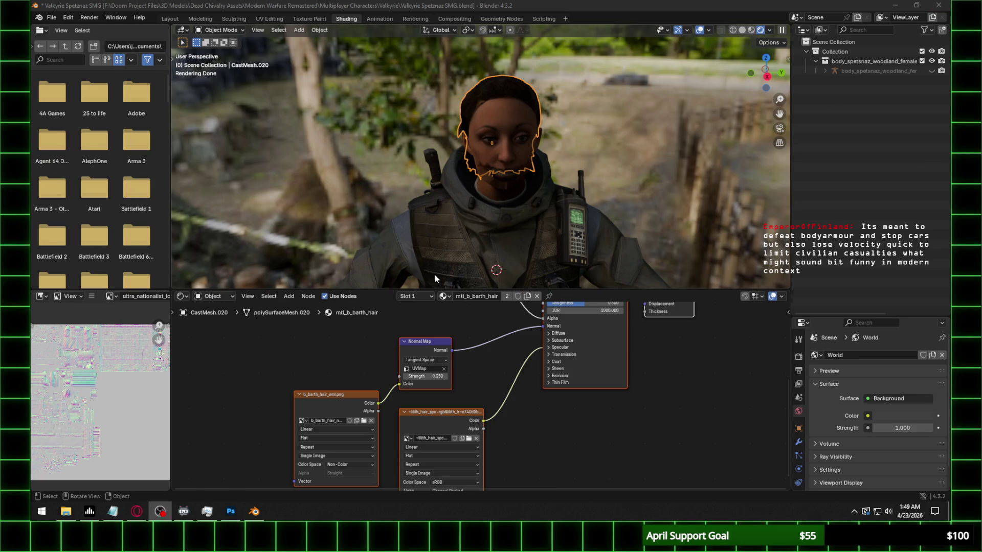
# Lower the hair material's specular IOR Level to 0.300 and inspect the head from several angles
pyautogui.click(558, 347)
pyautogui.click(589, 363)
pyautogui.write('.3')
pyautogui.press('Return')
pyautogui.scroll(4, 578, 142)
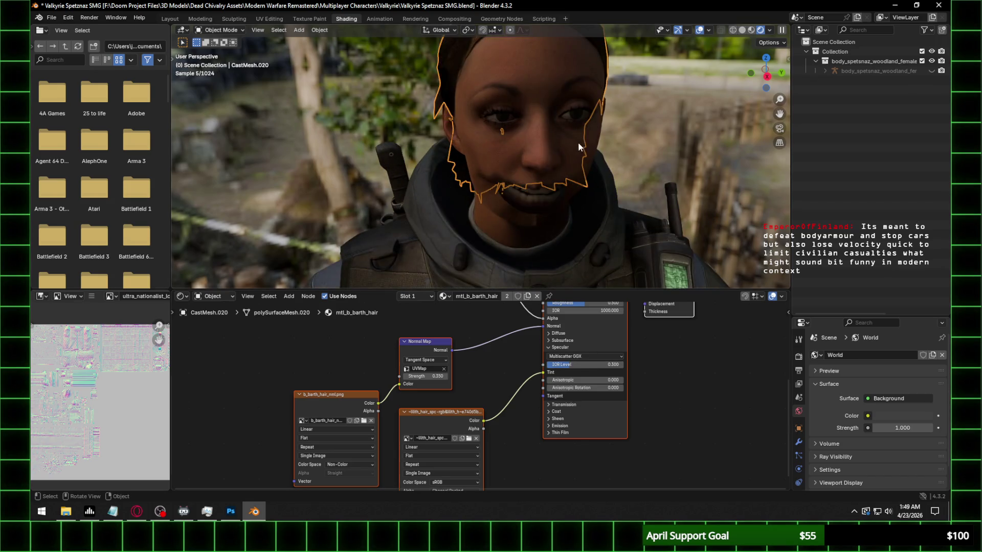
pyautogui.moveTo(578, 142); pyautogui.dragTo(603, 142, button='middle')
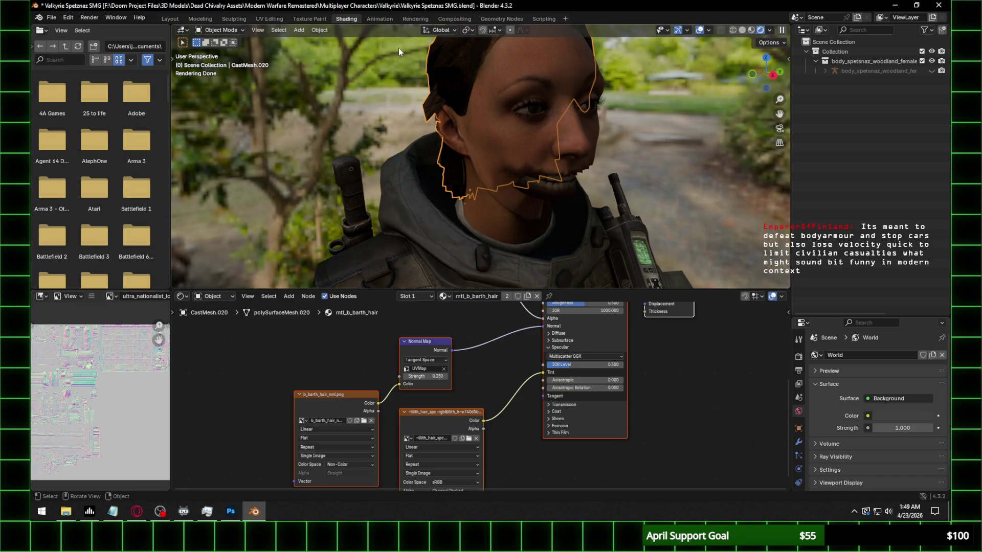
pyautogui.moveTo(439, 102); pyautogui.dragTo(491, 160, button='middle')
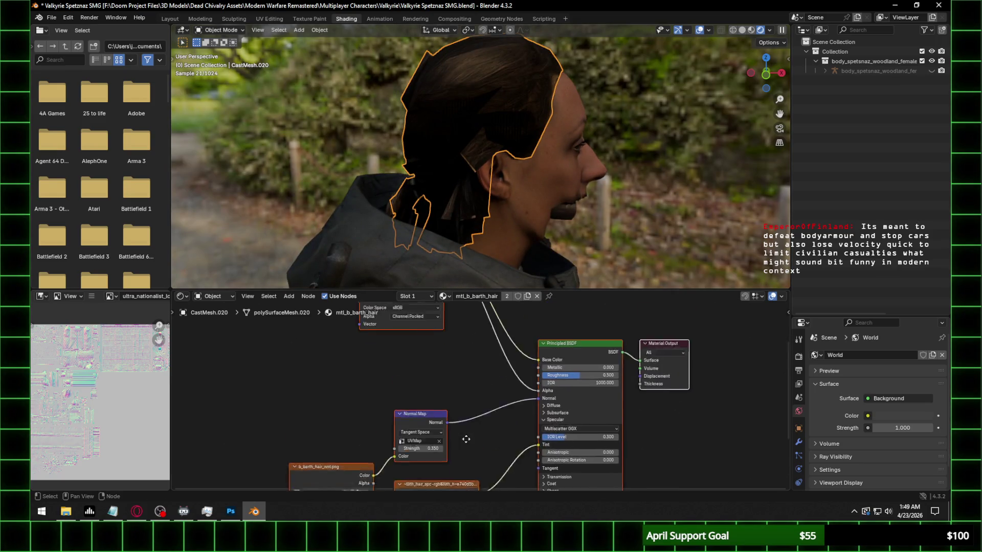
pyautogui.moveTo(470, 303); pyautogui.dragTo(461, 398, button='middle')
pyautogui.scroll(2, 511, 189)
pyautogui.moveTo(510, 189)
pyautogui.mouseDown(button='middle')
pyautogui.moveTo(592, 179)
pyautogui.moveTo(477, 179)
pyautogui.mouseUp(button='middle')
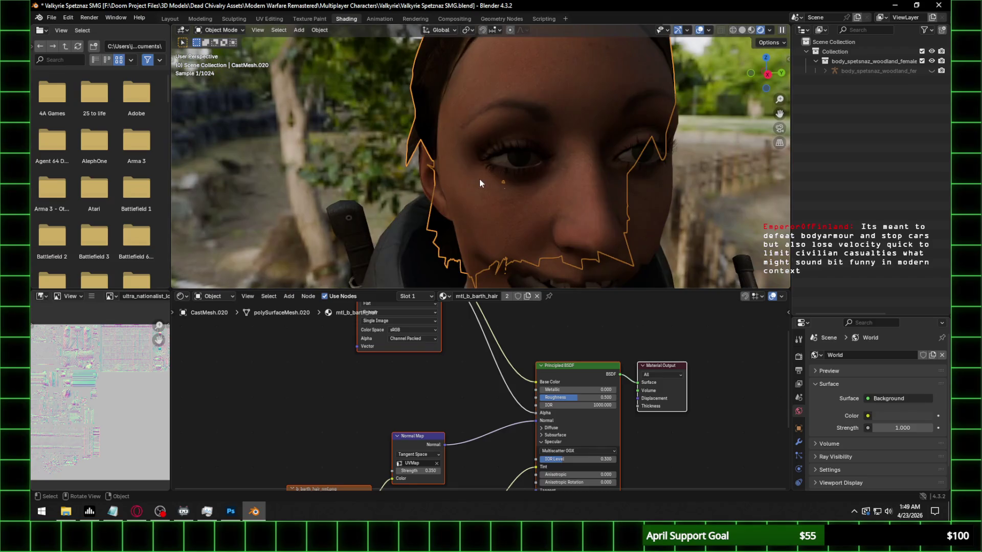
pyautogui.scroll(-3, 571, 172)
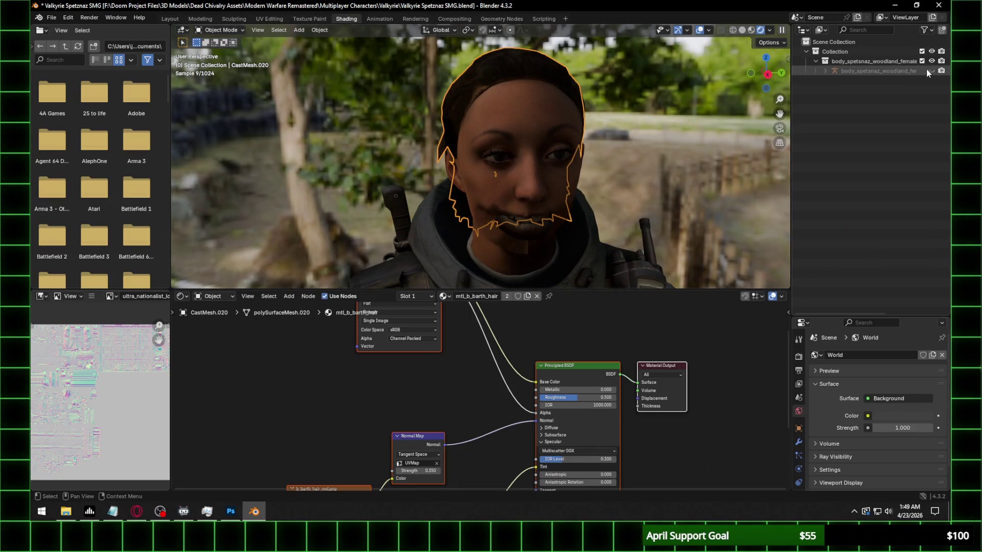
# Unhide gas mask meshes CastMesh.024–.026 in the outliner and select eyelash mesh CastMesh.018
pyautogui.click(825, 71)
pyautogui.scroll(-5, 898, 153)
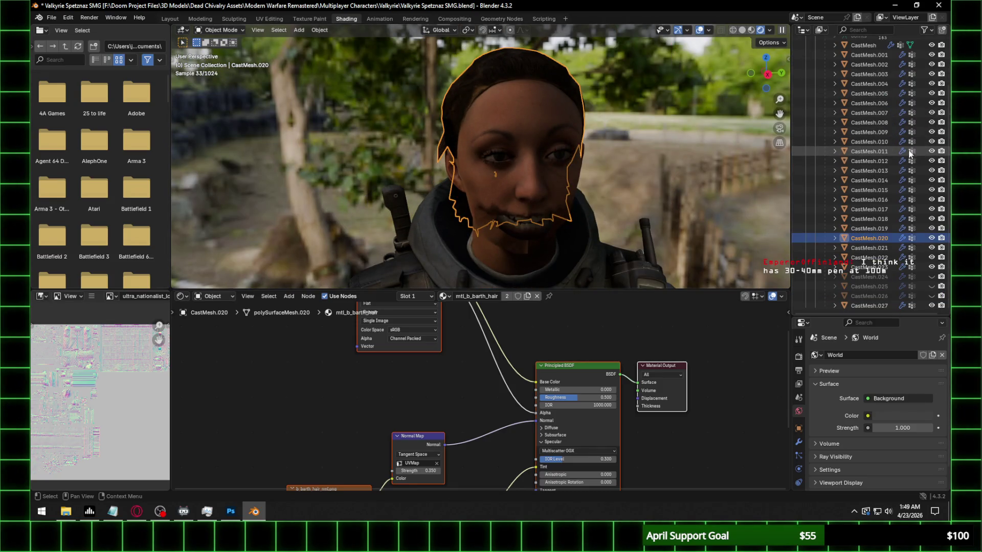
pyautogui.click(932, 276)
pyautogui.moveTo(932, 280); pyautogui.dragTo(932, 295)
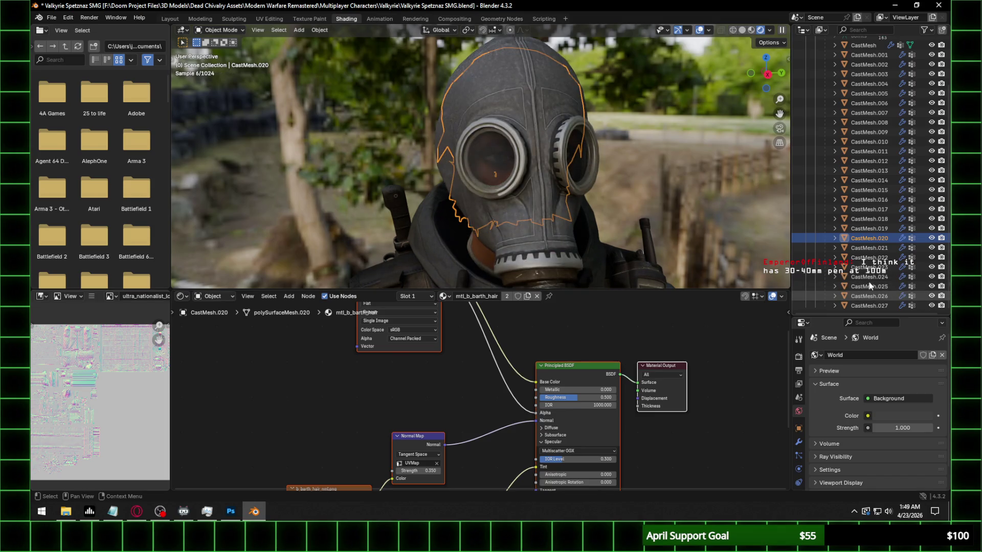
pyautogui.click(494, 152)
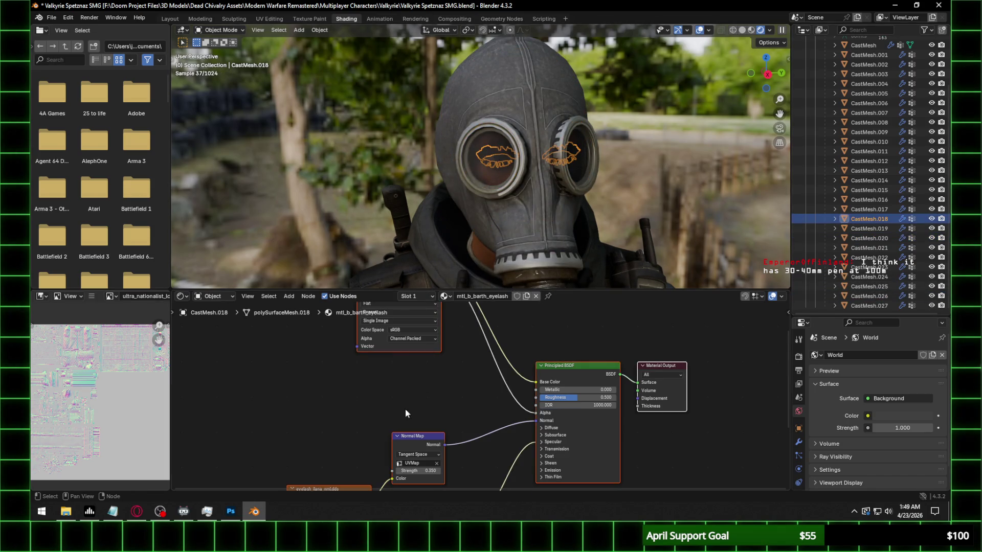
# Browse for the eyelash normal texture and open eyelash_ilana_nml.dds in Photoshop via Explorer
pyautogui.moveTo(413, 398); pyautogui.dragTo(355, 338, button='middle')
pyautogui.click(369, 446)
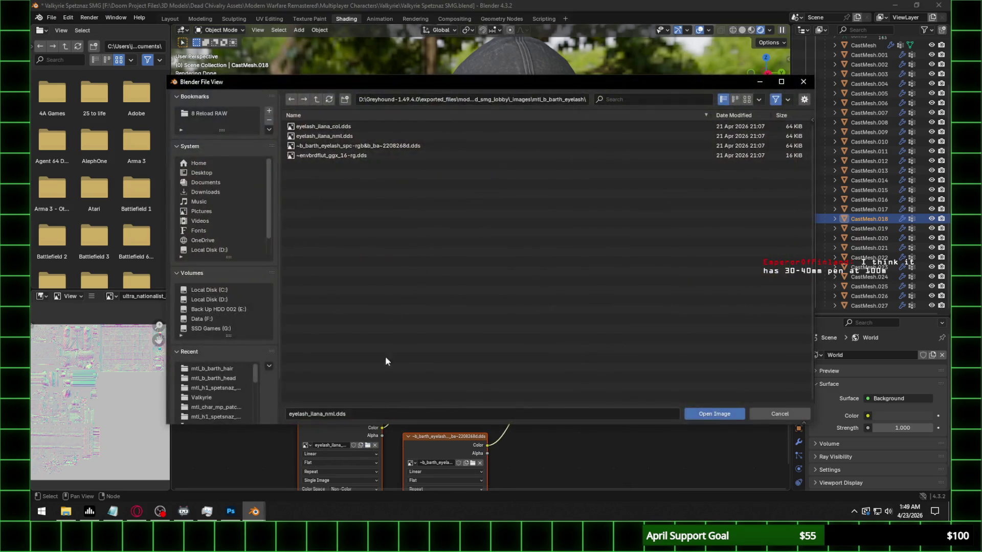
pyautogui.click(408, 102)
pyautogui.click(66, 512)
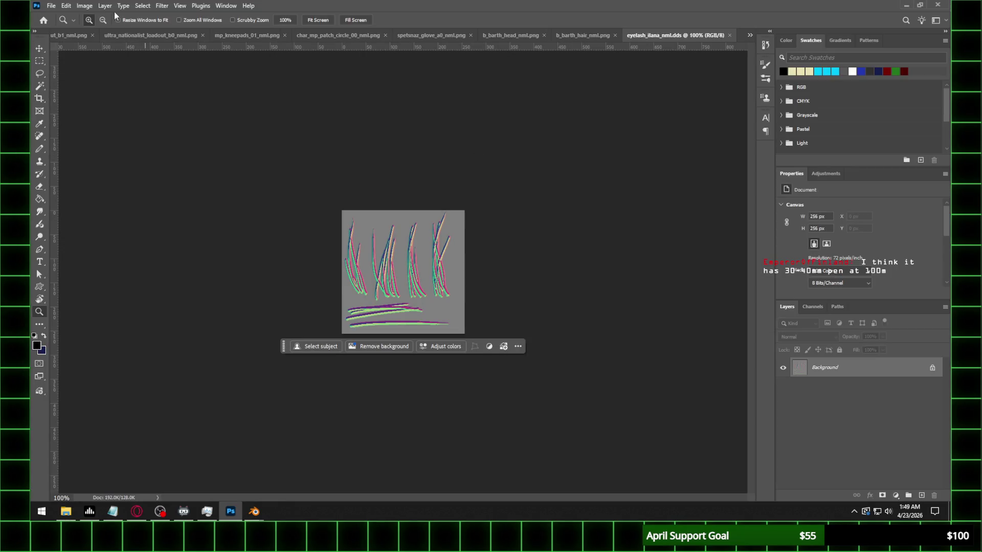
pyautogui.click(51, 6)
# Save the eyelash normal map as eyelash_ilana_nml.png
pyautogui.click(76, 123)
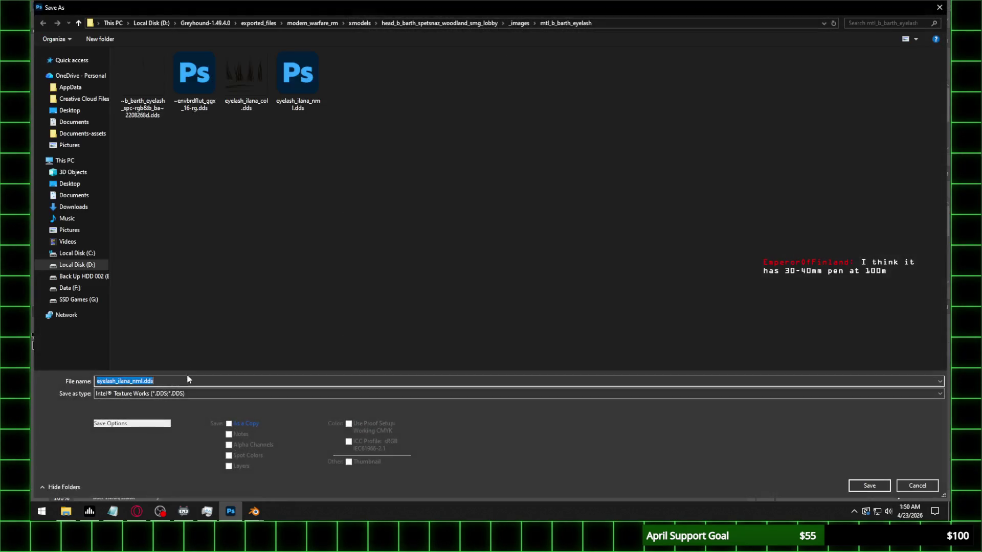
pyautogui.click(186, 394)
pyautogui.click(160, 349)
pyautogui.click(869, 485)
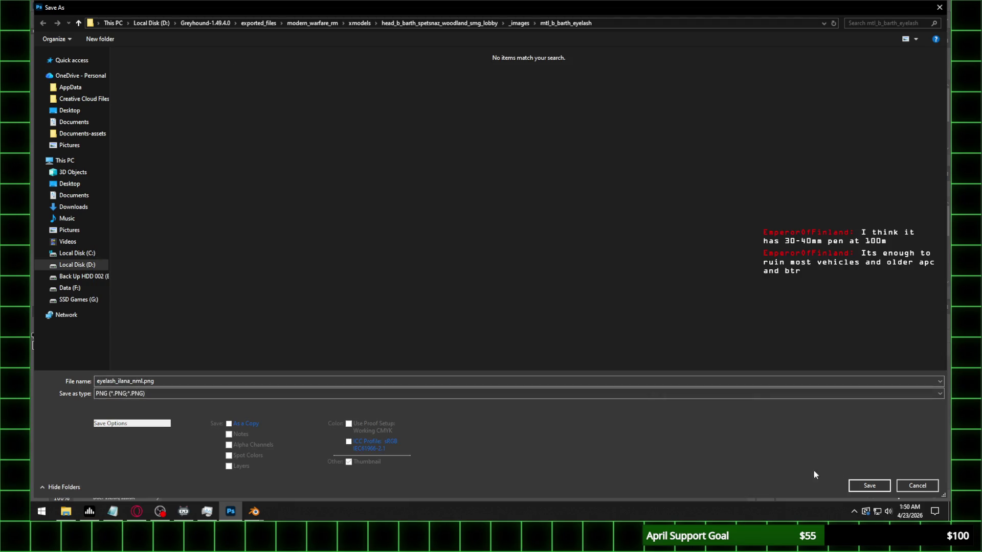
pyautogui.press('Return')
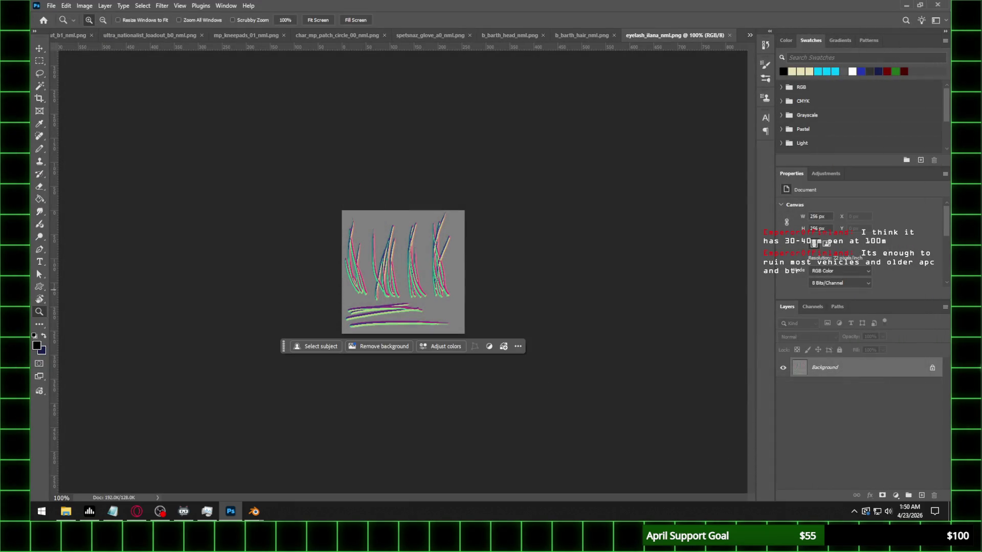
# Back in Blender, load eyelash_ilana_nml.png into the eyelash normal node
pyautogui.click(136, 512)
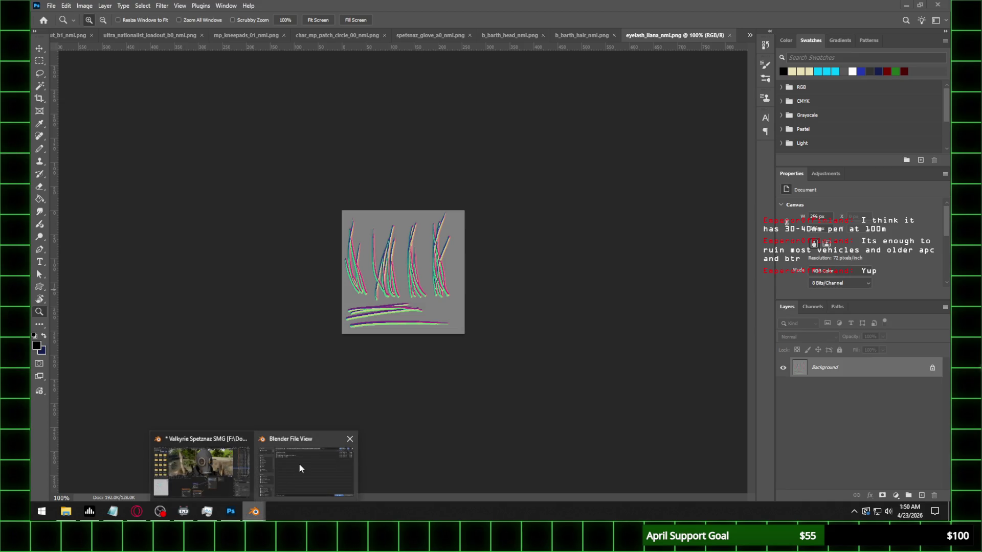
pyautogui.click(298, 464)
pyautogui.doubleClick(353, 136)
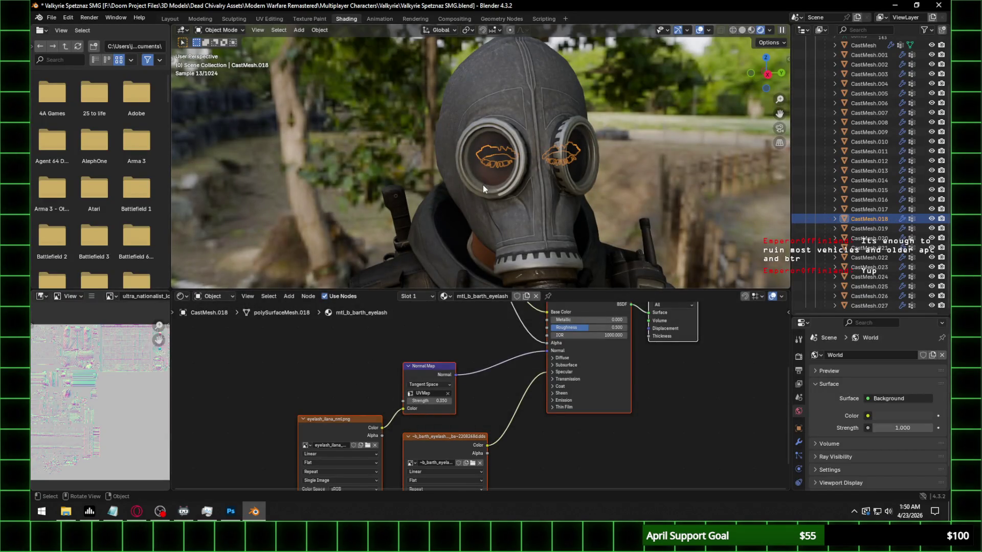
pyautogui.scroll(2, 483, 184)
pyautogui.scroll(3, 483, 184)
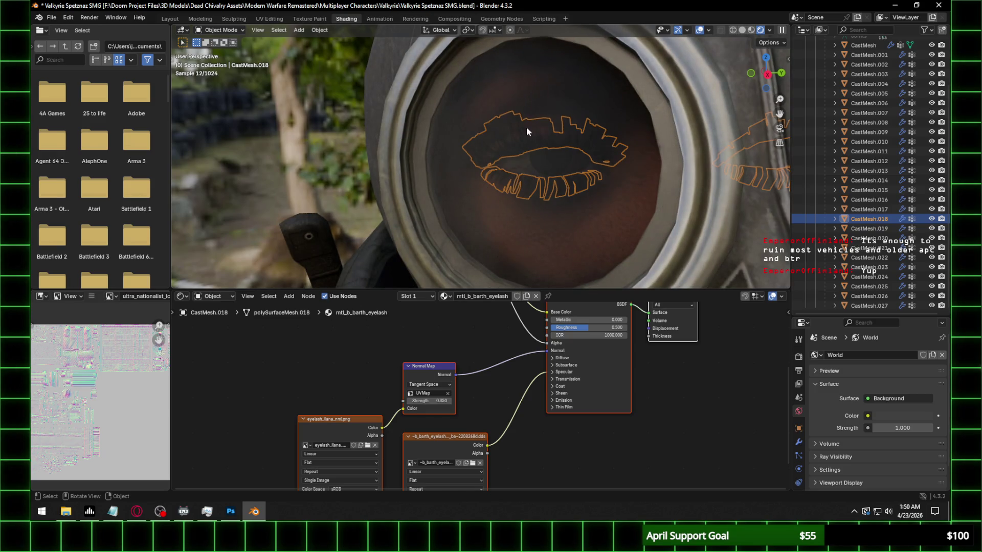
pyautogui.scroll(-3, 617, 148)
# Save the .blend file, then select the boot mesh in the Layout workspace
pyautogui.click(617, 151)
pyautogui.scroll(-2, 568, 215)
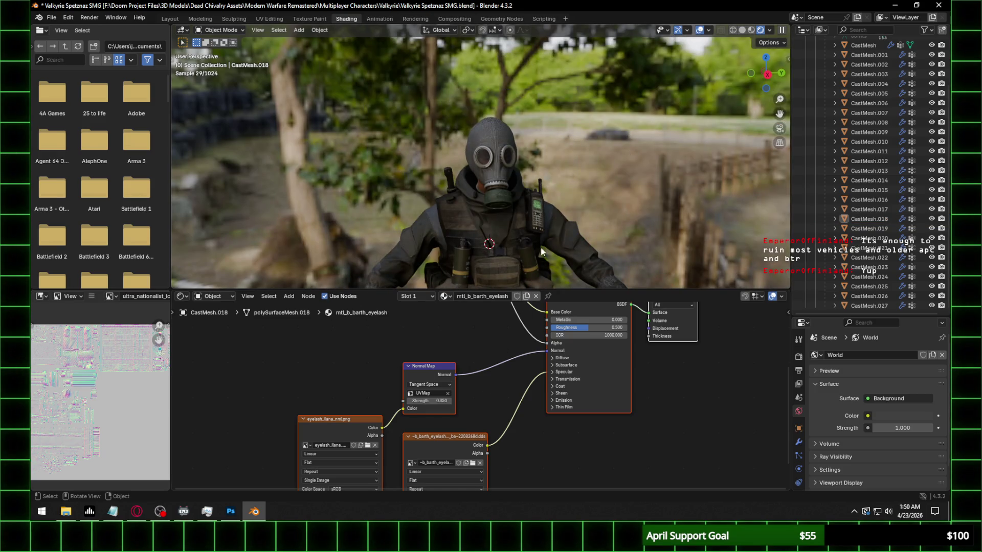
pyautogui.scroll(-1, 591, 162)
pyautogui.hotkey('ctrl', 's')
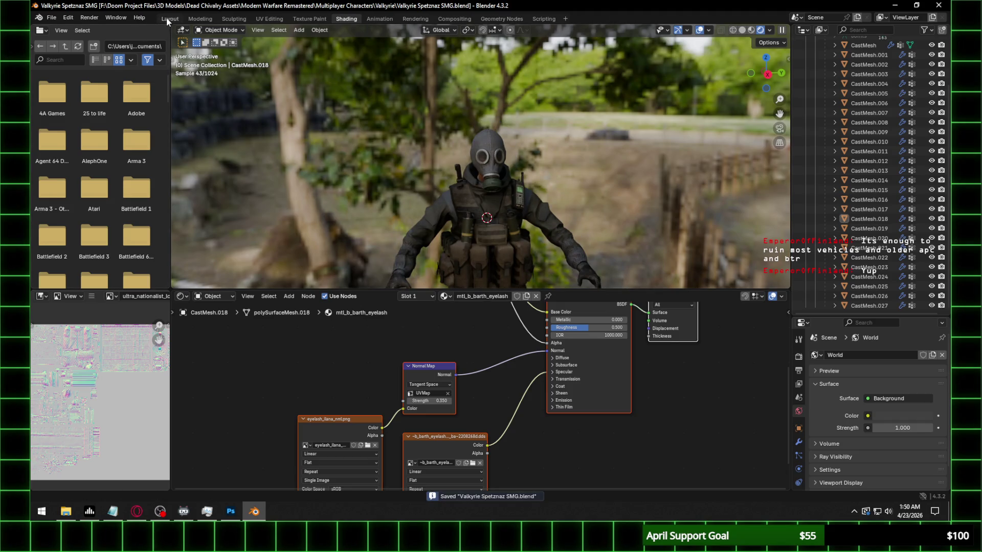
pyautogui.click(169, 19)
pyautogui.press('KP_3')
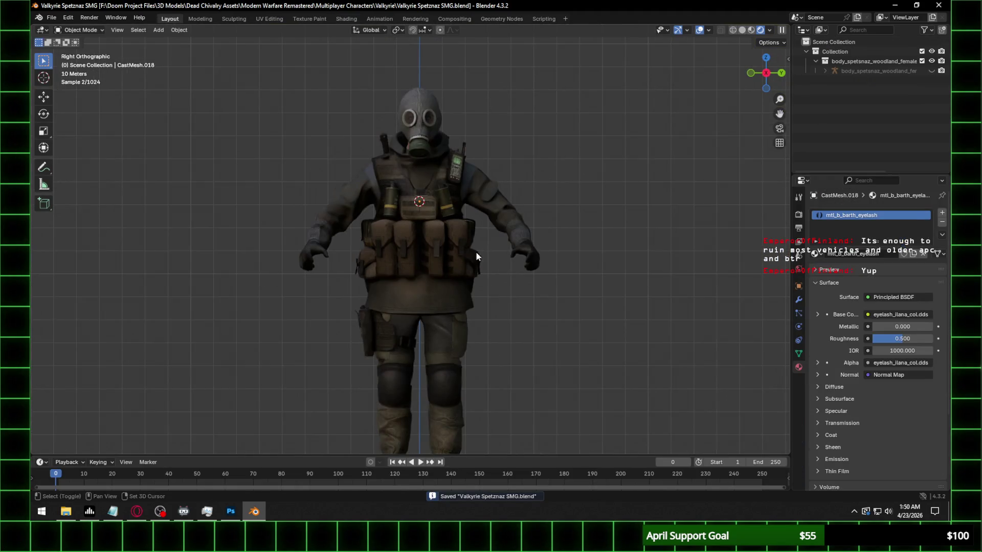
pyautogui.keyDown('shift'); pyautogui.moveTo(478, 253); pyautogui.dragTo(467, 177, button='middle'); pyautogui.keyUp('shift')
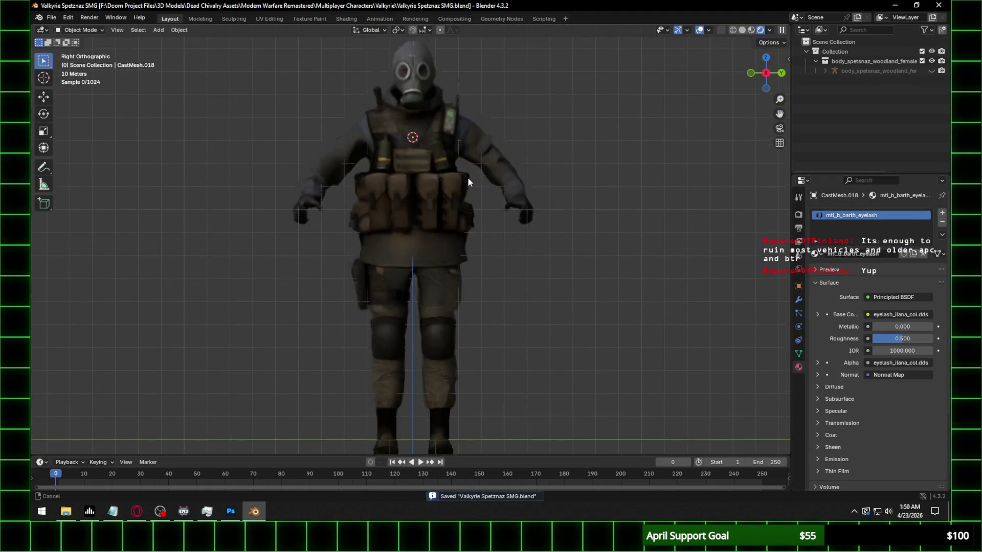
pyautogui.click(441, 410)
# Browse for the boot's normal texture and switch to Explorer to open ultra_nationalist_boot_a0_nml.dds
pyautogui.click(346, 18)
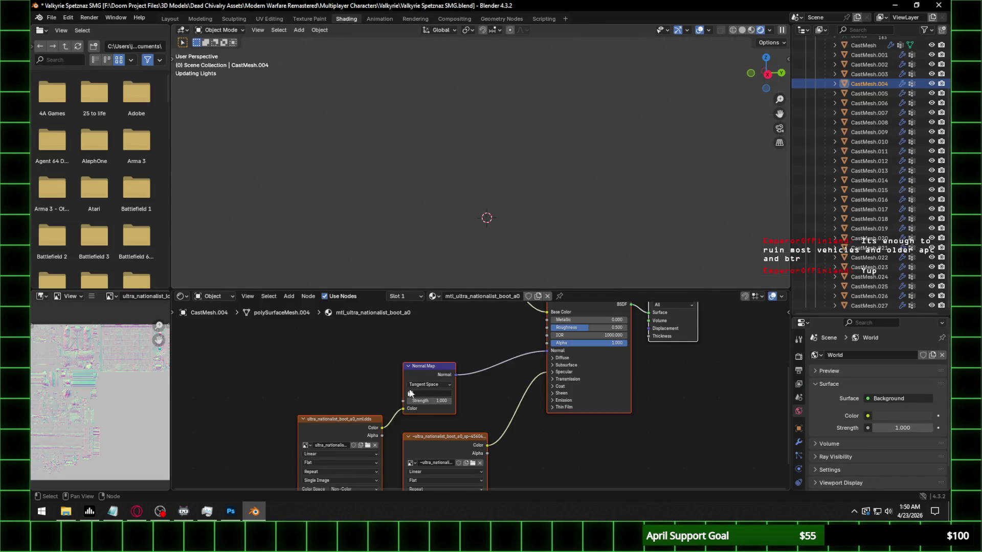
pyautogui.click(368, 445)
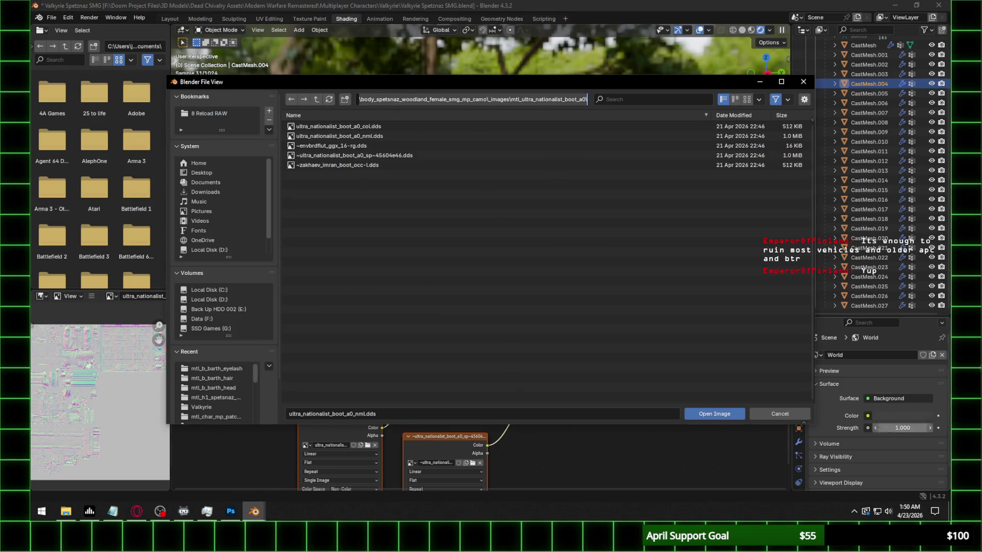
pyautogui.hotkey('alt', 'Tab')
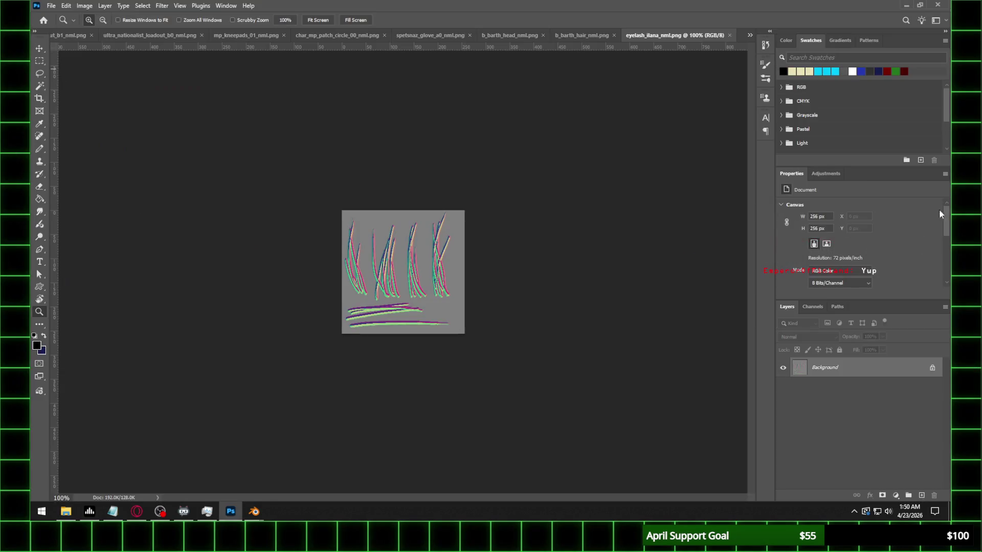
# Save the boot normal map from Photoshop as ultra_nationalist_boot_a0_nml.png and return to Blender
pyautogui.click(51, 6)
pyautogui.click(77, 124)
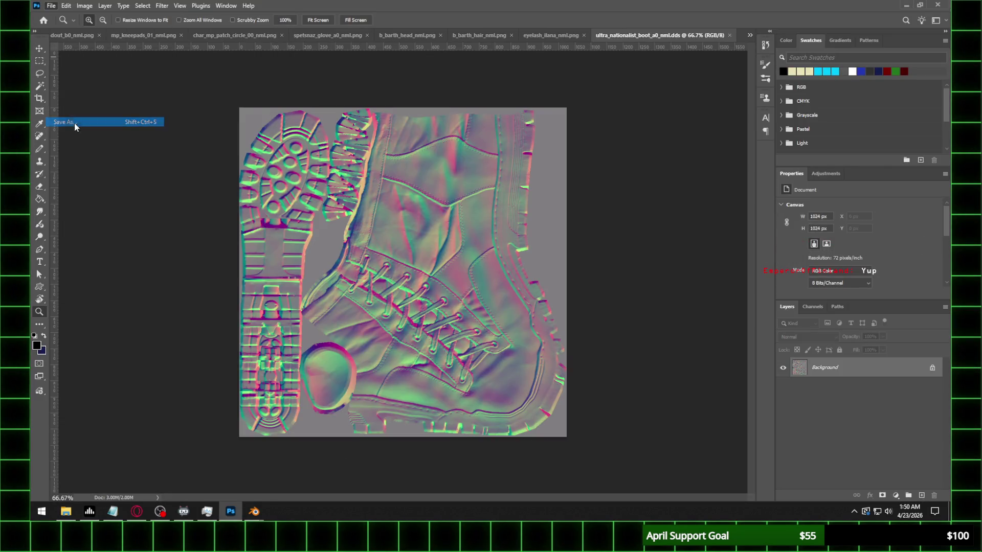
pyautogui.click(218, 394)
pyautogui.click(312, 343)
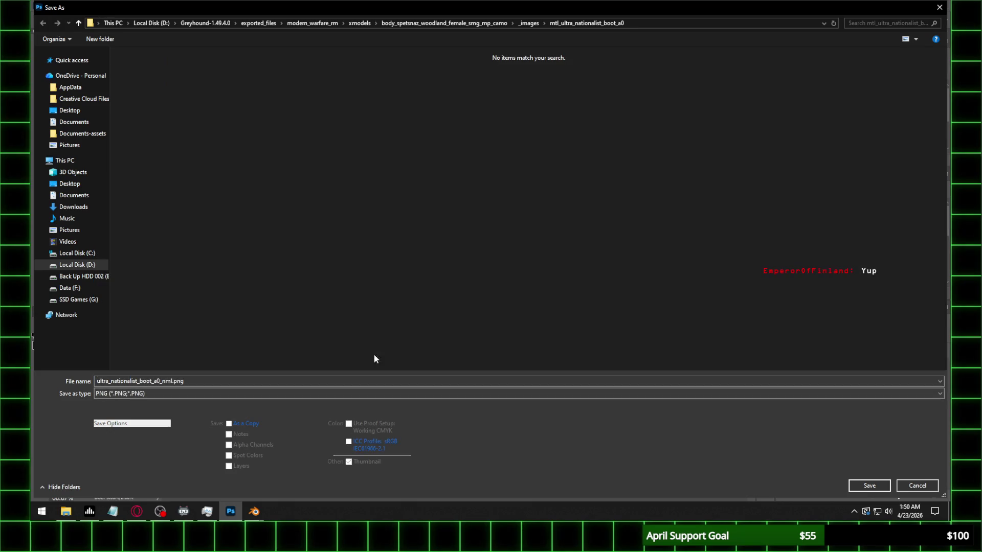
pyautogui.click(867, 486)
pyautogui.click(372, 184)
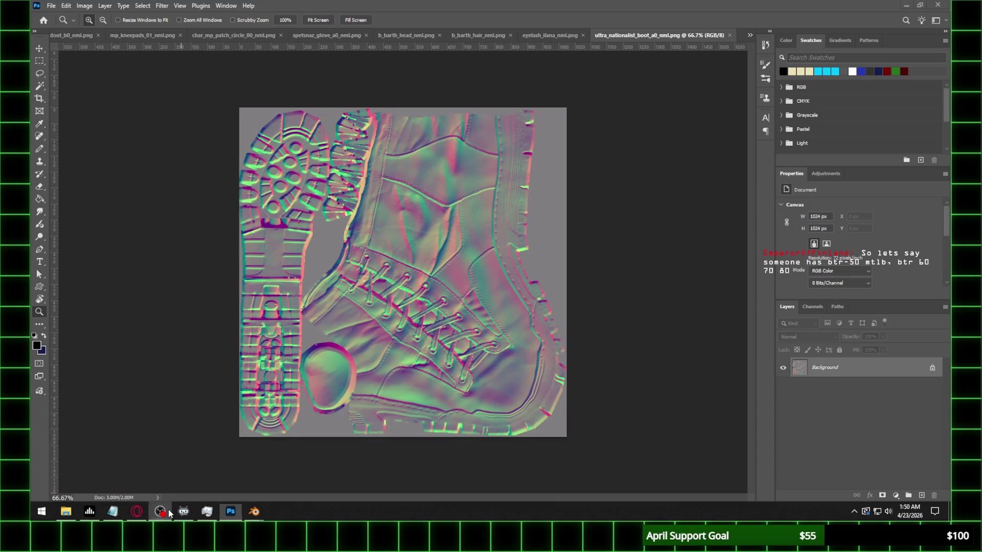
pyautogui.moveTo(255, 511)
pyautogui.click(280, 477)
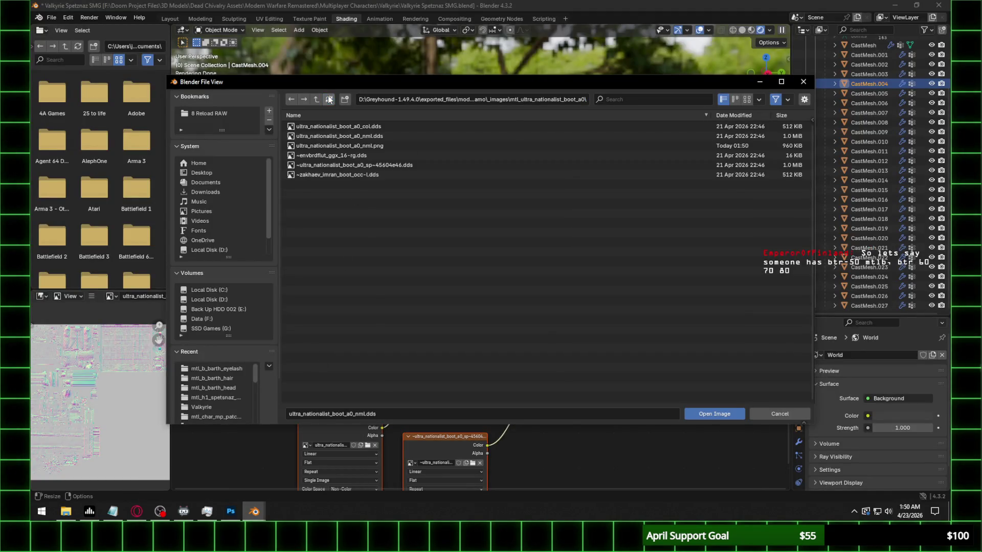
# Load the boot normal map image, set Normal Map strength 0.5 and BSDF IOR Level 0.3
pyautogui.doubleClick(371, 143)
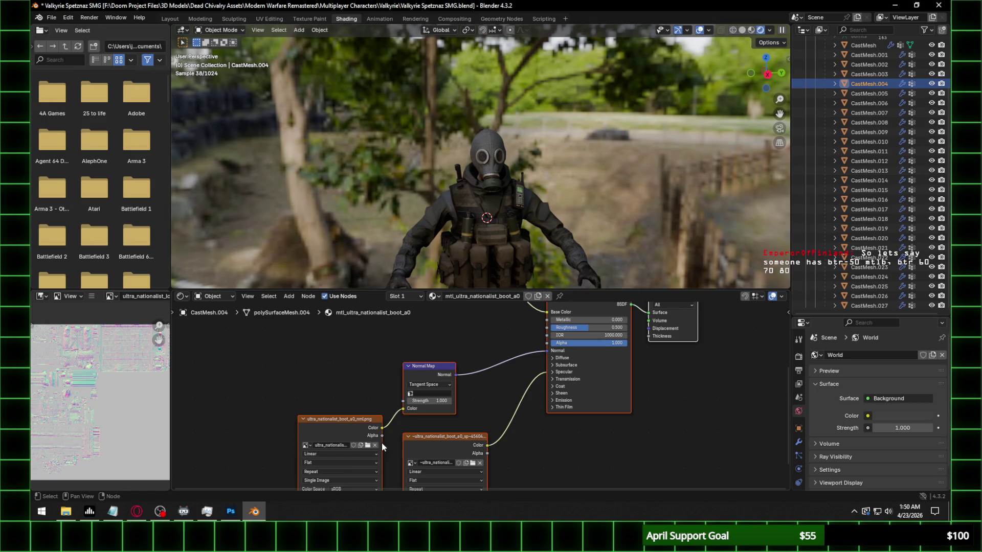
pyautogui.moveTo(380, 442); pyautogui.dragTo(391, 428, button='middle')
pyautogui.click(431, 374)
pyautogui.click(430, 382)
pyautogui.write('.5')
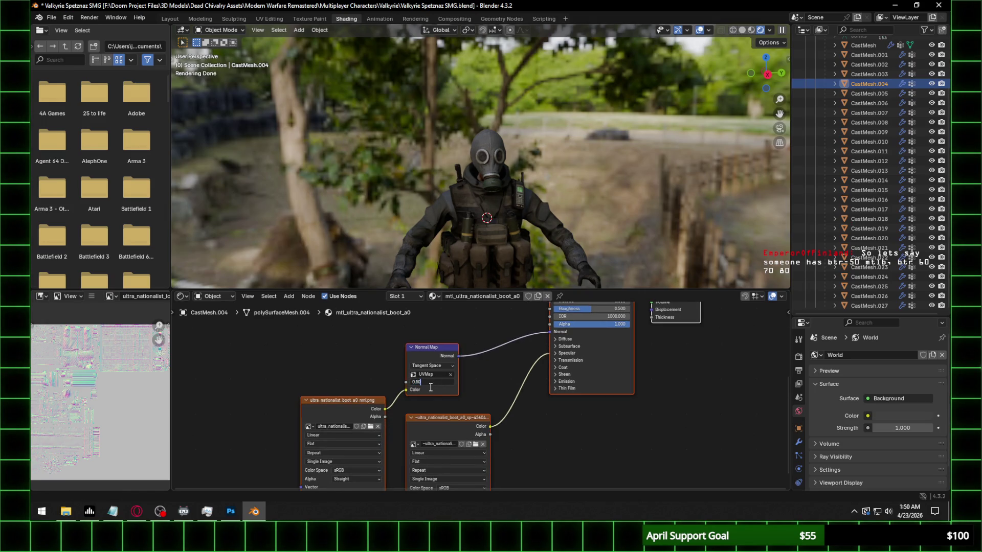
pyautogui.press('Return')
pyautogui.click(566, 353)
pyautogui.click(587, 372)
pyautogui.write('0.3')
pyautogui.press('Return')
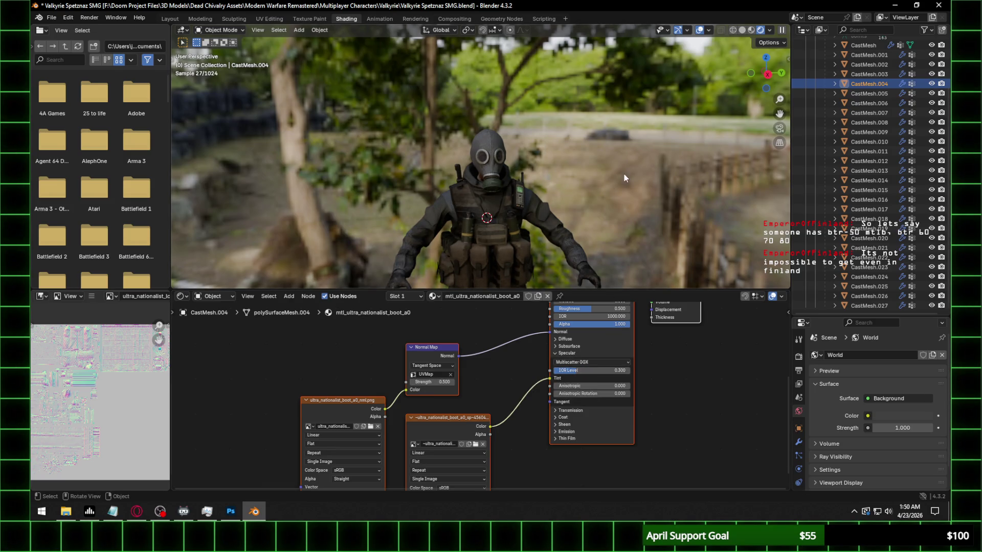
# Treat the boot normal image as Non-Color data and inspect the boots
pyautogui.keyDown('shift'); pyautogui.moveTo(484, 230); pyautogui.dragTo(426, 70, button='middle'); pyautogui.keyUp('shift')
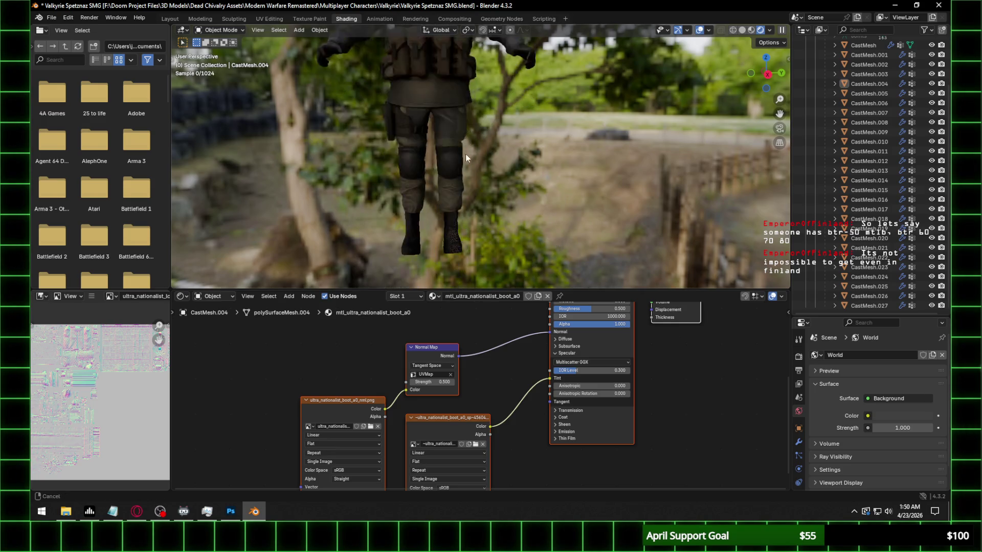
pyautogui.scroll(3, 463, 202)
pyautogui.scroll(1, 443, 230)
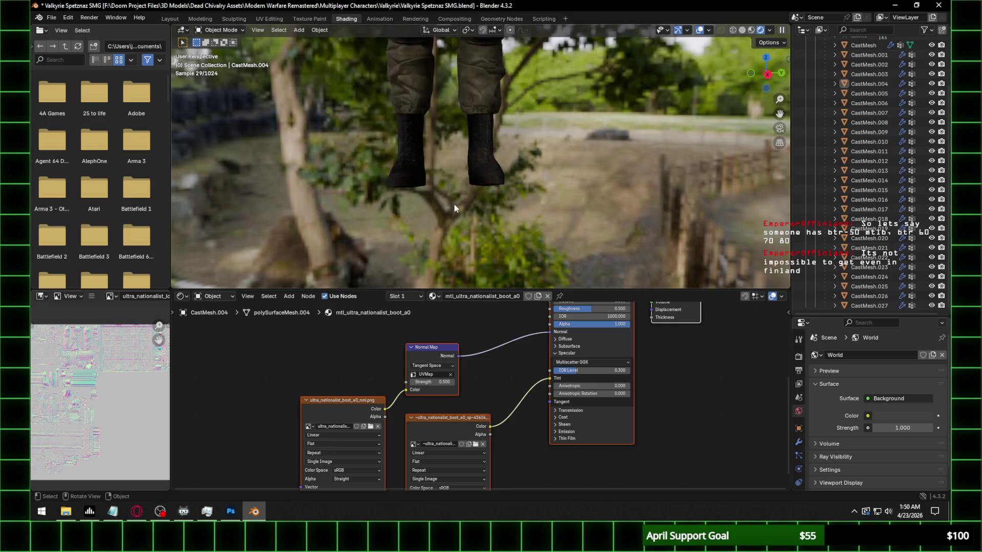
pyautogui.scroll(1, 444, 229)
pyautogui.click(374, 471)
pyautogui.click(435, 431)
pyautogui.moveTo(436, 220)
pyautogui.mouseDown(button='middle')
pyautogui.moveTo(472, 195)
pyautogui.moveTo(508, 231)
pyautogui.mouseUp(button='middle')
pyautogui.scroll(-2, 473, 200)
pyautogui.scroll(-5, 508, 231)
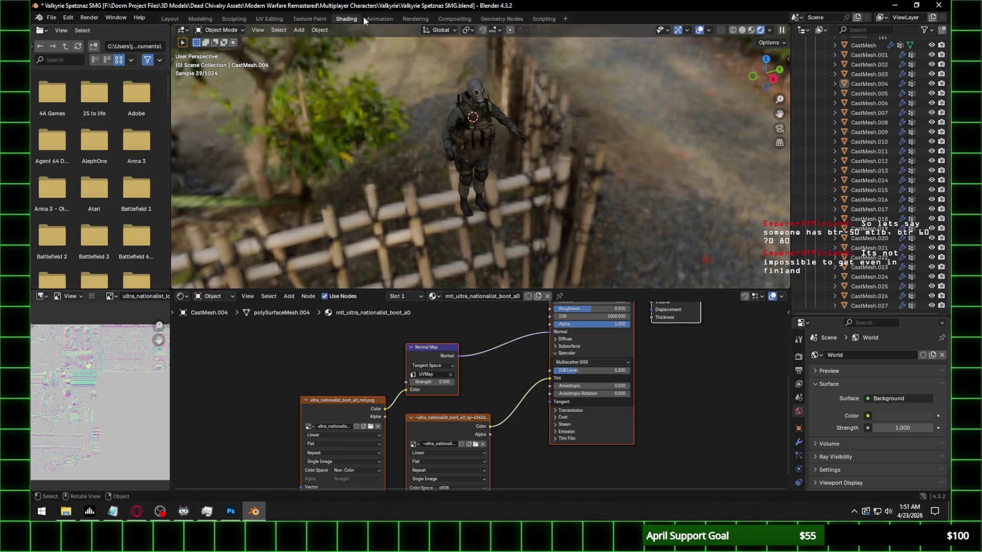
pyautogui.click(170, 19)
# In Render Properties, make the film background transparent with pixel filter width 0.90 px
pyautogui.click(798, 215)
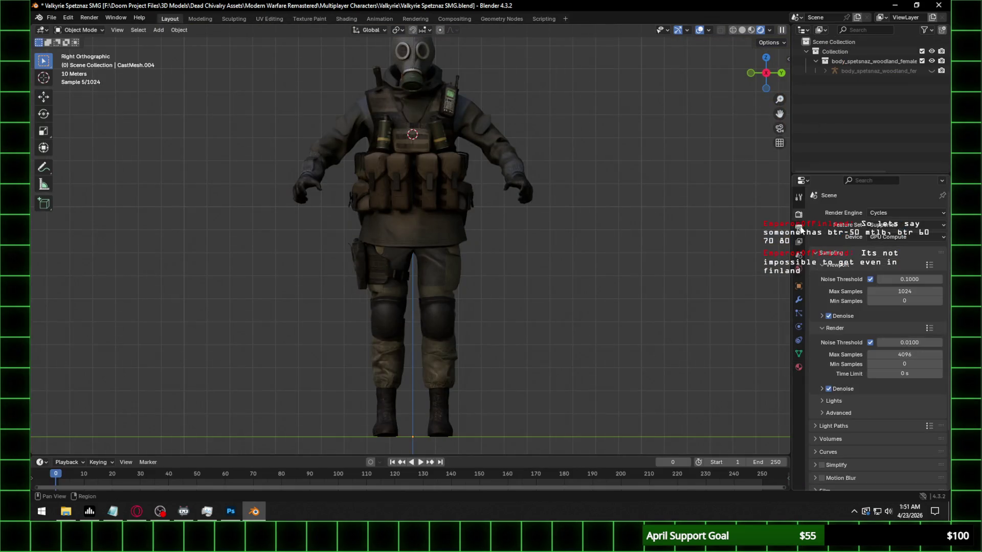
pyautogui.scroll(-5, 847, 399)
pyautogui.click(825, 421)
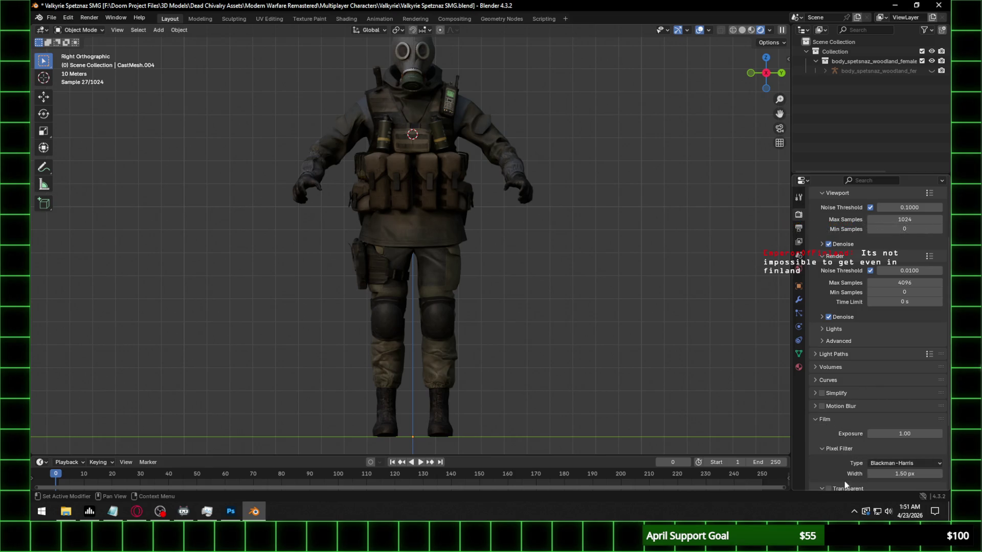
pyautogui.scroll(-3, 844, 475)
pyautogui.click(829, 392)
pyautogui.click(912, 378)
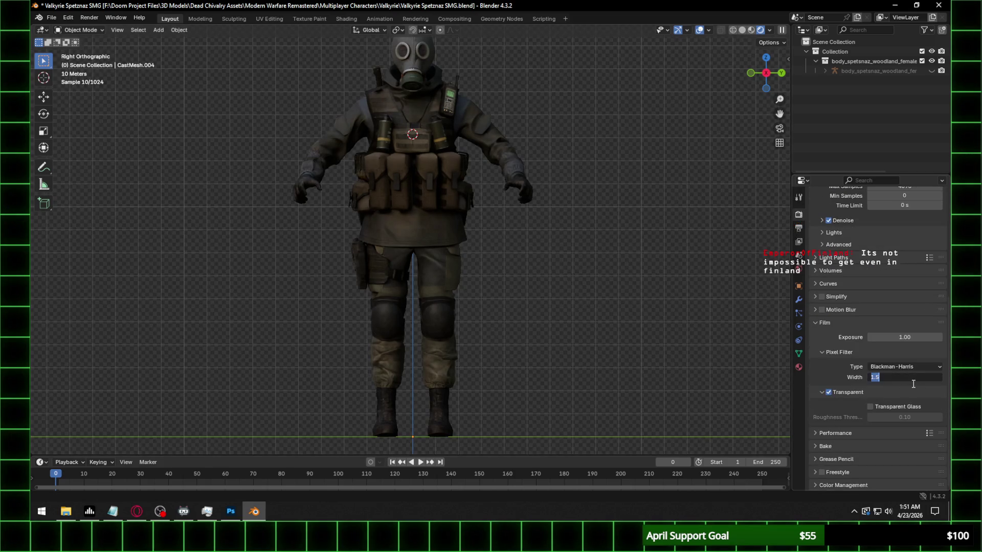
pyautogui.write('0.9')
pyautogui.press('Return')
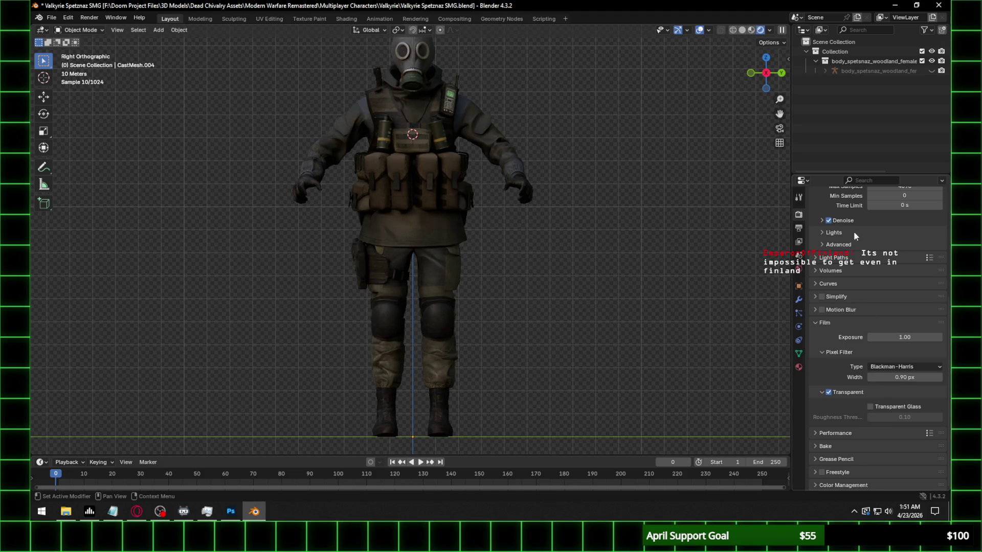
pyautogui.scroll(6, 890, 322)
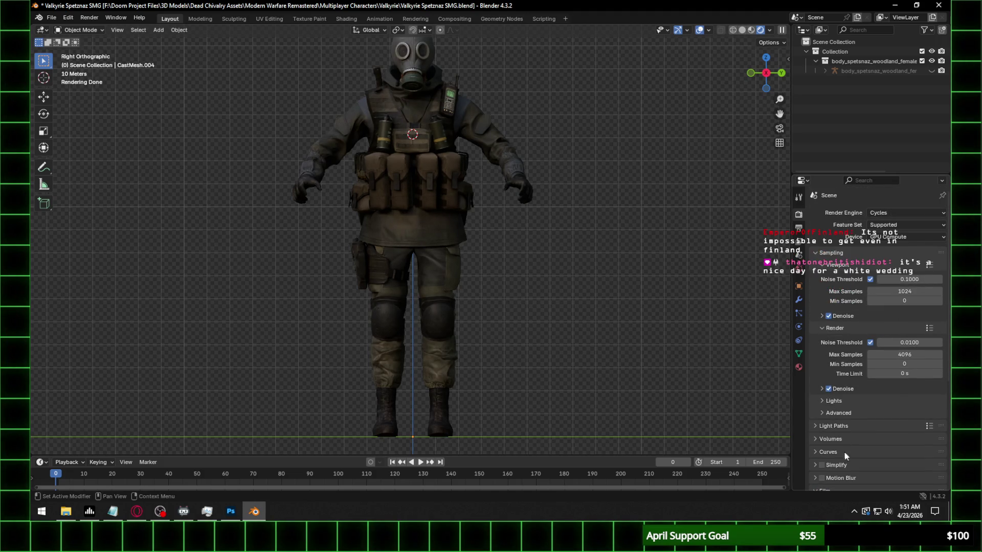
pyautogui.scroll(-3, 845, 440)
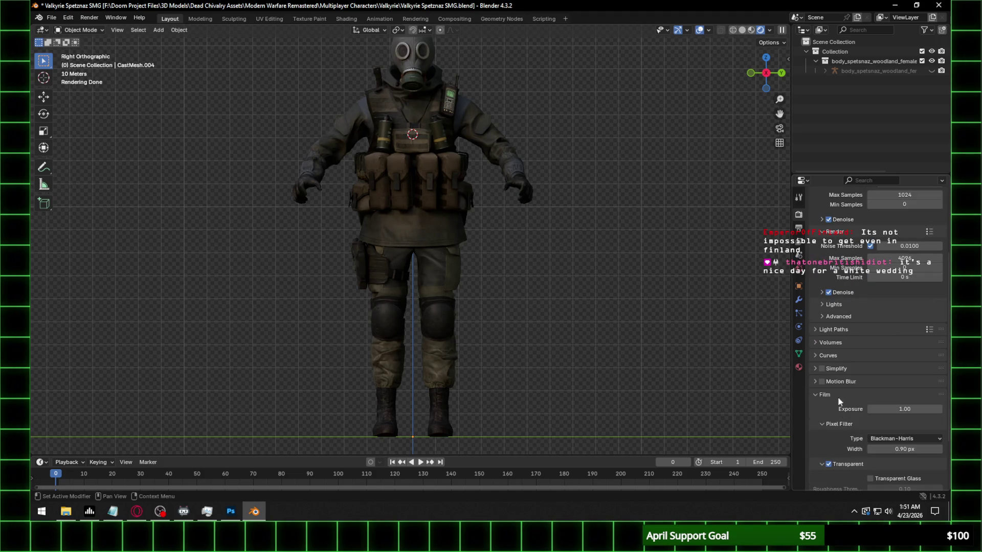
# Raise Light Paths total, transmission and transparent bounces to 64, volume bounces 0
pyautogui.click(841, 328)
pyautogui.click(907, 356)
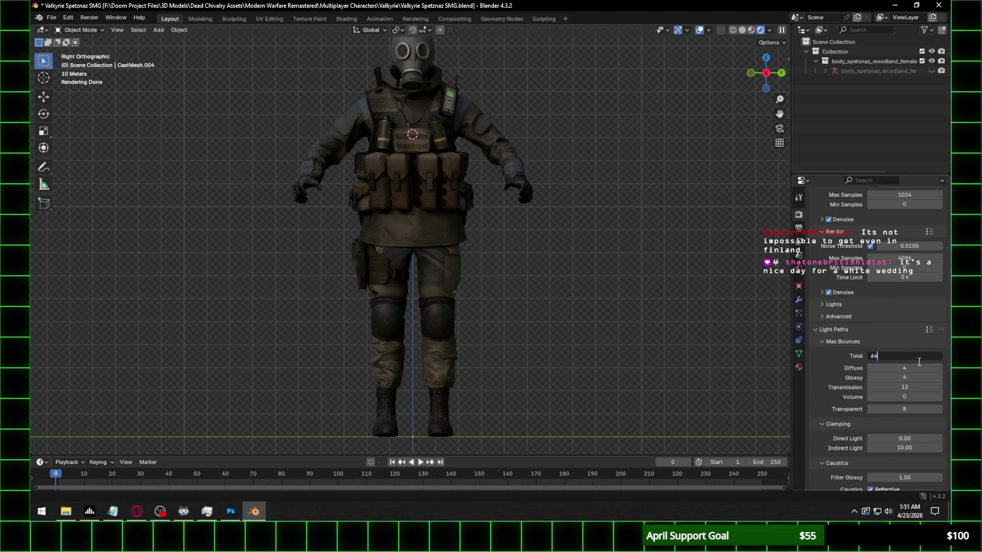
pyautogui.press('Return')
pyautogui.click(907, 387)
pyautogui.write('634')
pyautogui.press('BackSpace')
pyautogui.press('BackSpace')
pyautogui.write('4')
pyautogui.press('Return')
pyautogui.click(906, 394)
pyautogui.click(907, 409)
pyautogui.write('63')
pyautogui.press('Return')
pyautogui.scroll(3, 583, 195)
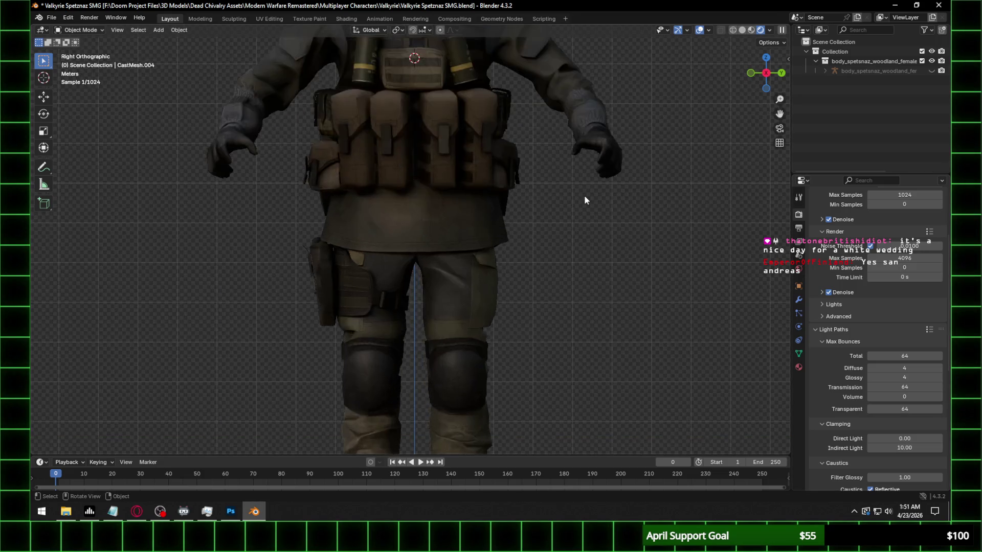
# Return to the Shading workspace viewing the character from the right orthographically
pyautogui.keyDown('shift'); pyautogui.moveTo(527, 150); pyautogui.dragTo(515, 366, button='middle'); pyautogui.keyUp('shift')
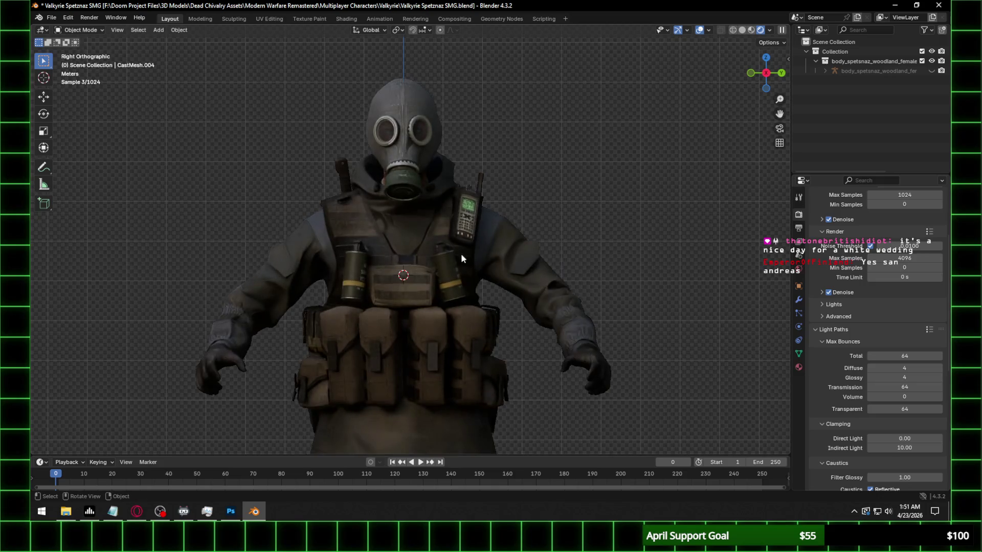
pyautogui.scroll(1, 457, 232)
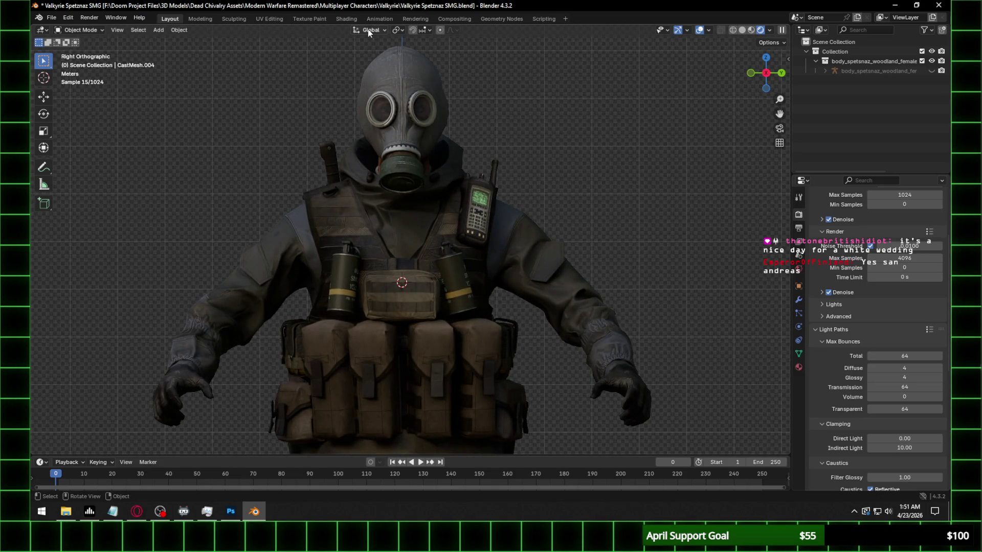
pyautogui.click(345, 19)
pyautogui.click(776, 79)
pyautogui.scroll(3, 513, 134)
pyautogui.moveTo(512, 134)
pyautogui.keyDown('shift'); pyautogui.mouseDown(button='middle')
pyautogui.moveTo(601, 265)
pyautogui.moveTo(590, 269)
pyautogui.mouseUp(button='middle'); pyautogui.keyUp('shift')
# Add an Environment Texture node to the world and link its colour to the Background colour
pyautogui.click(218, 296)
pyautogui.click(227, 328)
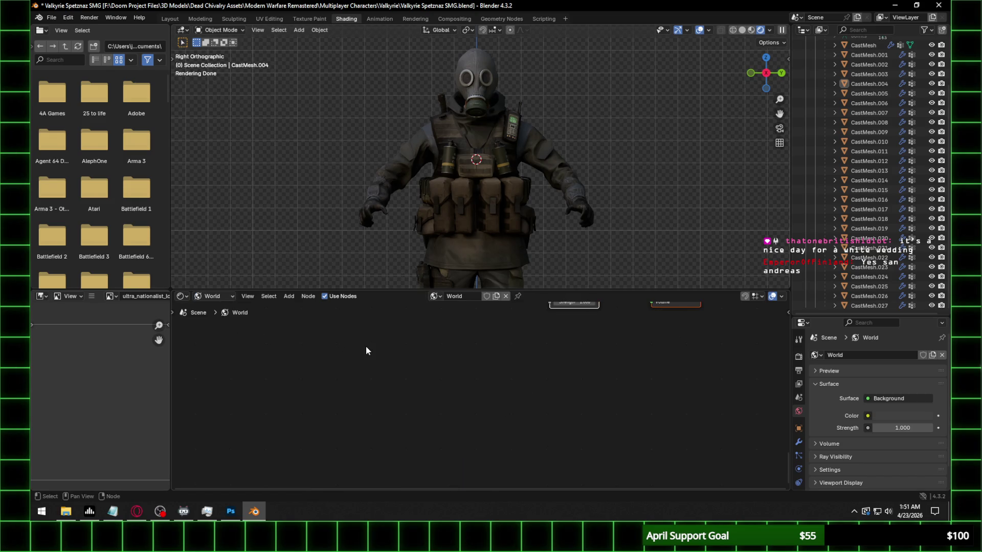
pyautogui.hotkey('shift', 'a')
pyautogui.write('en')
pyautogui.press('Return')
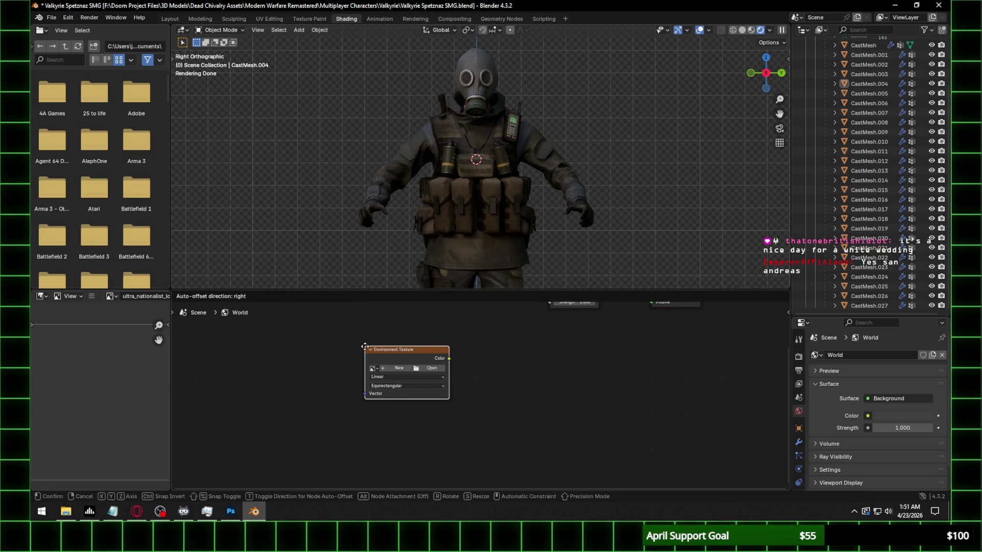
pyautogui.click(365, 319)
pyautogui.moveTo(375, 467)
pyautogui.mouseDown()
pyautogui.moveTo(435, 407)
pyautogui.moveTo(521, 443)
pyautogui.mouseUp()
pyautogui.click(458, 423)
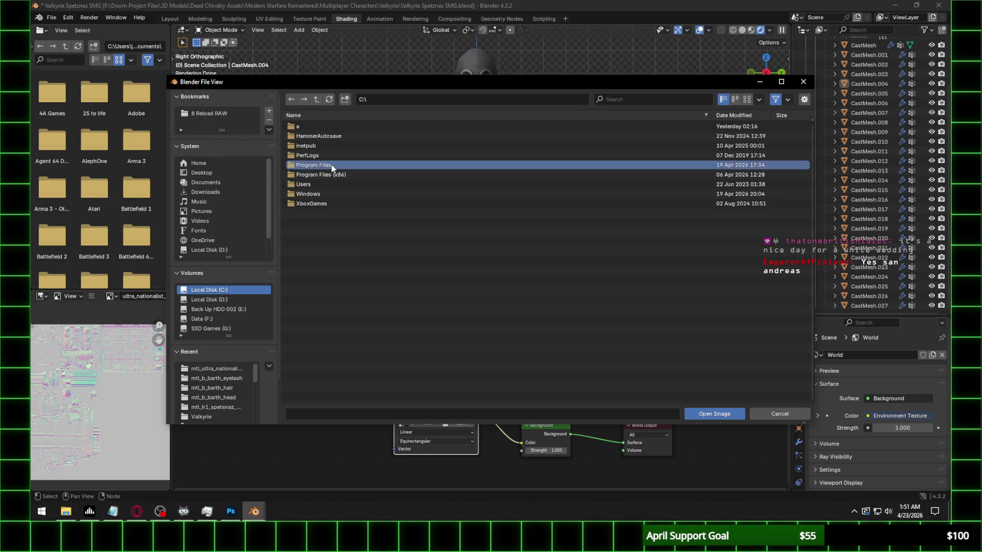
# Load studiolights/world/forest.exr from the Blender 4.3 datafiles as the environment image
pyautogui.doubleClick(331, 165)
pyautogui.scroll(-3, 351, 185)
pyautogui.scroll(-3, 341, 217)
pyautogui.scroll(5, 340, 215)
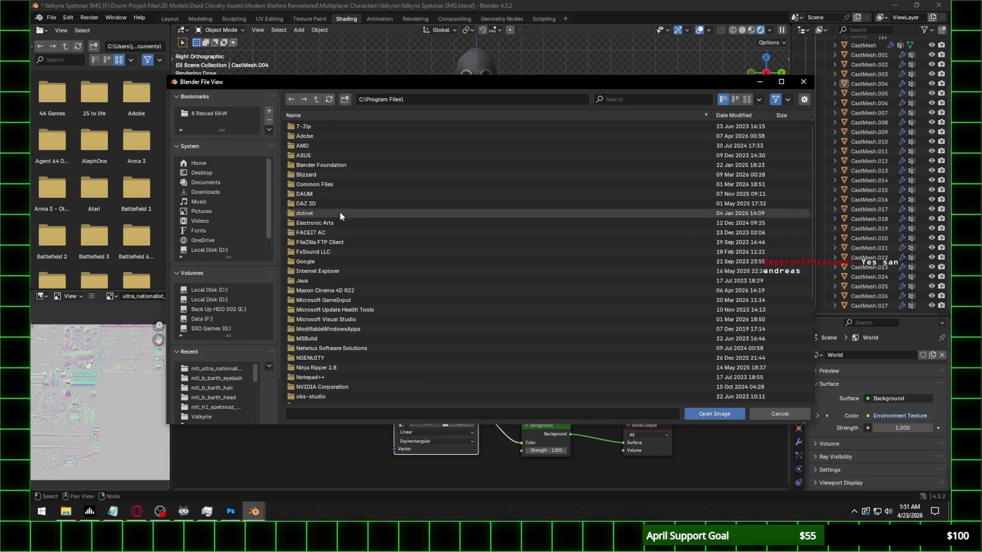
pyautogui.doubleClick(343, 167)
pyautogui.doubleClick(321, 126)
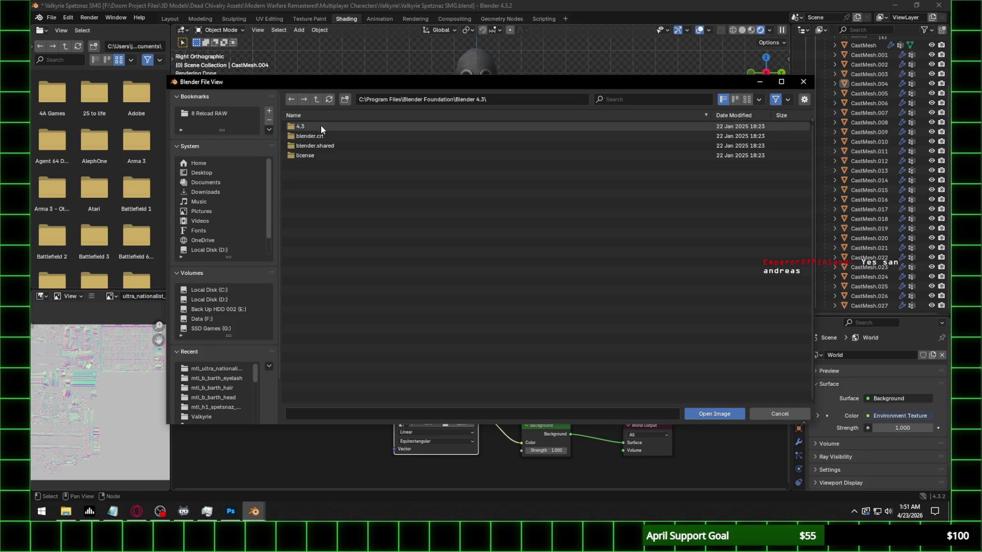
pyautogui.doubleClick(330, 127)
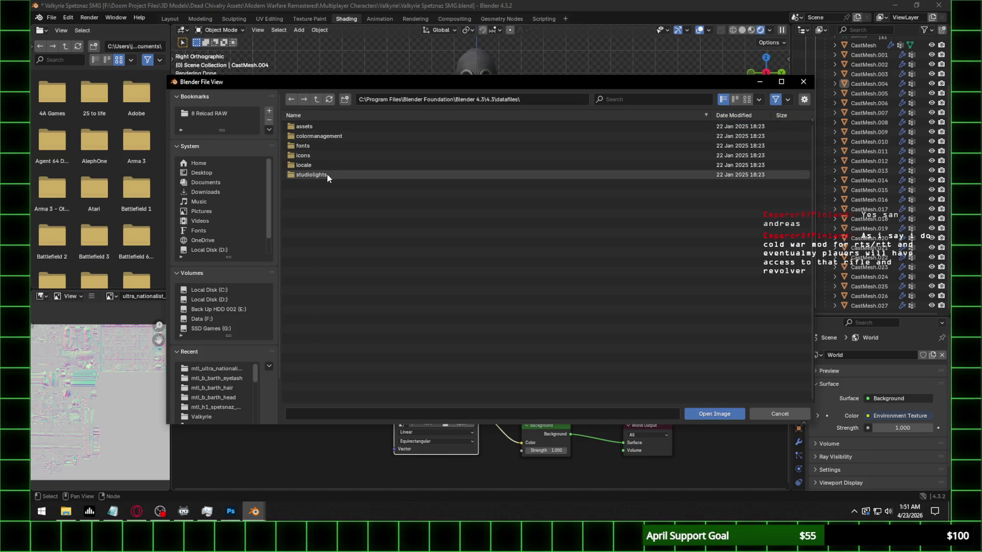
pyautogui.doubleClick(325, 174)
pyautogui.doubleClick(320, 147)
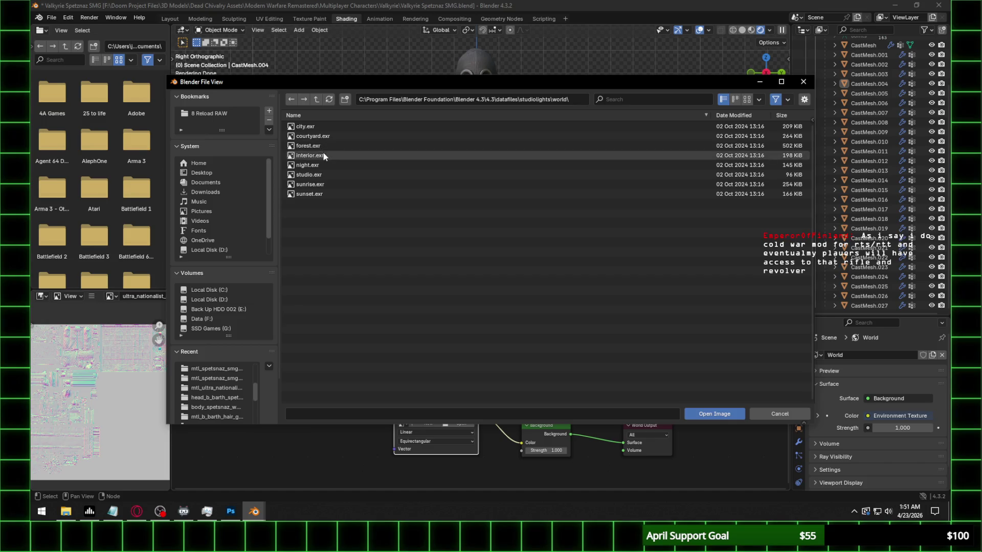
pyautogui.click(329, 146)
pyautogui.doubleClick(329, 146)
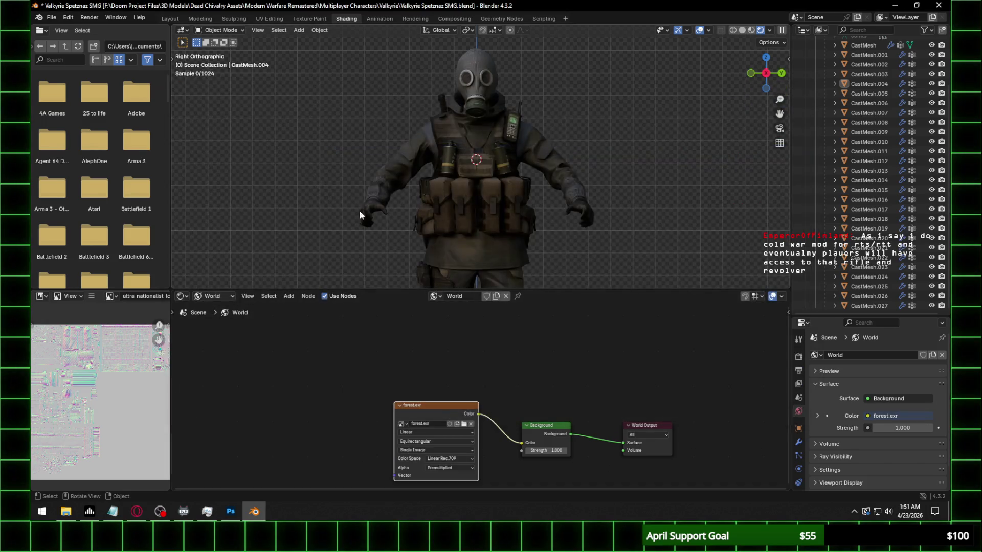
pyautogui.press('Home')
# Add a Mapping node feeding the forest.exr environment's vector input
pyautogui.hotkey('shift', 'a')
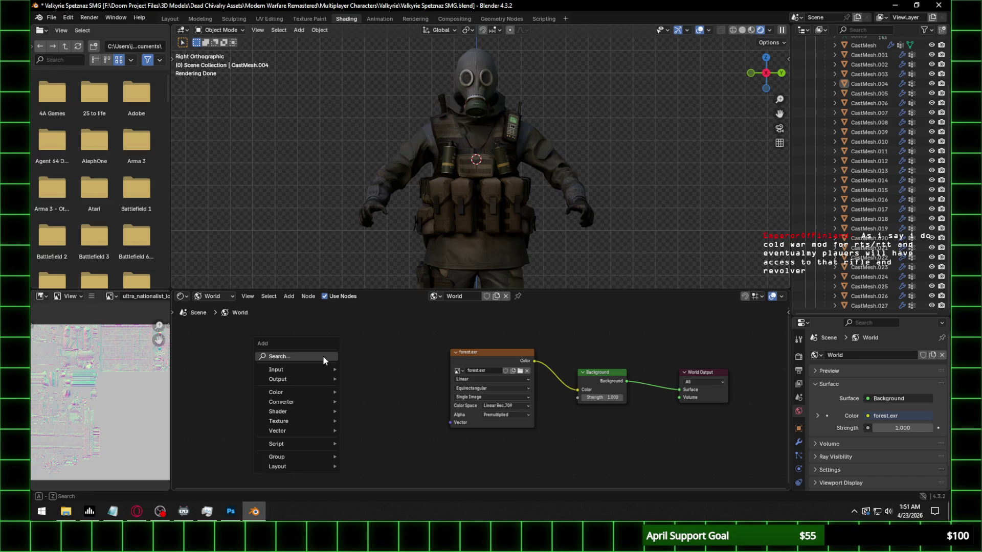
pyautogui.write('napp')
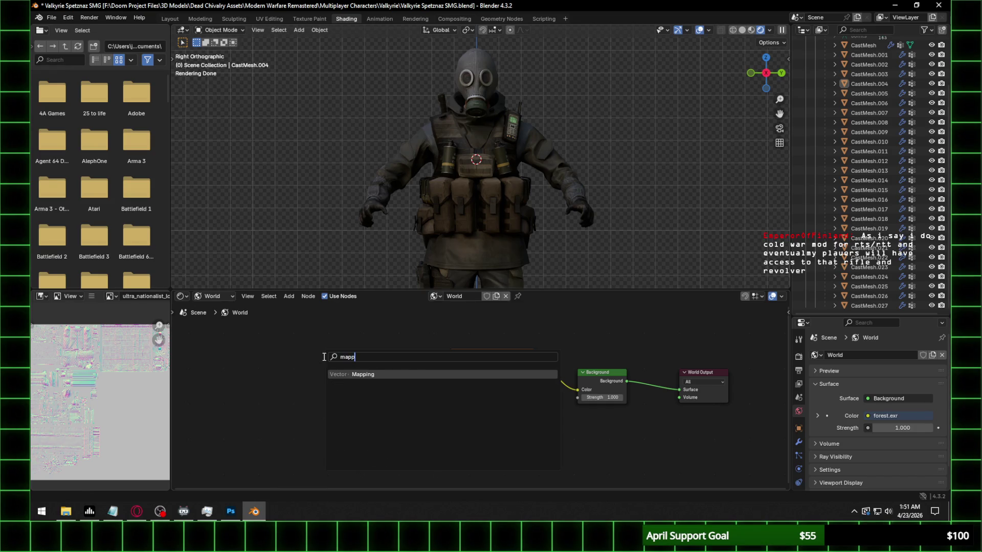
pyautogui.press('Return')
pyautogui.click(361, 341)
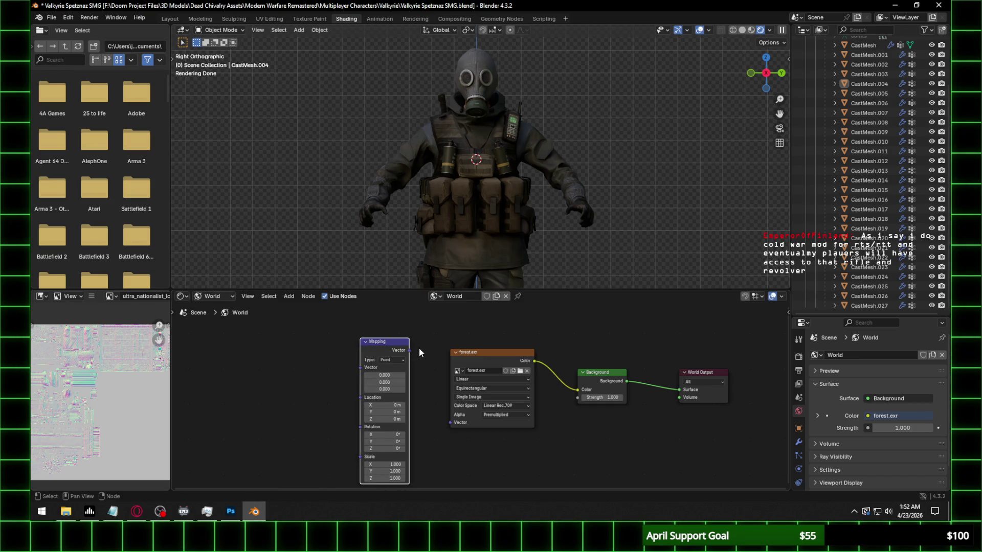
pyautogui.moveTo(409, 350); pyautogui.dragTo(451, 422)
pyautogui.click(440, 417)
# Add a Texture Coordinate node with Generated coordinates driving the Mapping vector
pyautogui.hotkey('shift', 'a')
pyautogui.click(302, 373)
pyautogui.write('texture coord')
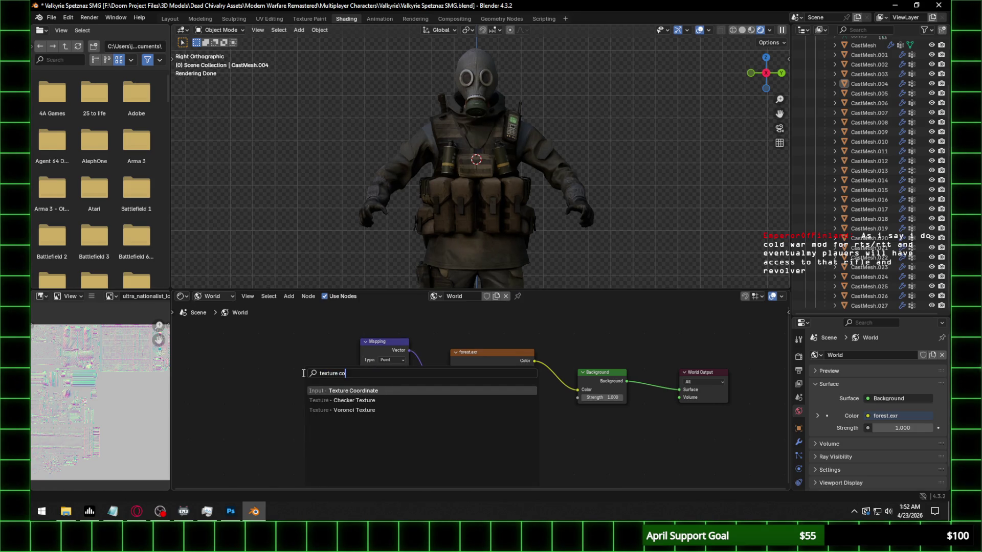
pyautogui.press('Return')
pyautogui.click(255, 341)
pyautogui.moveTo(304, 353); pyautogui.dragTo(360, 367)
pyautogui.moveTo(387, 426); pyautogui.dragTo(398, 413)
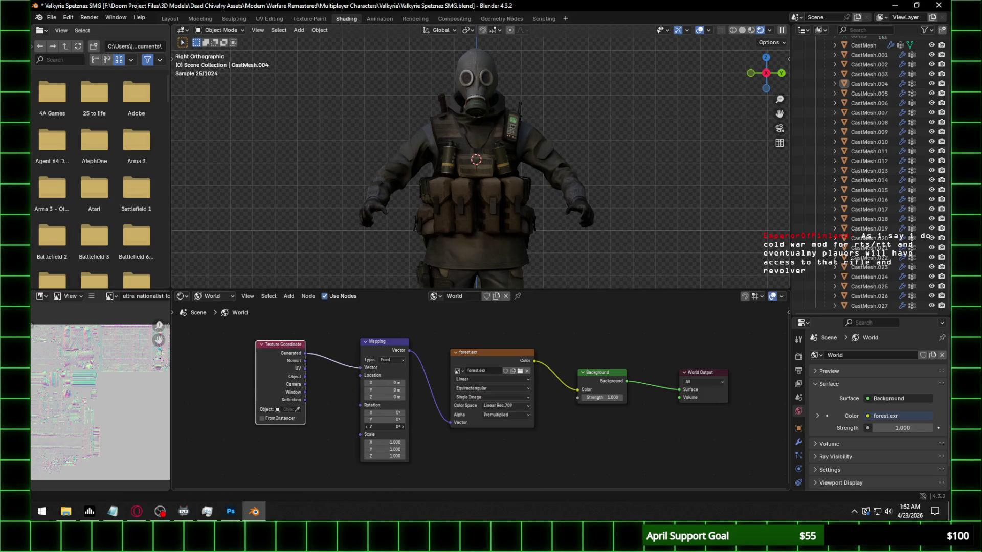
pyautogui.click(769, 31)
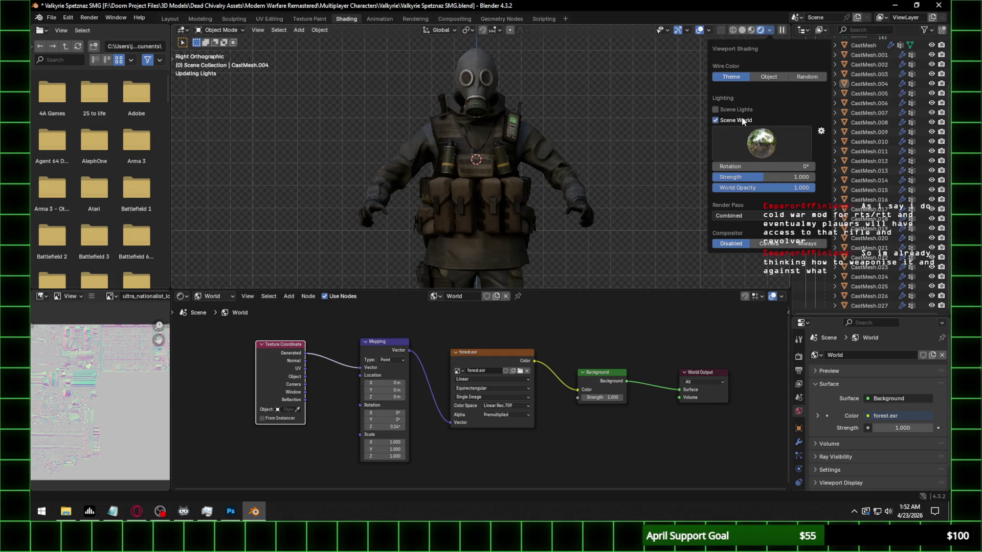
# Turn off Scene Lights in viewport shading and rotate the forest environment a few degrees around Z
pyautogui.click(769, 31)
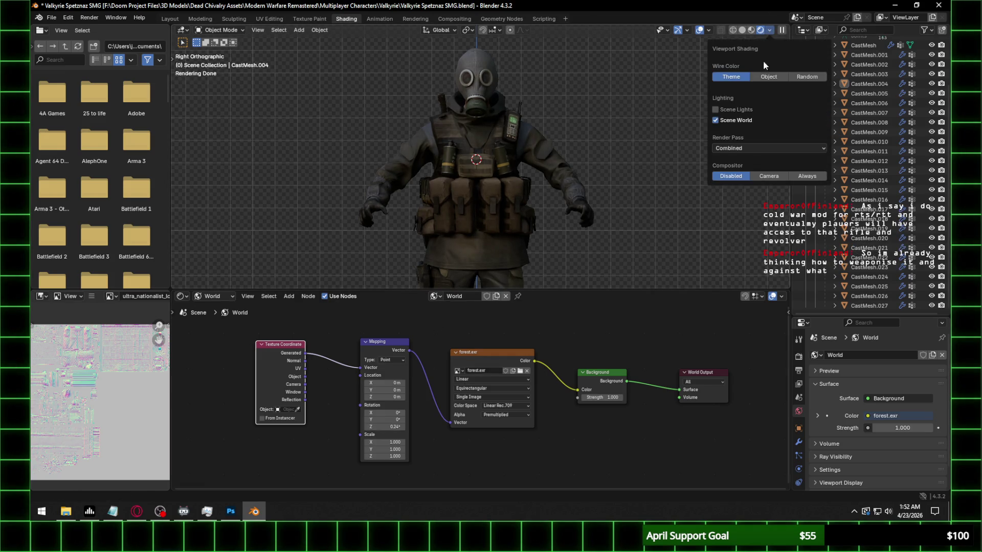
pyautogui.click(732, 112)
pyautogui.moveTo(387, 427); pyautogui.dragTo(422, 426)
pyautogui.click(521, 371)
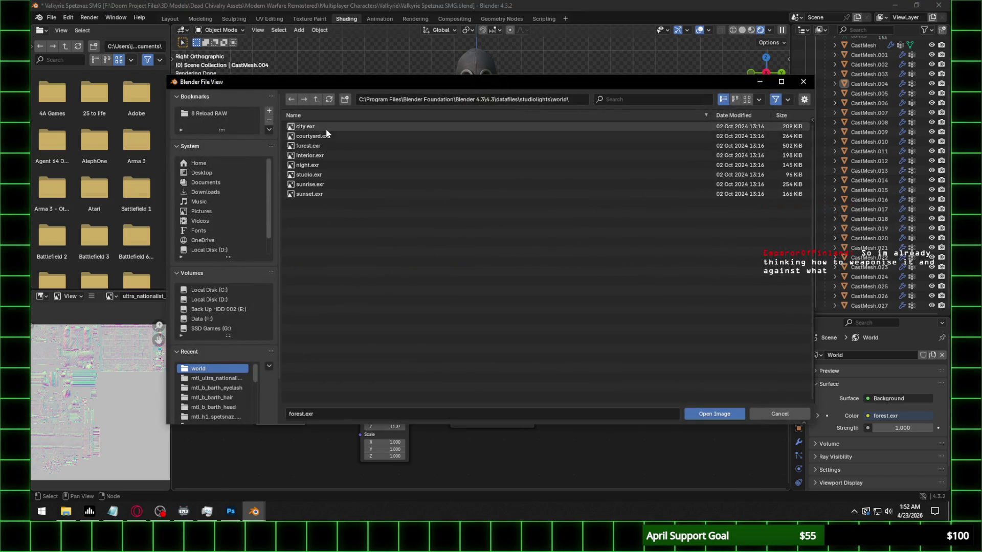
# Try the city then night.exr environment, rotate it about 40° around Z, and return to Layout
pyautogui.doubleClick(325, 127)
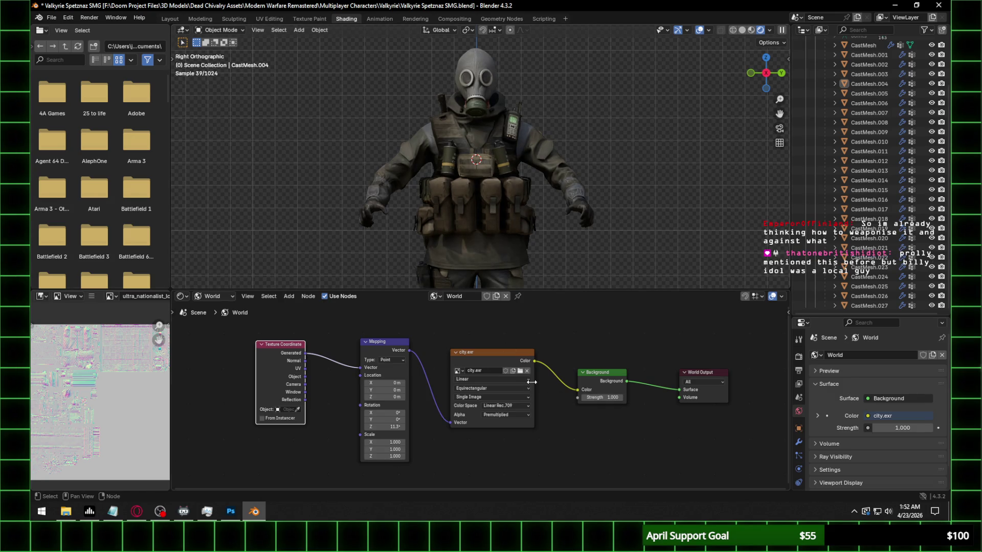
pyautogui.click(520, 370)
pyautogui.doubleClick(333, 165)
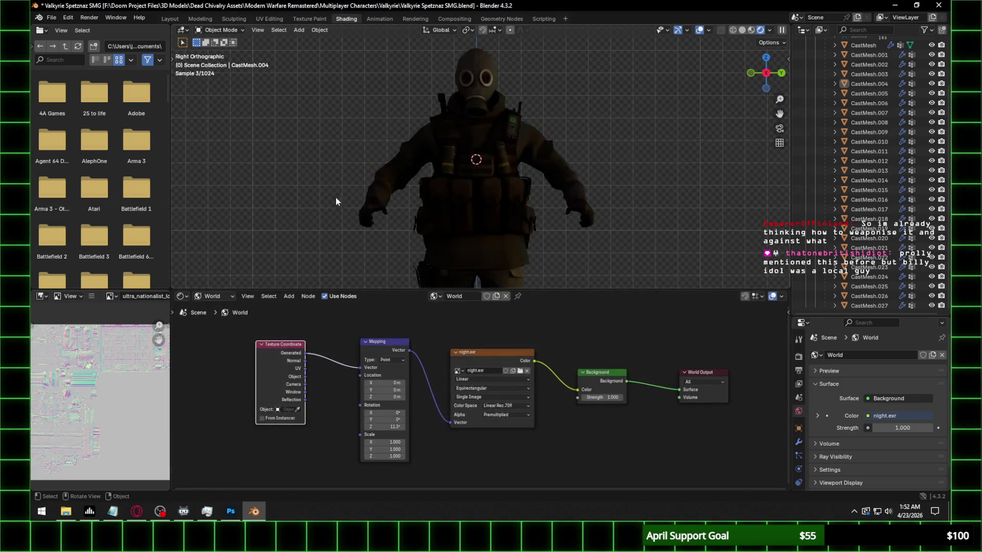
pyautogui.click(387, 427)
pyautogui.write('16')
pyautogui.press('Return')
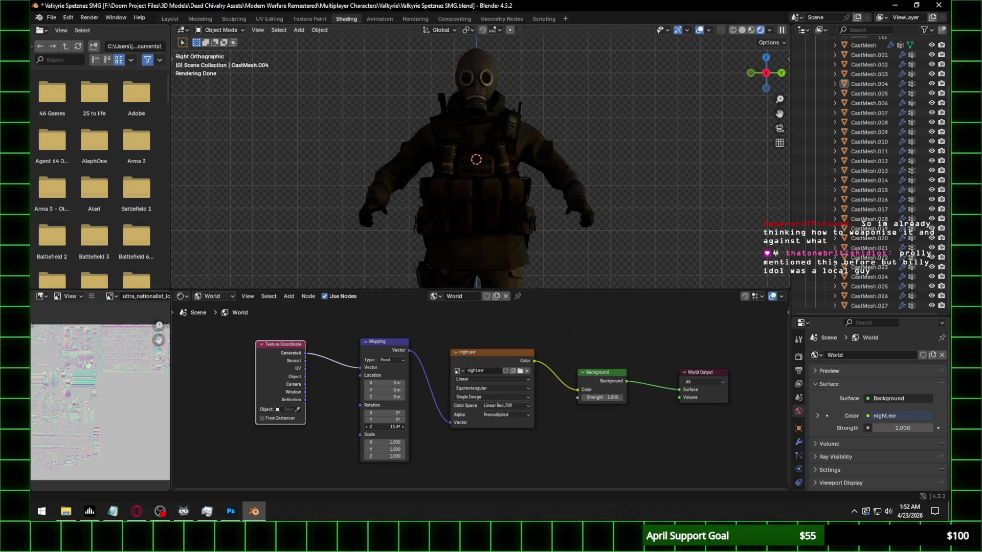
pyautogui.moveTo(388, 426)
pyautogui.mouseDown()
pyautogui.moveTo(430, 427)
pyautogui.moveTo(394, 427)
pyautogui.mouseUp()
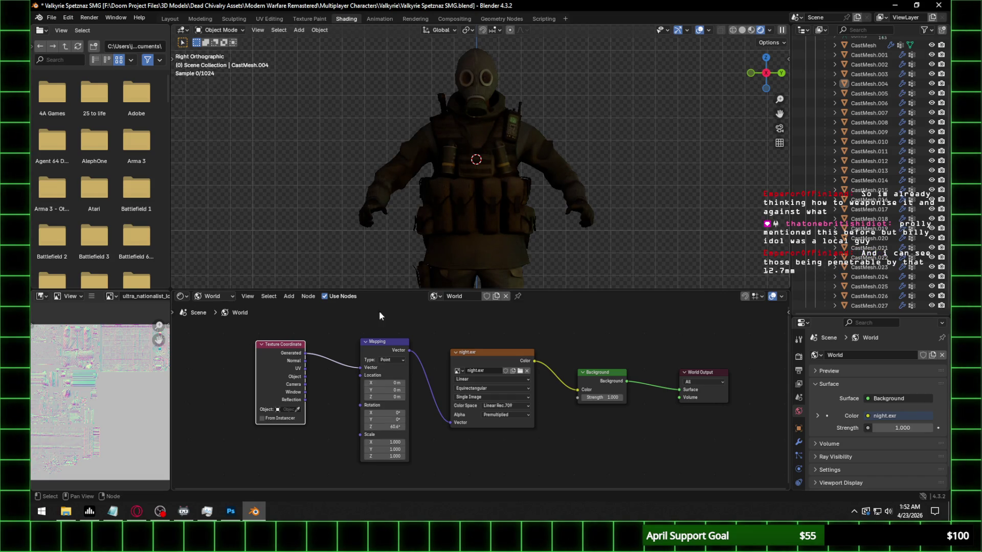
pyautogui.click(170, 19)
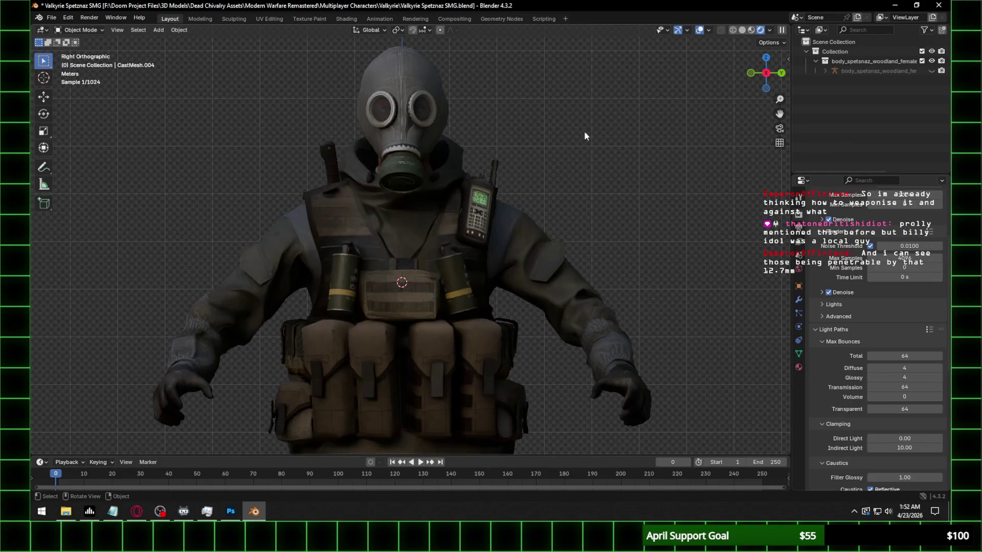
# Enable Scene World in viewport shading and reframe the character under night lighting
pyautogui.click(769, 30)
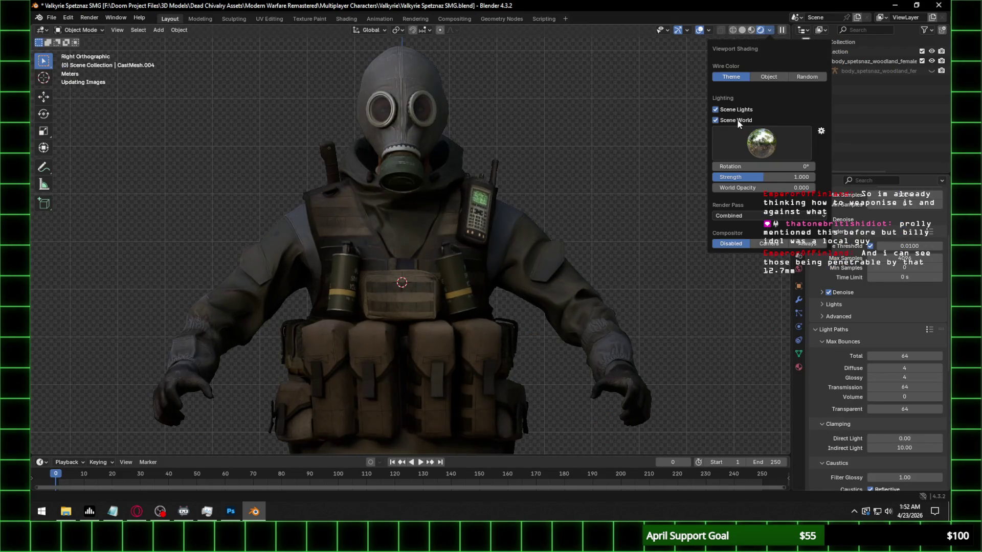
pyautogui.click(736, 119)
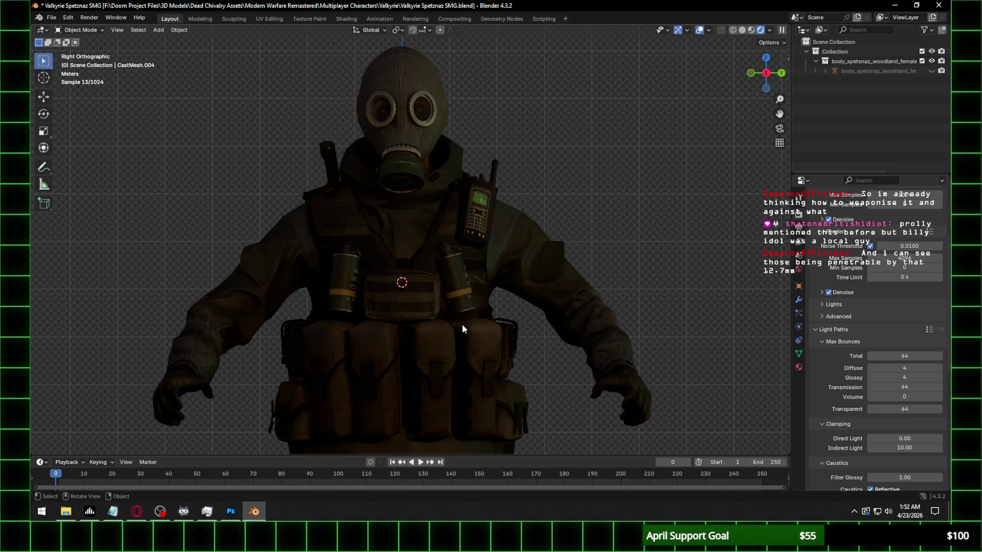
pyautogui.keyDown('shift'); pyautogui.moveTo(420, 382); pyautogui.dragTo(435, 272, button='middle'); pyautogui.keyUp('shift')
pyautogui.scroll(-2, 433, 277)
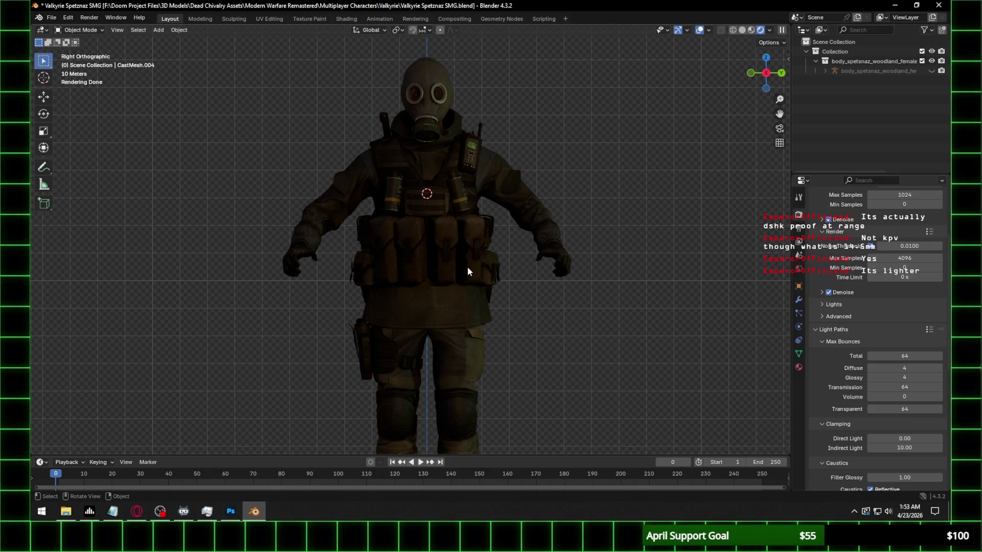
pyautogui.scroll(3, 498, 113)
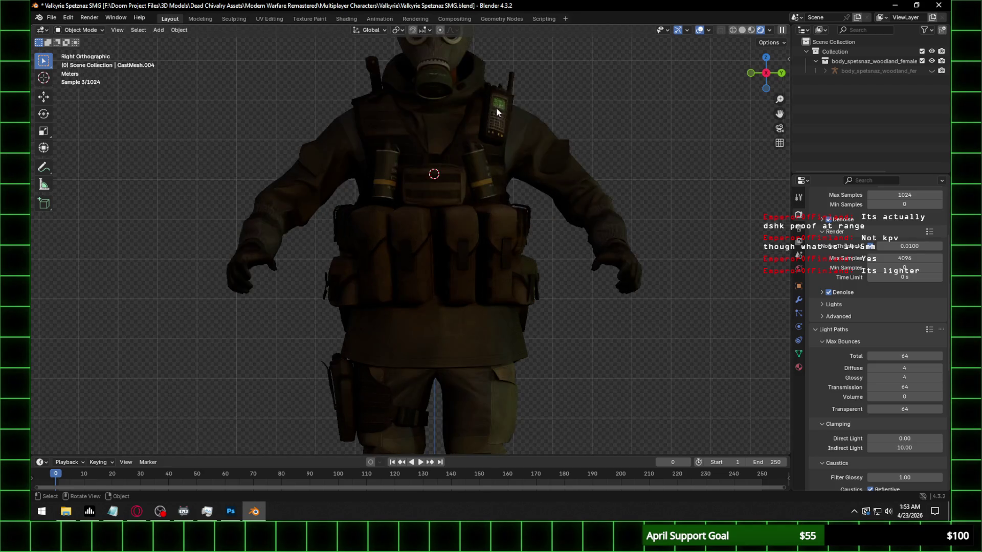
# Check the model from several views, select the gas-mask filter mesh CastMesh.025, and go to Shading
pyautogui.moveTo(506, 84)
pyautogui.keyDown('shift'); pyautogui.mouseDown(button='middle')
pyautogui.moveTo(491, 182)
pyautogui.moveTo(514, 153)
pyautogui.mouseUp(button='middle'); pyautogui.keyUp('shift')
pyautogui.scroll(1, 494, 182)
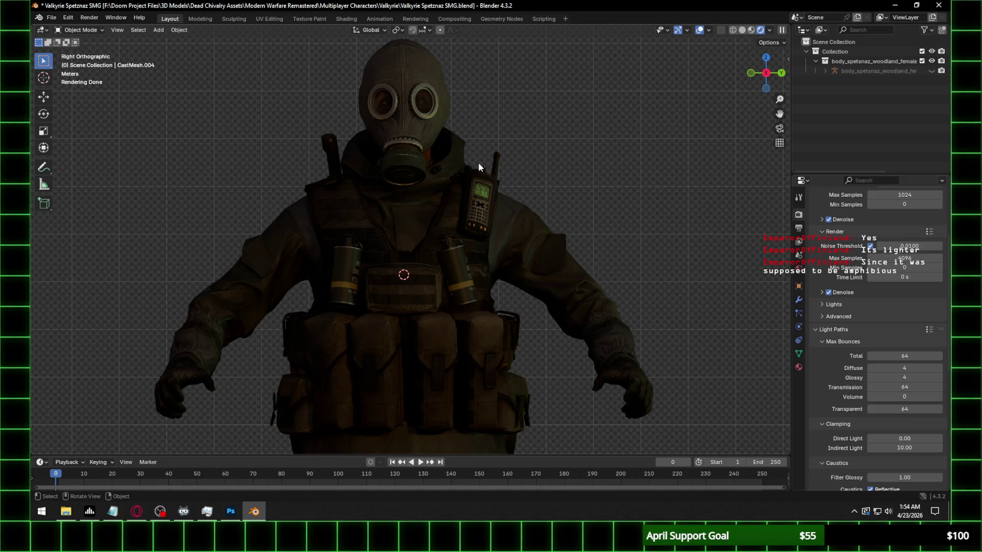
pyautogui.moveTo(498, 167); pyautogui.dragTo(731, 124, button='middle')
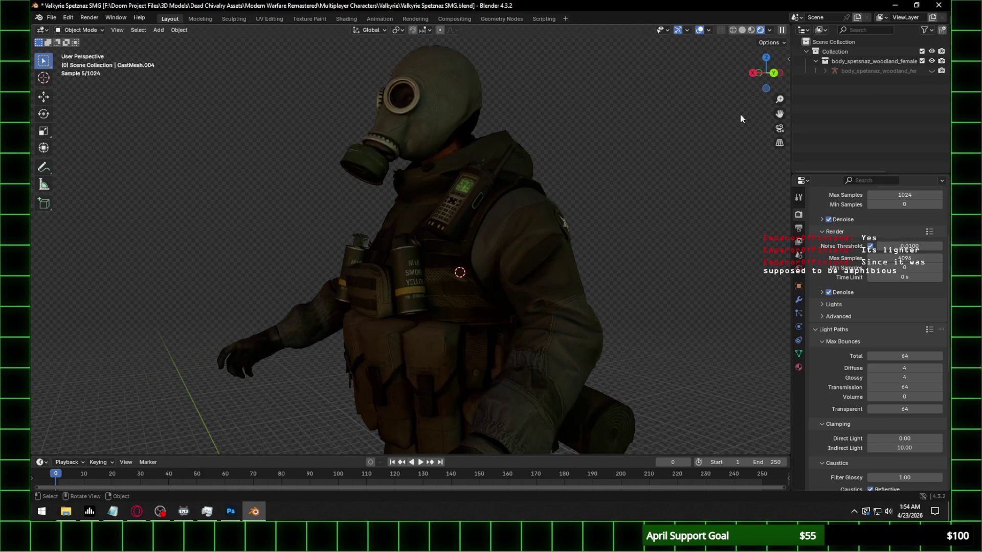
pyautogui.click(758, 73)
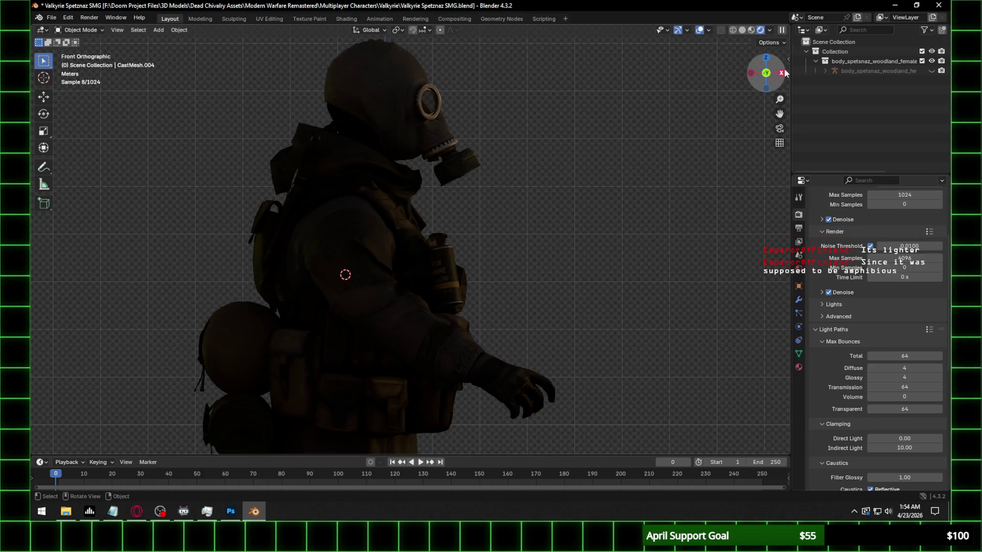
pyautogui.click(781, 72)
pyautogui.scroll(4, 486, 118)
pyautogui.scroll(2, 522, 264)
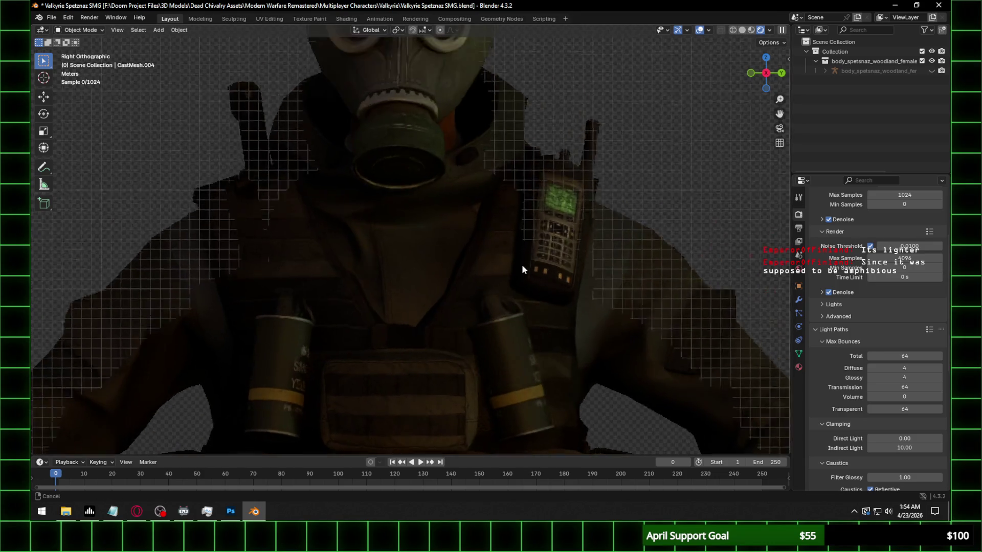
pyautogui.click(414, 258)
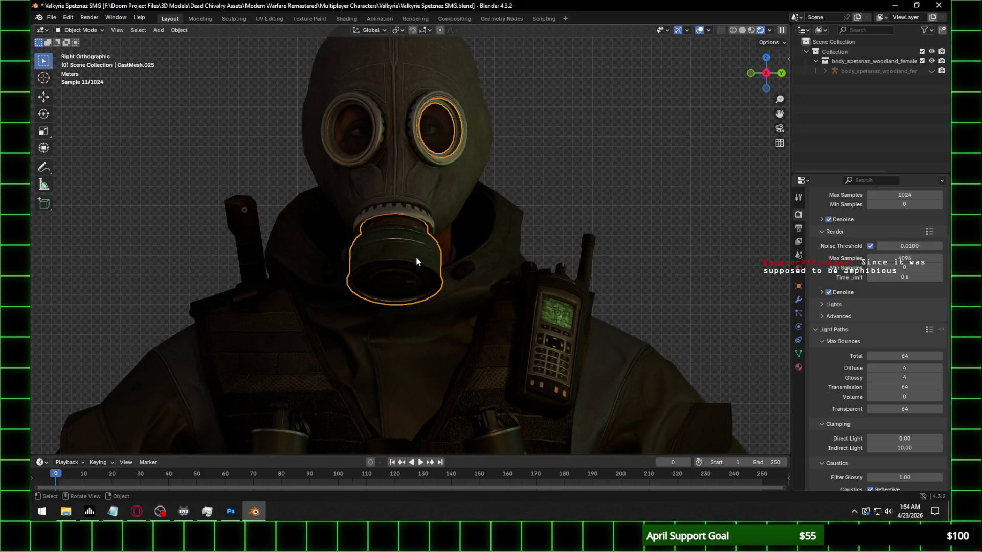
pyautogui.click(346, 19)
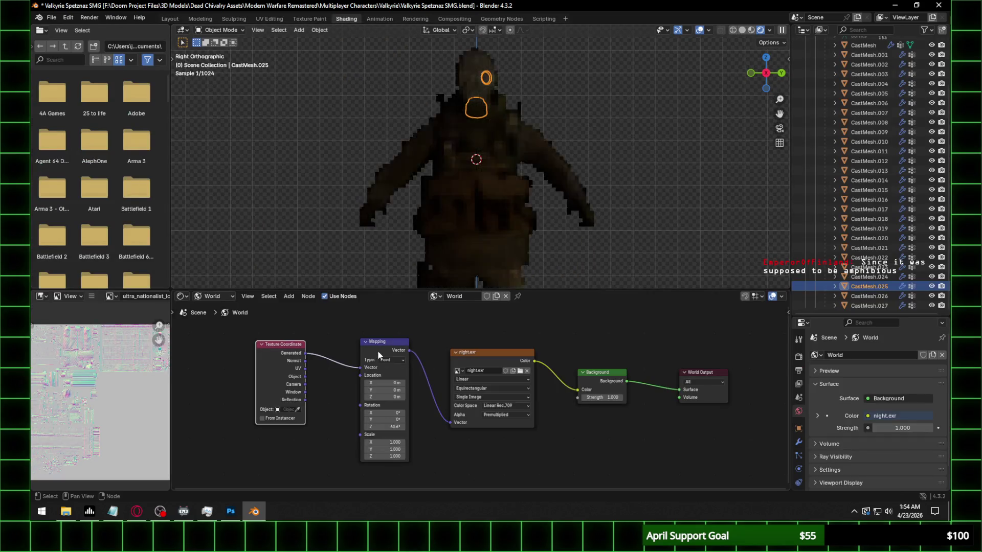
# Switch the node editor to Object shaders to inspect the gas-mask material, then return to Layout
pyautogui.click(207, 296)
pyautogui.click(225, 321)
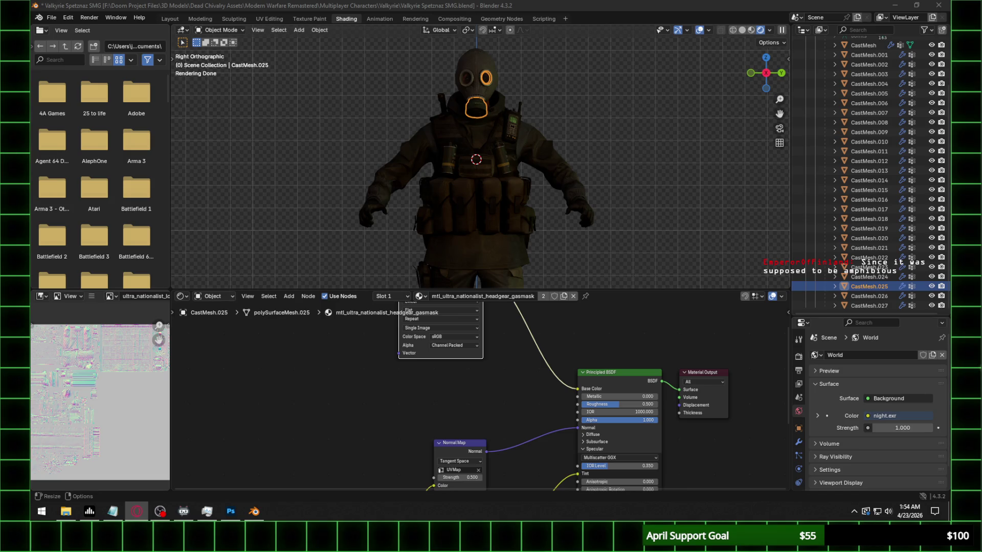
pyautogui.moveTo(490, 418)
pyautogui.mouseDown(button='middle')
pyautogui.moveTo(522, 337)
pyautogui.moveTo(507, 407)
pyautogui.mouseUp(button='middle')
pyautogui.scroll(2, 510, 140)
pyautogui.scroll(-5, 645, 84)
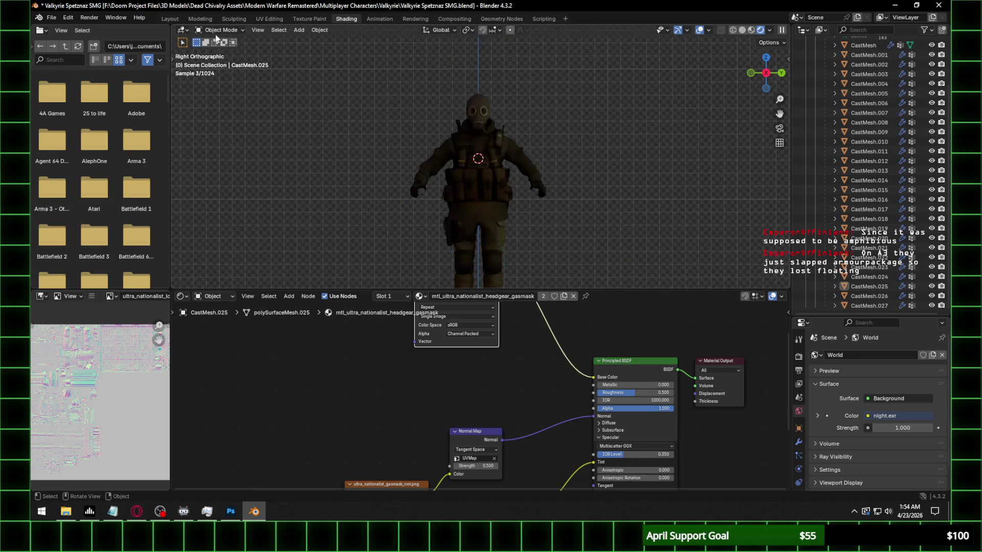
pyautogui.click(169, 18)
pyautogui.scroll(2, 533, 176)
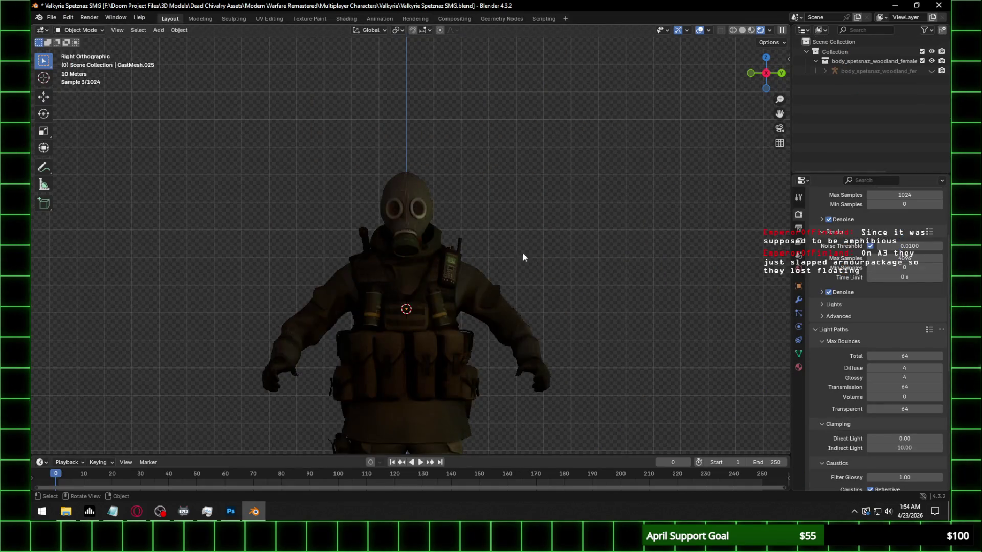
pyautogui.keyDown('shift'); pyautogui.scroll(-4, 508, 177); pyautogui.keyUp('shift')
pyautogui.scroll(-2, 508, 161)
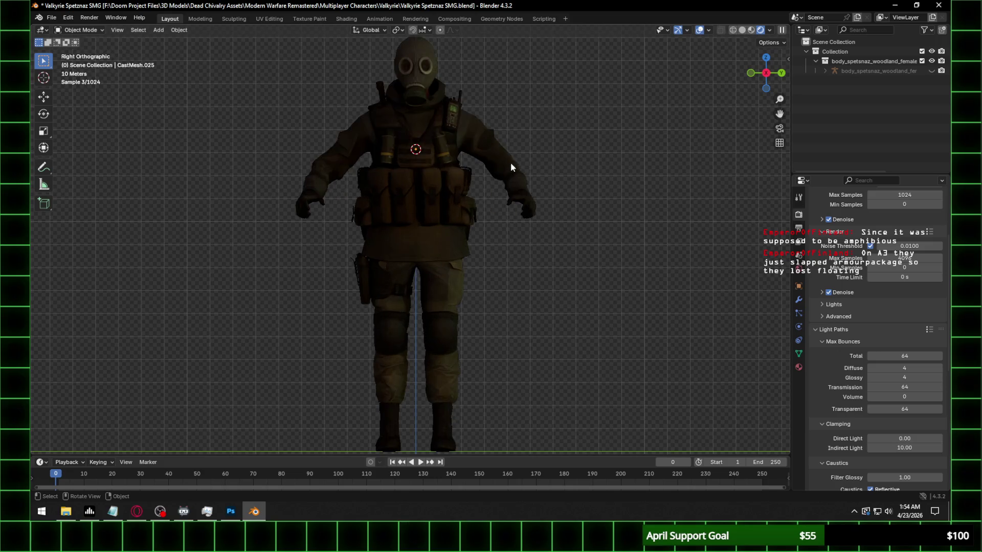
# Turn the view of the character slightly and save the project with Ctrl+S
pyautogui.moveTo(510, 161); pyautogui.dragTo(560, 173, button='middle')
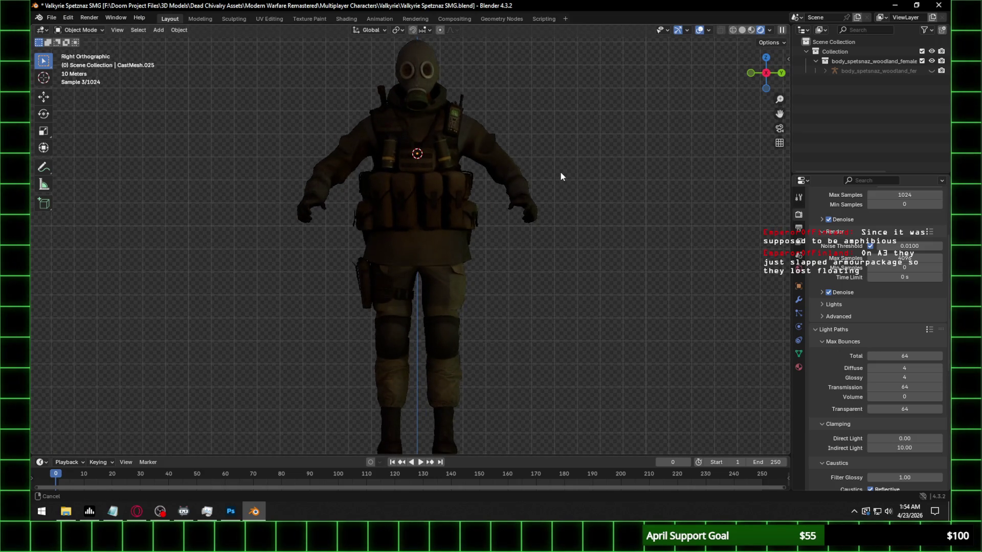
pyautogui.hotkey('ctrl', 's')
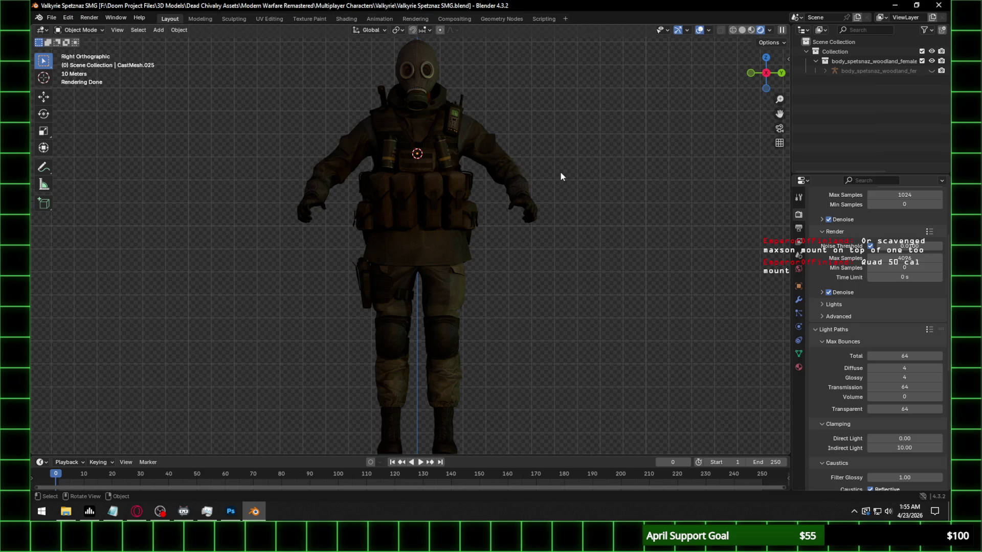
pyautogui.scroll(5, 432, 181)
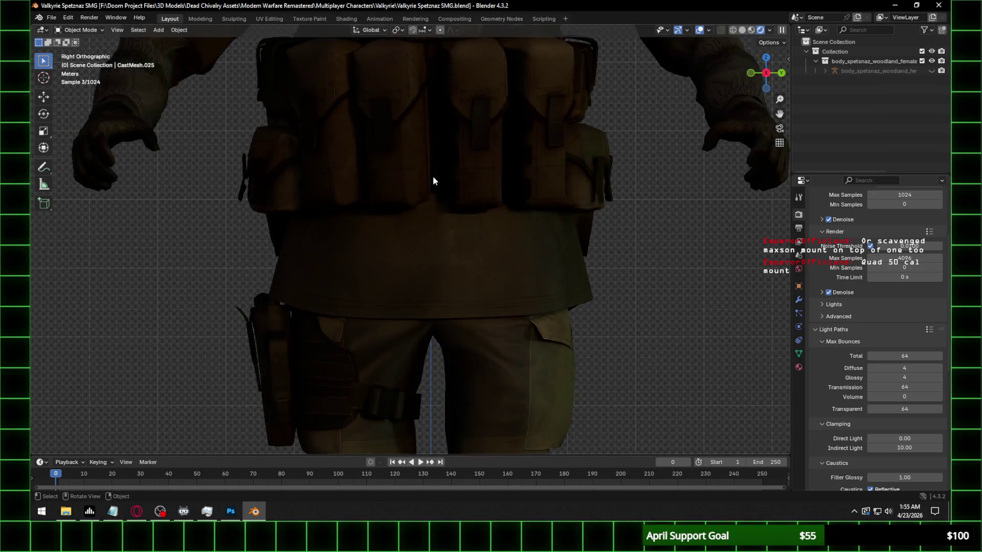
pyautogui.scroll(-6, 432, 181)
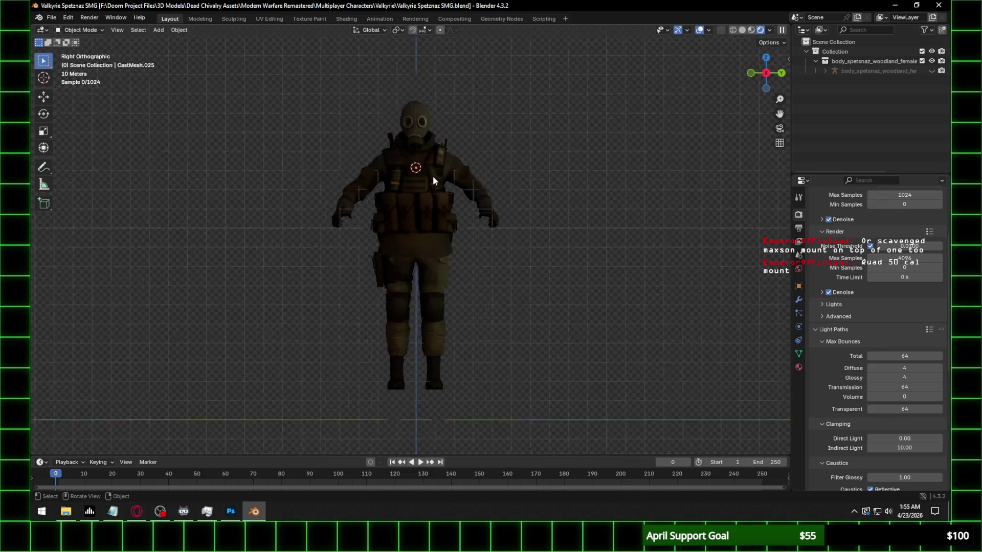
pyautogui.scroll(2, 432, 181)
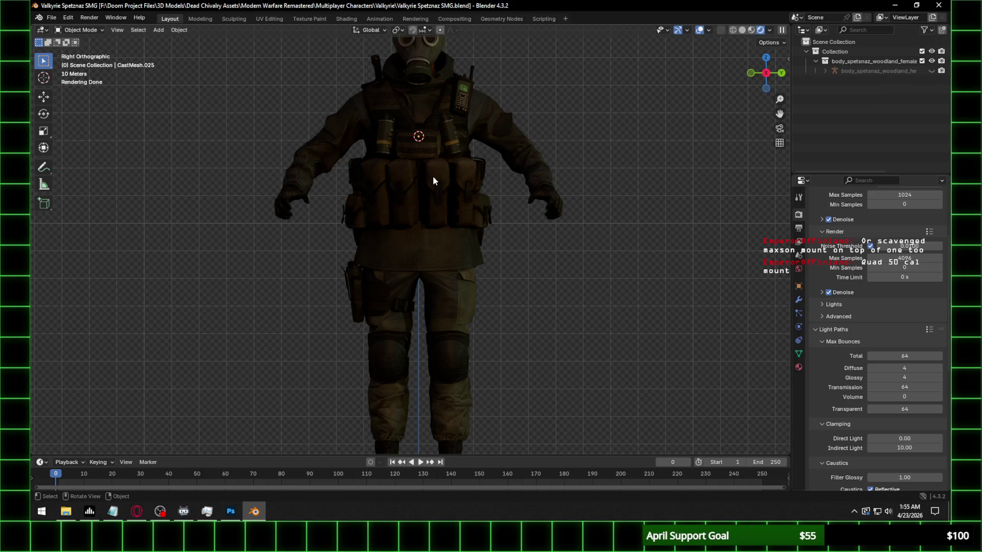
pyautogui.scroll(-1, 438, 178)
pyautogui.scroll(-1, 437, 178)
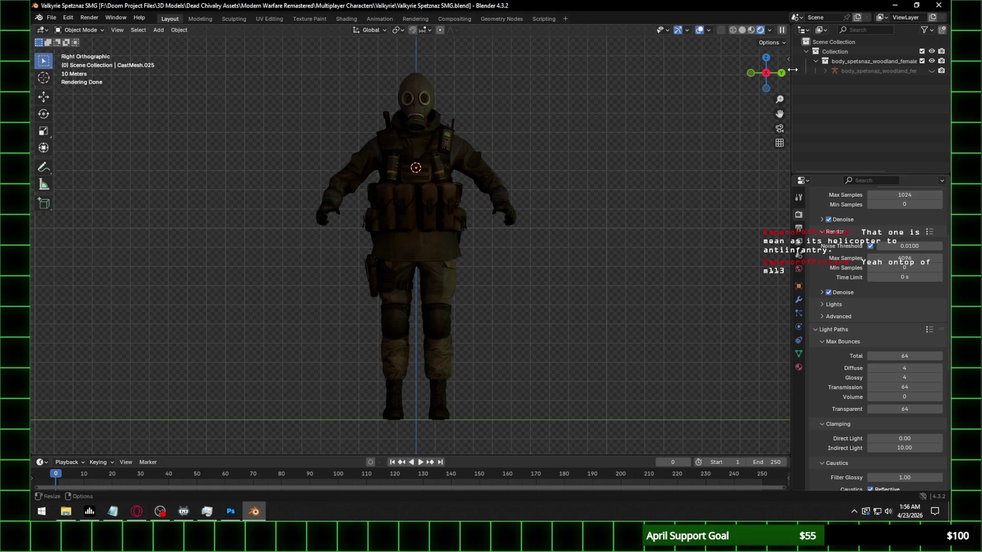
pyautogui.click(767, 73)
pyautogui.moveTo(536, 144); pyautogui.dragTo(477, 244, button='middle')
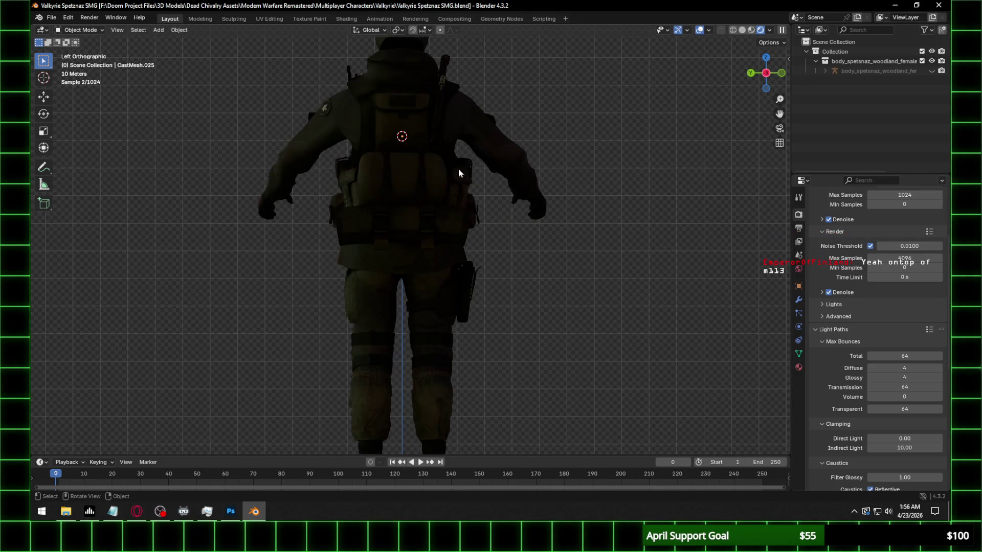
pyautogui.moveTo(608, 174); pyautogui.dragTo(469, 181, button='middle')
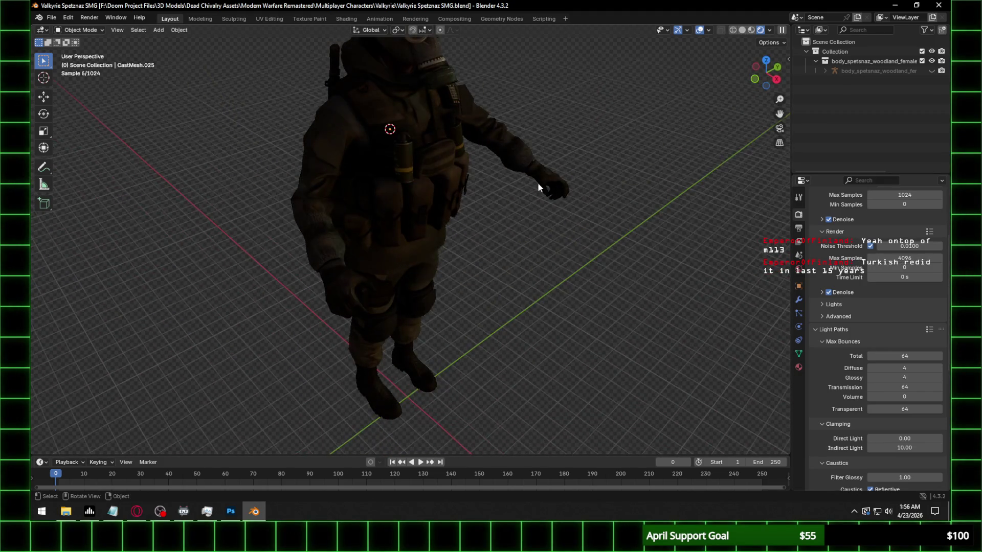
pyautogui.moveTo(540, 185)
pyautogui.mouseDown(button='middle')
pyautogui.moveTo(416, 179)
pyautogui.moveTo(430, 174)
pyautogui.mouseUp(button='middle')
pyautogui.scroll(-3, 416, 179)
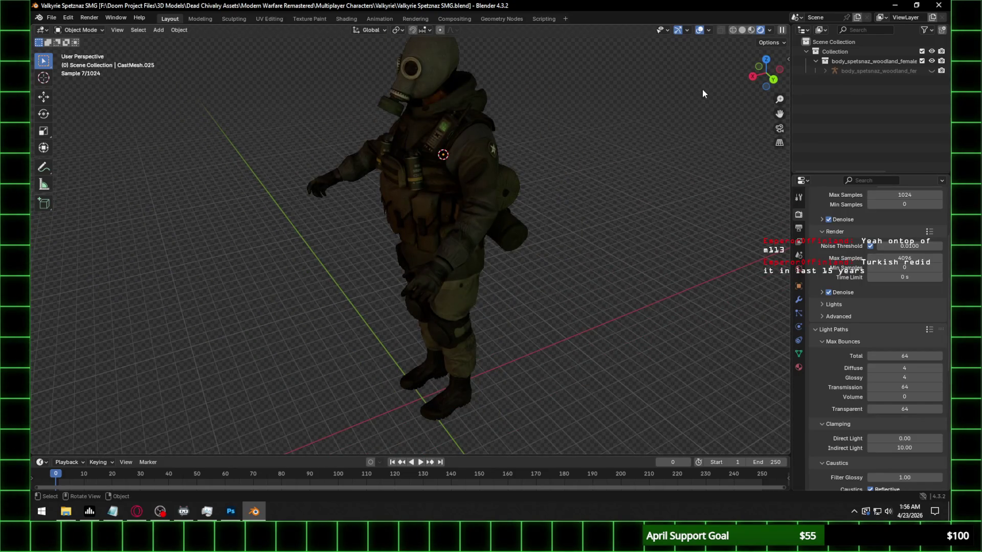
pyautogui.click(755, 77)
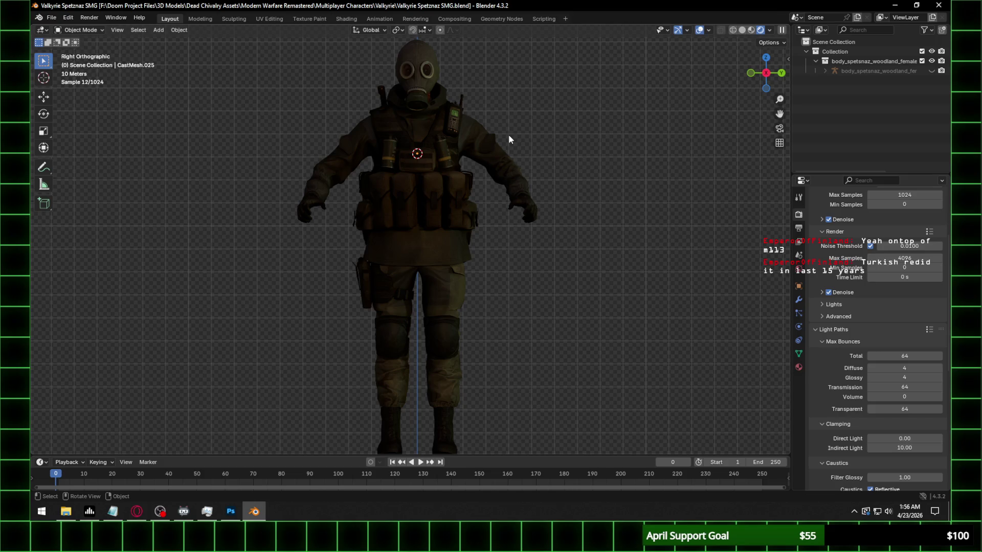
pyautogui.scroll(-1, 509, 138)
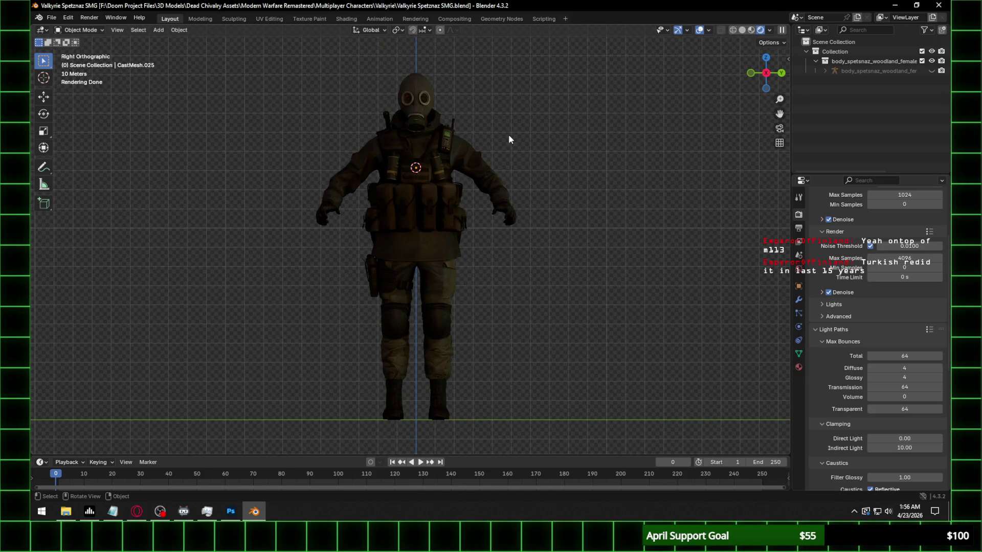
pyautogui.moveTo(508, 139)
pyautogui.mouseDown(button='middle')
pyautogui.moveTo(546, 163)
pyautogui.moveTo(518, 160)
pyautogui.mouseUp(button='middle')
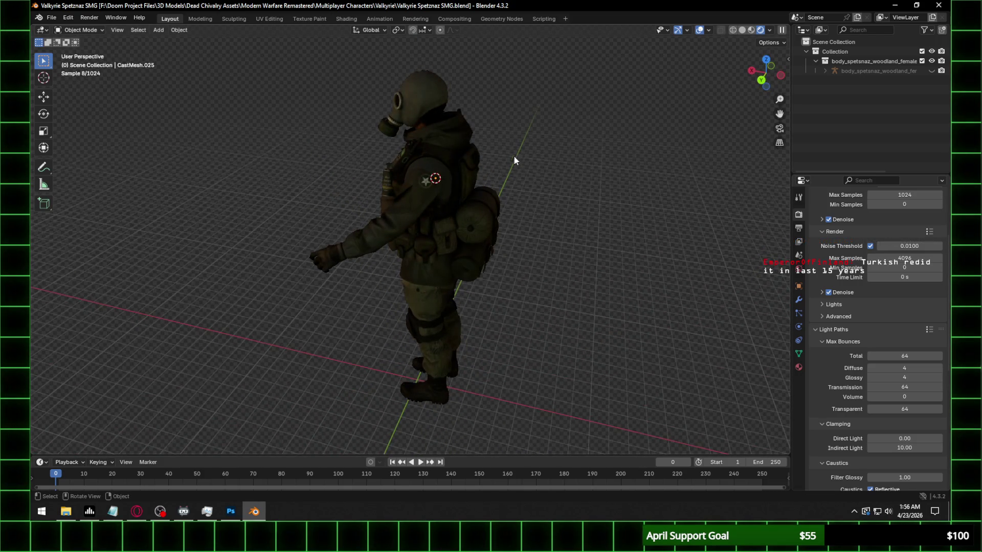
pyautogui.moveTo(468, 130)
pyautogui.mouseDown(button='middle')
pyautogui.moveTo(417, 142)
pyautogui.moveTo(547, 132)
pyautogui.moveTo(471, 170)
pyautogui.moveTo(544, 156)
pyautogui.mouseUp(button='middle')
pyautogui.moveTo(447, 167); pyautogui.dragTo(490, 174, button='middle')
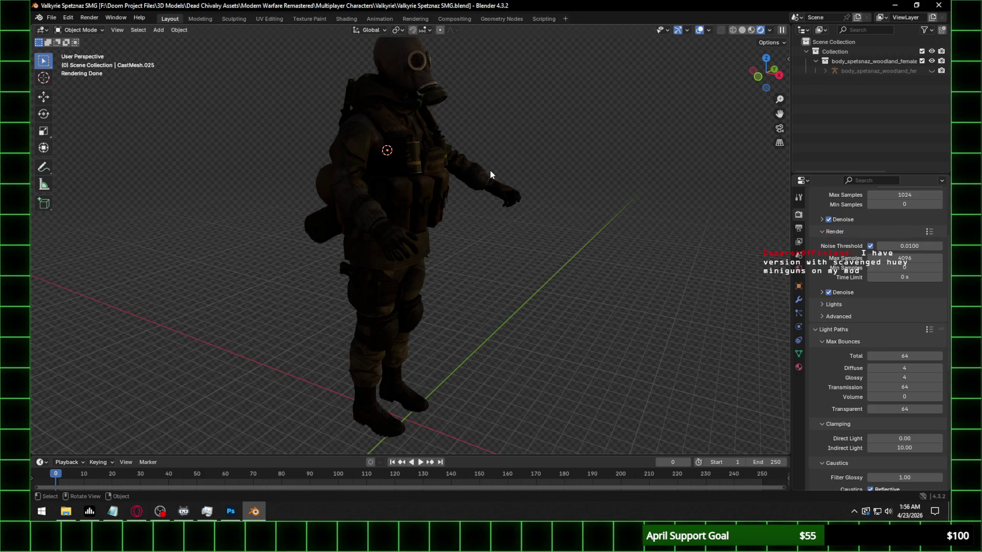
pyautogui.moveTo(501, 167); pyautogui.dragTo(485, 168, button='middle')
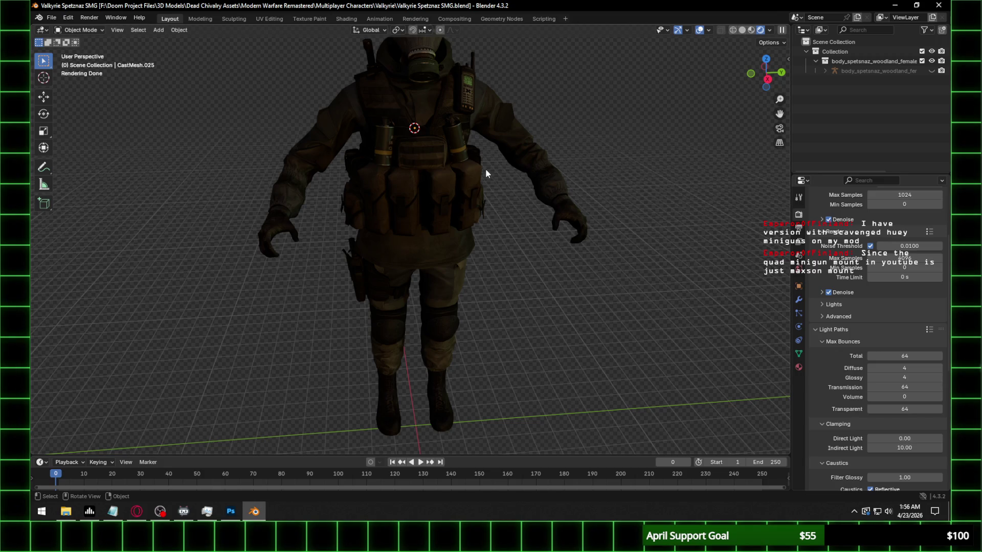
pyautogui.moveTo(485, 168)
pyautogui.mouseDown(button='middle')
pyautogui.moveTo(494, 165)
pyautogui.moveTo(460, 166)
pyautogui.moveTo(507, 161)
pyautogui.mouseUp(button='middle')
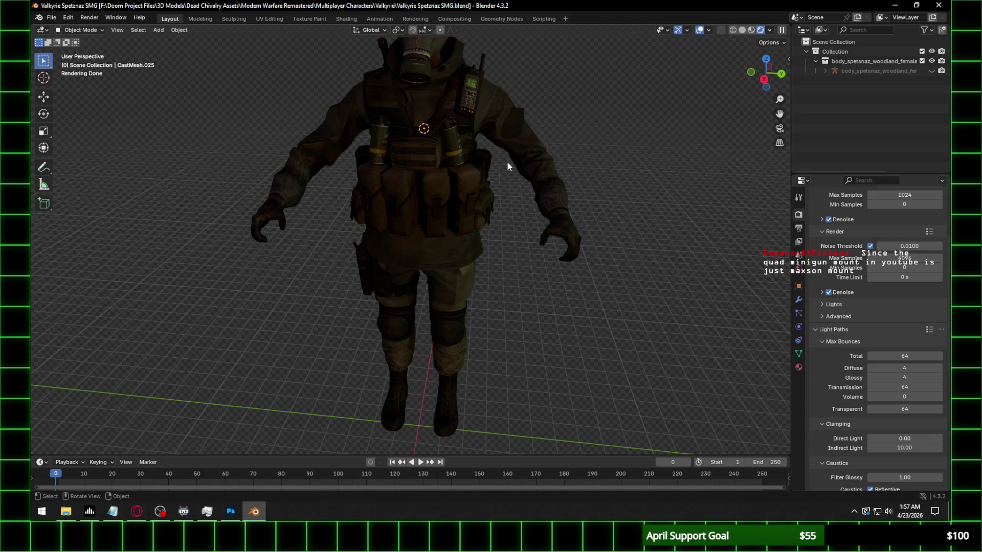
pyautogui.scroll(-2, 507, 161)
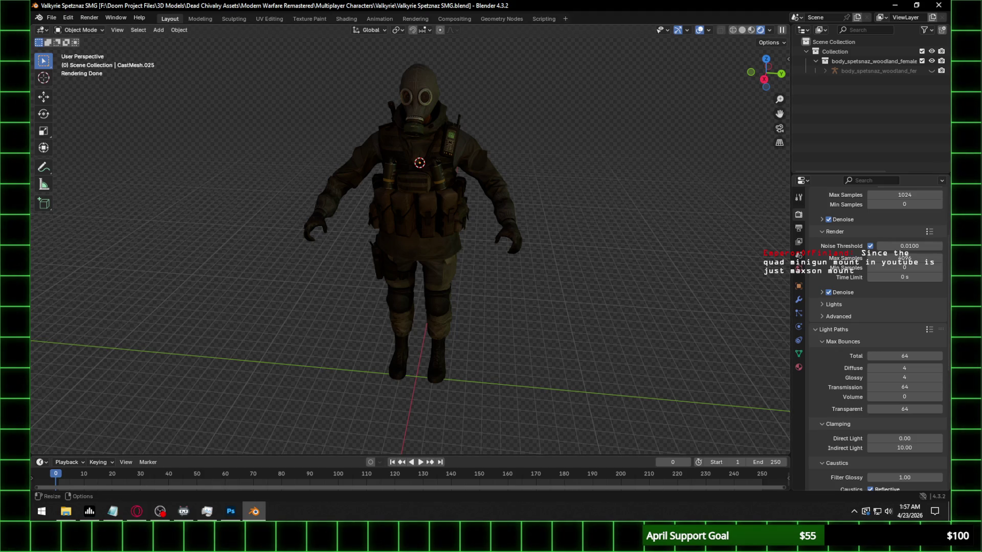
pyautogui.click(137, 512)
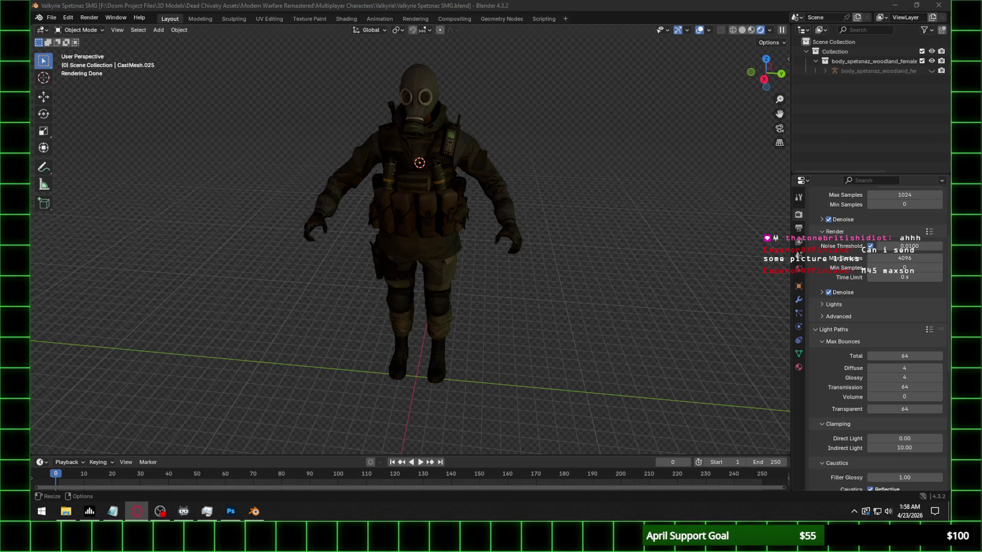
pyautogui.hotkey('alt', 'Tab')
pyautogui.click(558, 249)
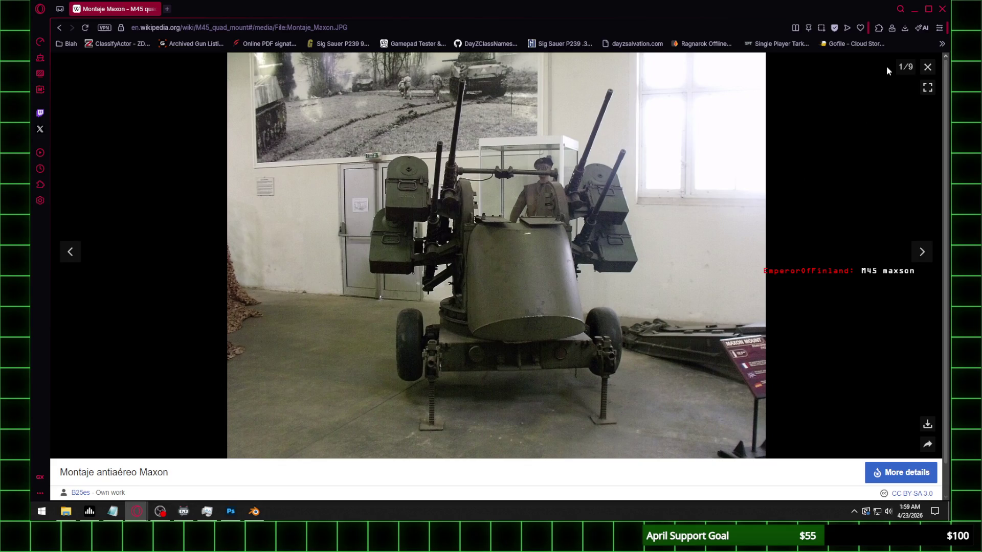
pyautogui.click(913, 9)
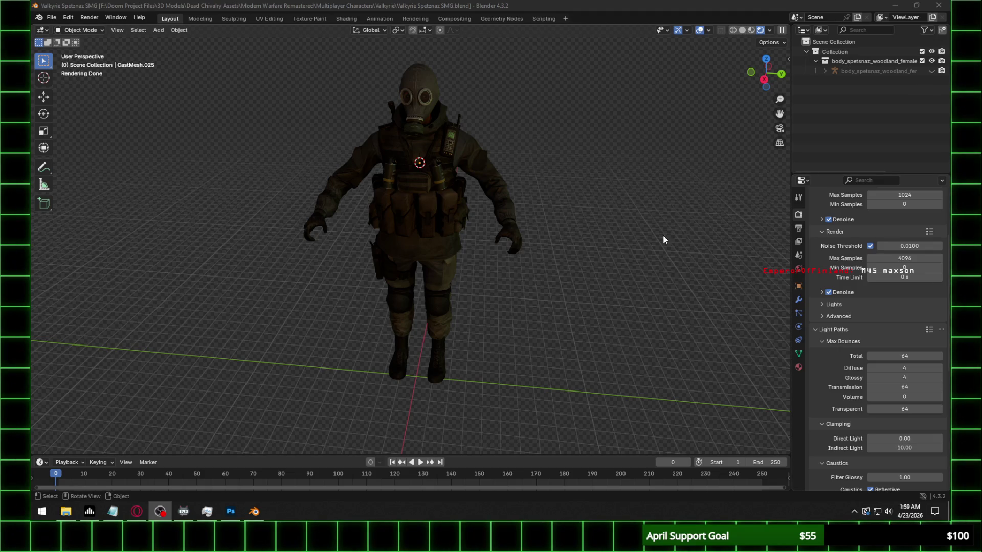
pyautogui.scroll(5, 436, 141)
# Orbit the character, then switch focus to the Opera window with the tank photo
pyautogui.moveTo(487, 140)
pyautogui.mouseDown(button='middle')
pyautogui.moveTo(480, 202)
pyautogui.moveTo(520, 162)
pyautogui.moveTo(277, 185)
pyautogui.moveTo(354, 183)
pyautogui.mouseUp(button='middle')
pyautogui.scroll(-5, 483, 191)
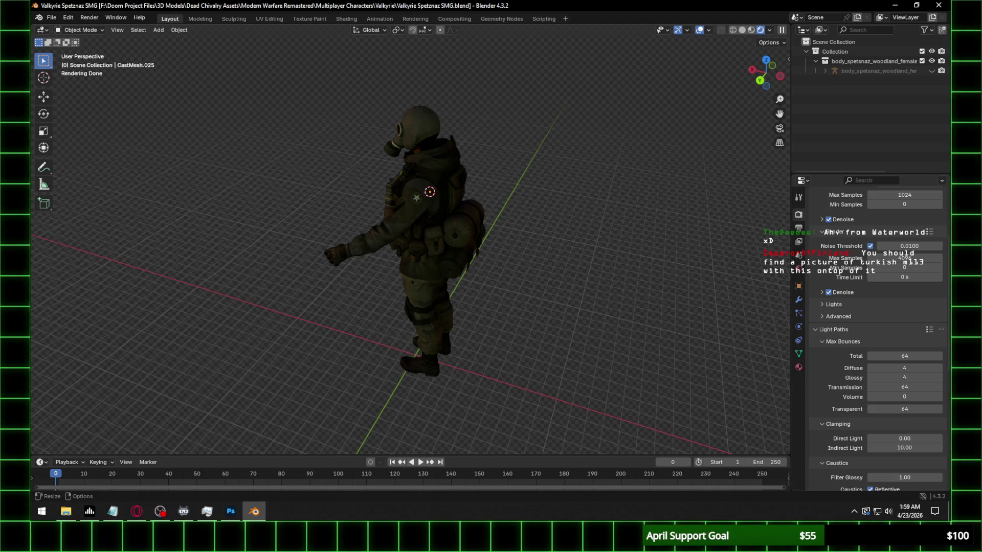
pyautogui.hotkey('alt', 'Tab')
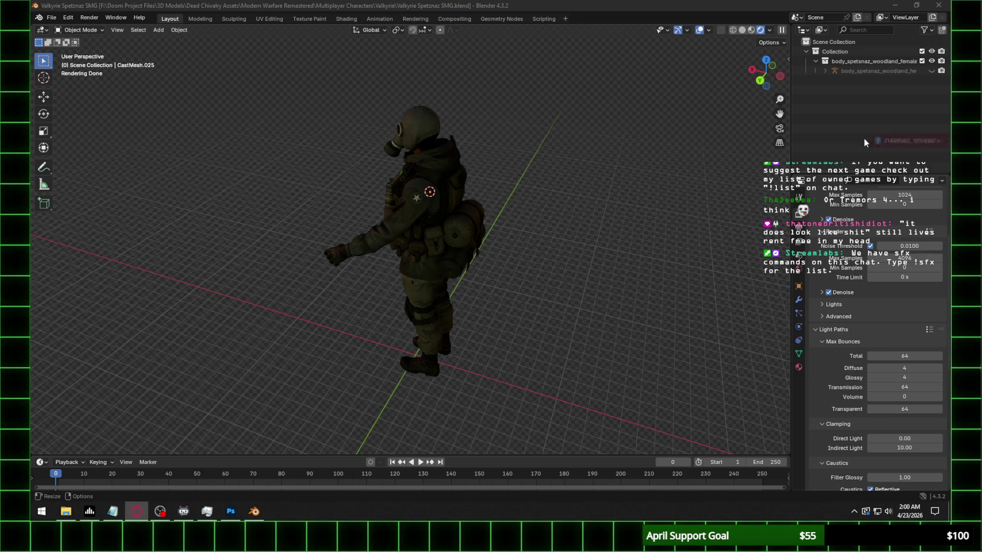
pyautogui.hotkey('alt', 'Tab')
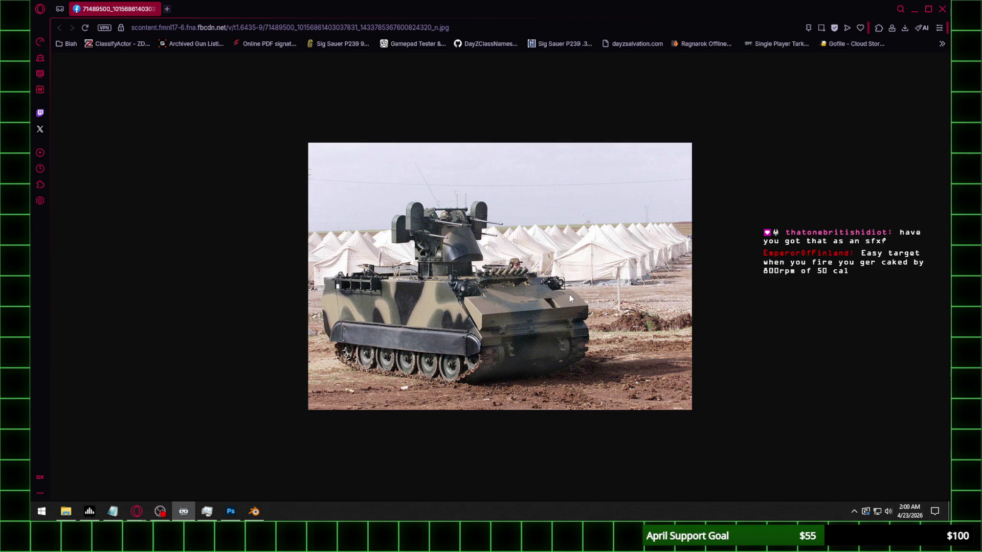
# Close the Opera window showing the tank photo, bringing Blender back in front
pyautogui.click(912, 30)
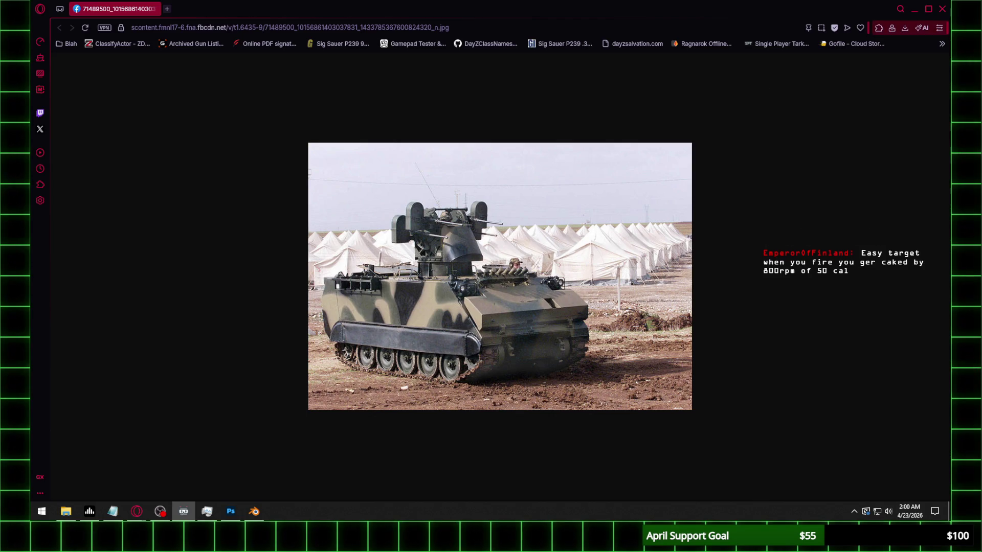
pyautogui.click(941, 9)
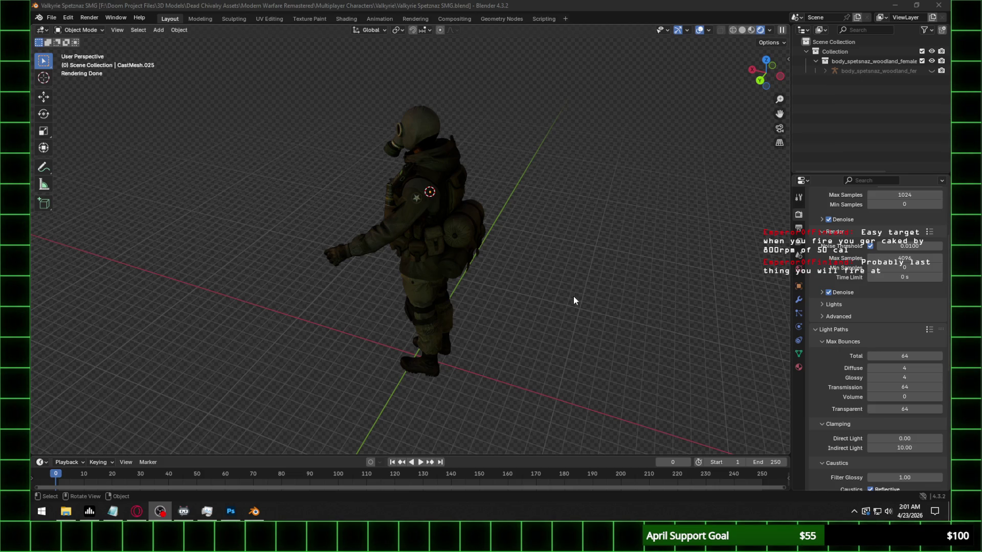
pyautogui.moveTo(573, 300); pyautogui.dragTo(740, 75, button='middle')
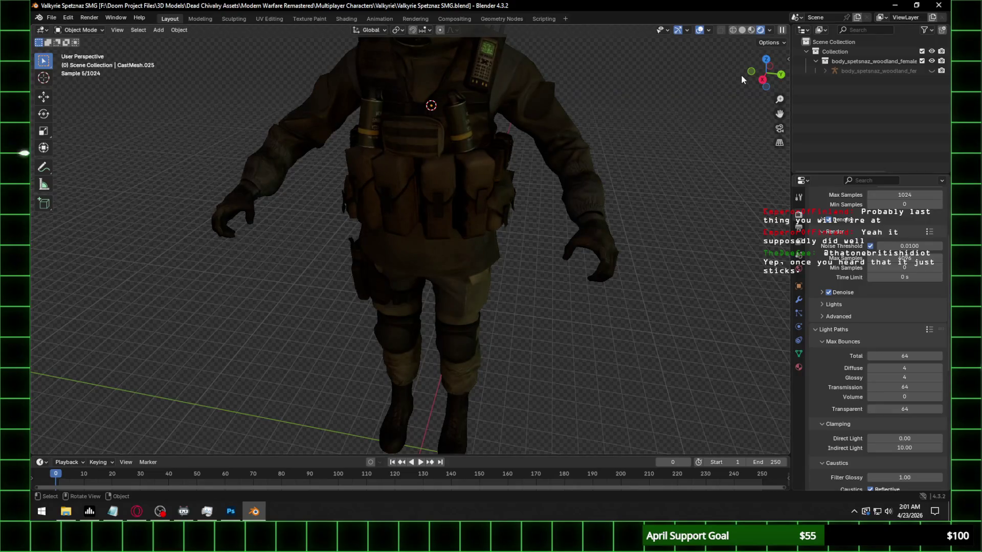
pyautogui.click(762, 80)
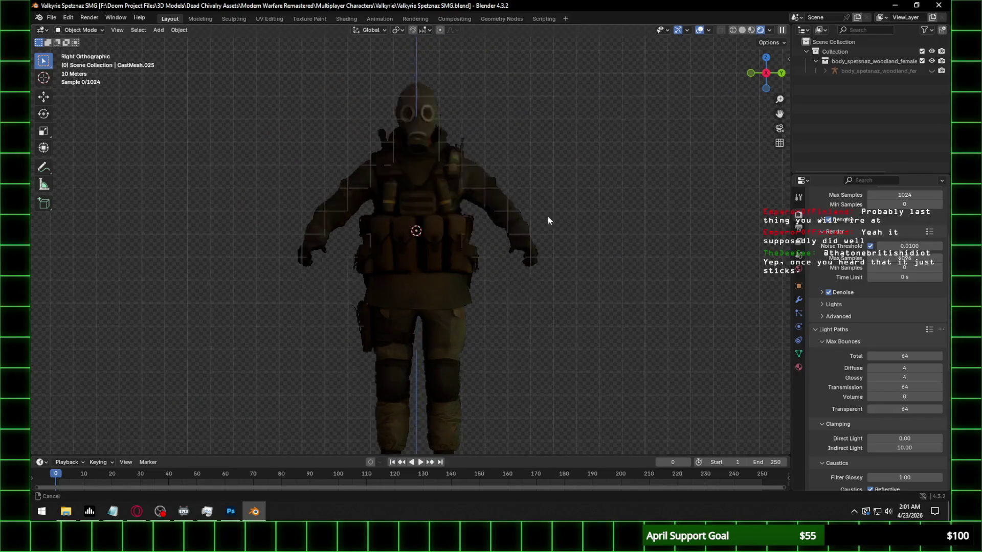
pyautogui.scroll(4, 476, 200)
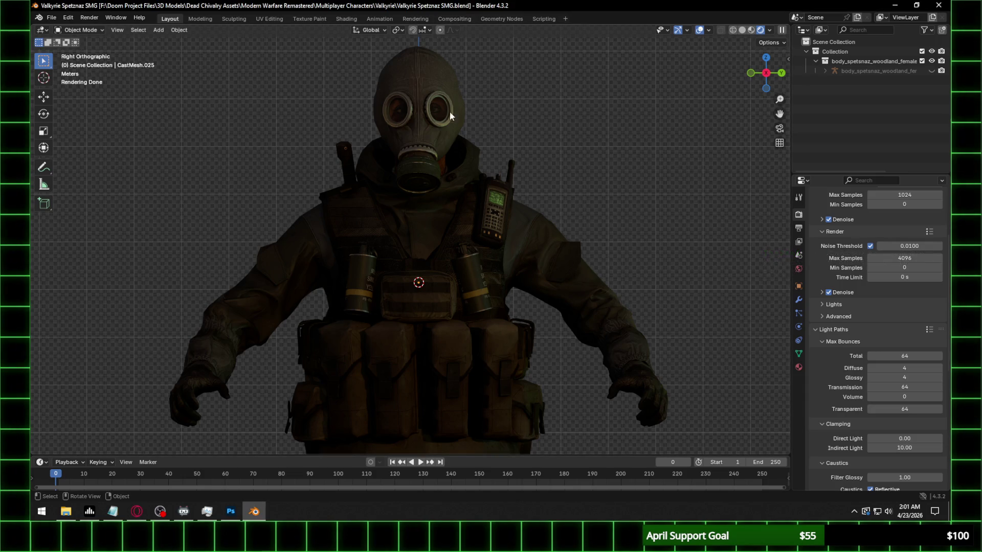
pyautogui.scroll(-5, 449, 130)
pyautogui.keyDown('shift'); pyautogui.moveTo(435, 300); pyautogui.dragTo(443, 140, button='middle'); pyautogui.keyUp('shift')
pyautogui.scroll(2, 443, 141)
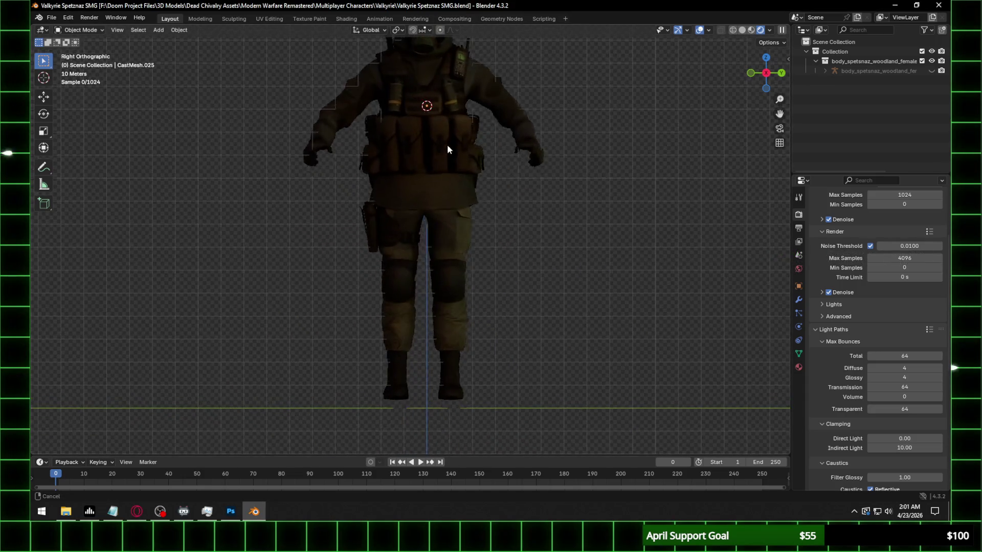
pyautogui.scroll(1, 512, 151)
pyautogui.scroll(1, 512, 152)
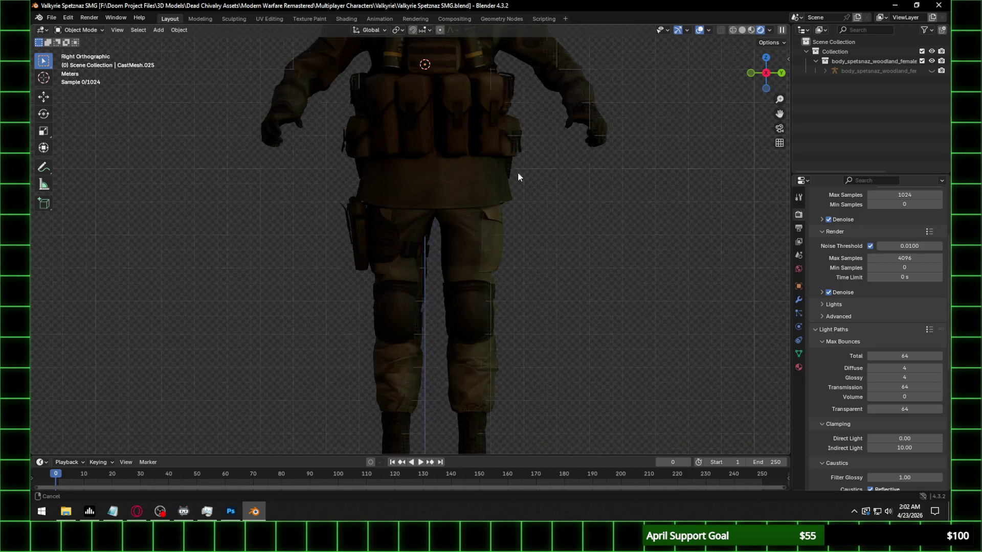
pyautogui.scroll(2, 521, 168)
pyautogui.scroll(2, 537, 201)
pyautogui.moveTo(601, 185)
pyautogui.mouseDown(button='middle')
pyautogui.moveTo(524, 200)
pyautogui.moveTo(634, 213)
pyautogui.moveTo(558, 191)
pyautogui.moveTo(532, 157)
pyautogui.mouseUp(button='middle')
pyautogui.moveTo(544, 230); pyautogui.dragTo(548, 171, button='middle')
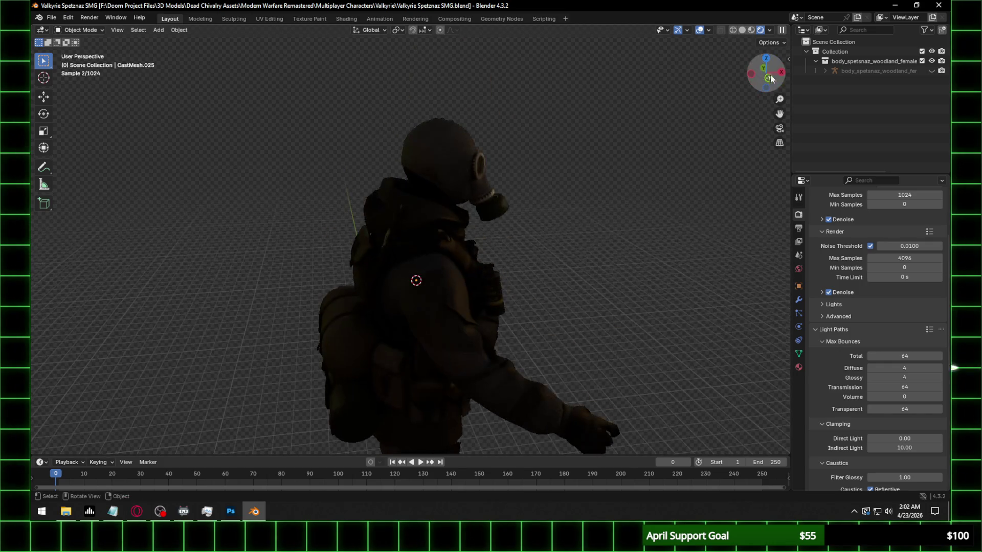
pyautogui.click(770, 73)
pyautogui.scroll(3, 541, 148)
pyautogui.scroll(1, 528, 150)
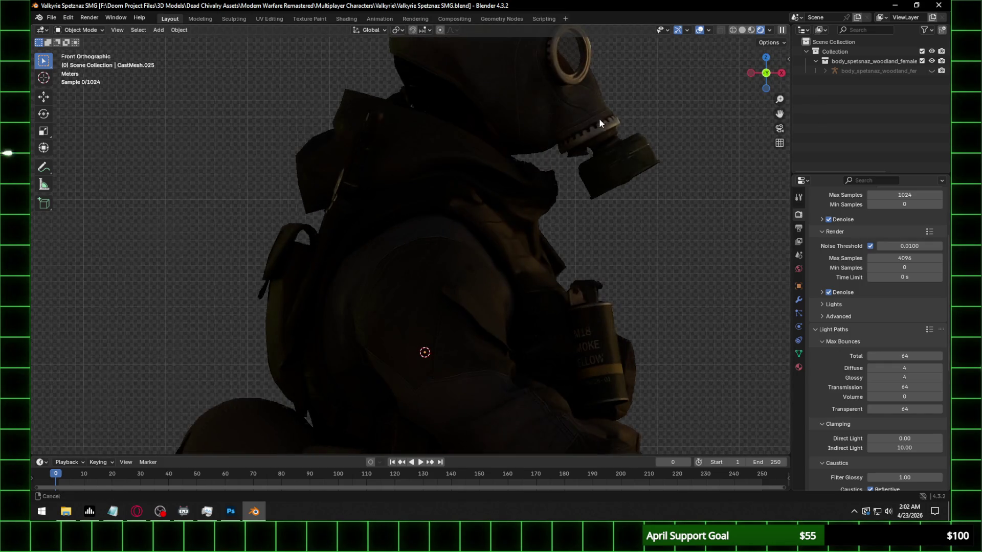
pyautogui.scroll(2, 600, 117)
pyautogui.middleClick(549, 167)
pyautogui.scroll(2, 460, 181)
pyautogui.scroll(2, 505, 191)
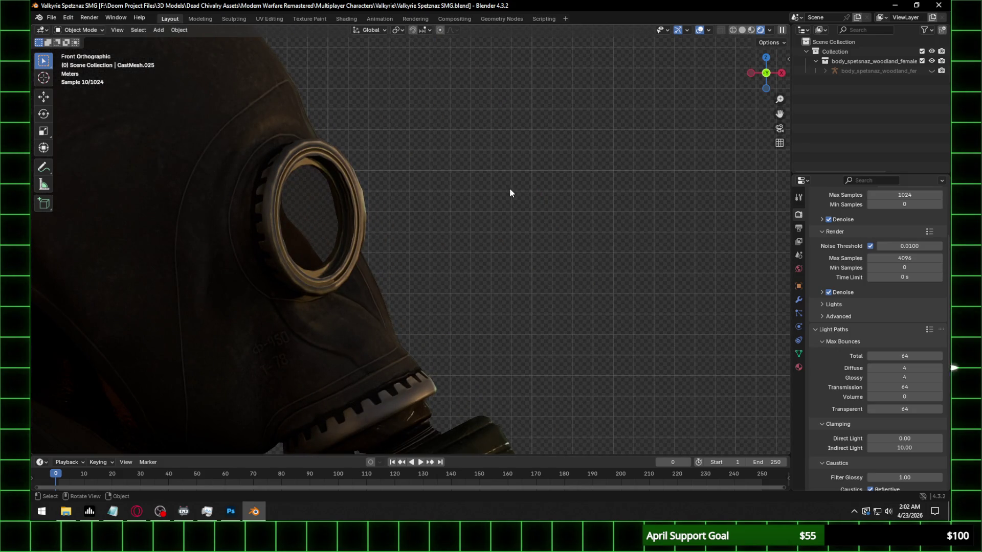
pyautogui.moveTo(507, 189); pyautogui.dragTo(342, 199, button='middle')
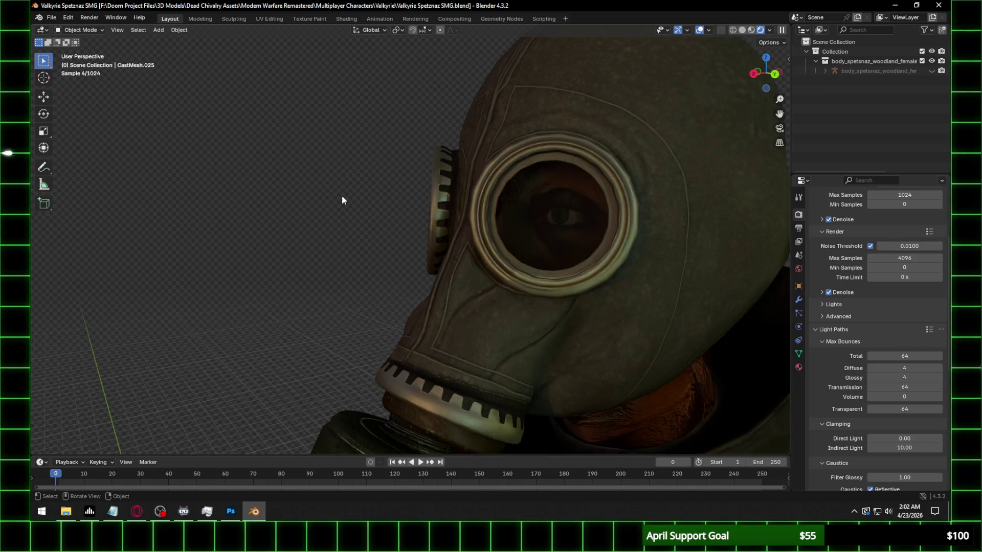
pyautogui.scroll(-1, 343, 200)
pyautogui.scroll(-2, 343, 197)
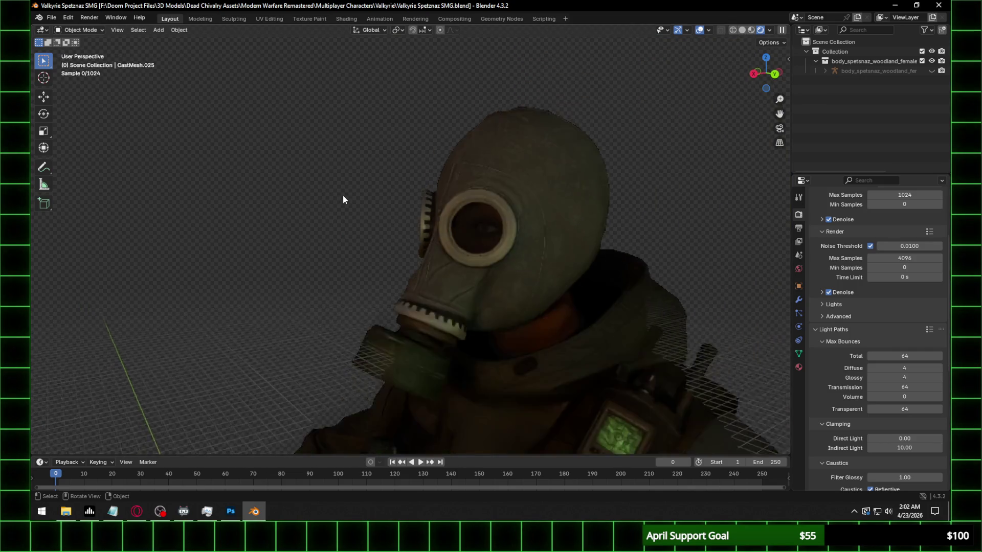
pyautogui.scroll(-1, 348, 196)
pyautogui.scroll(-2, 349, 196)
pyautogui.moveTo(373, 220); pyautogui.dragTo(460, 155, button='middle')
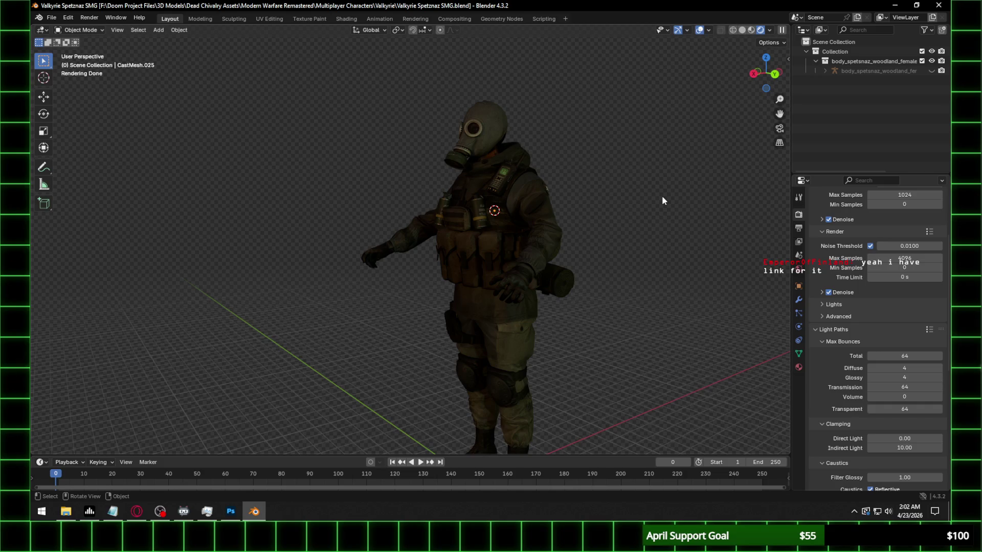
pyautogui.scroll(5, 567, 121)
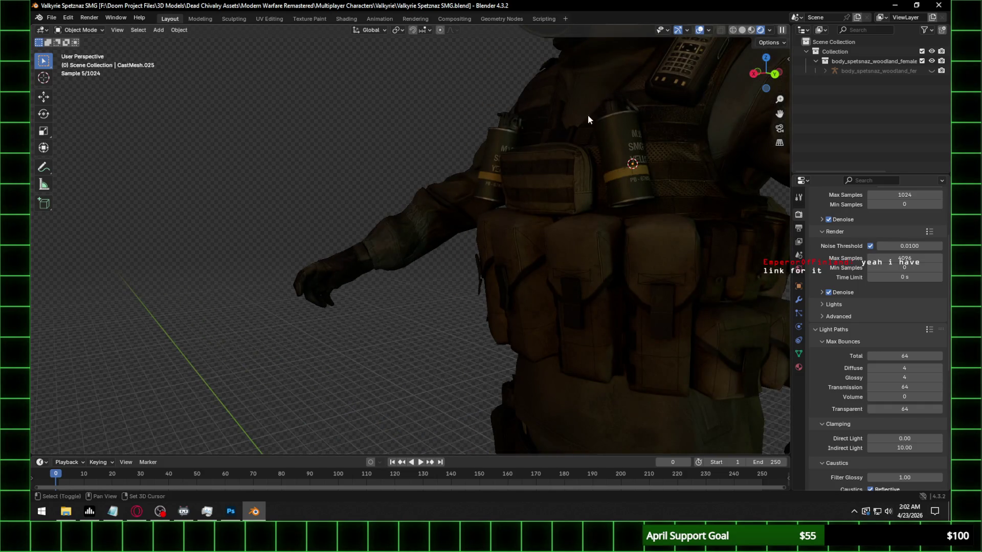
pyautogui.moveTo(590, 108); pyautogui.dragTo(485, 293, button='middle')
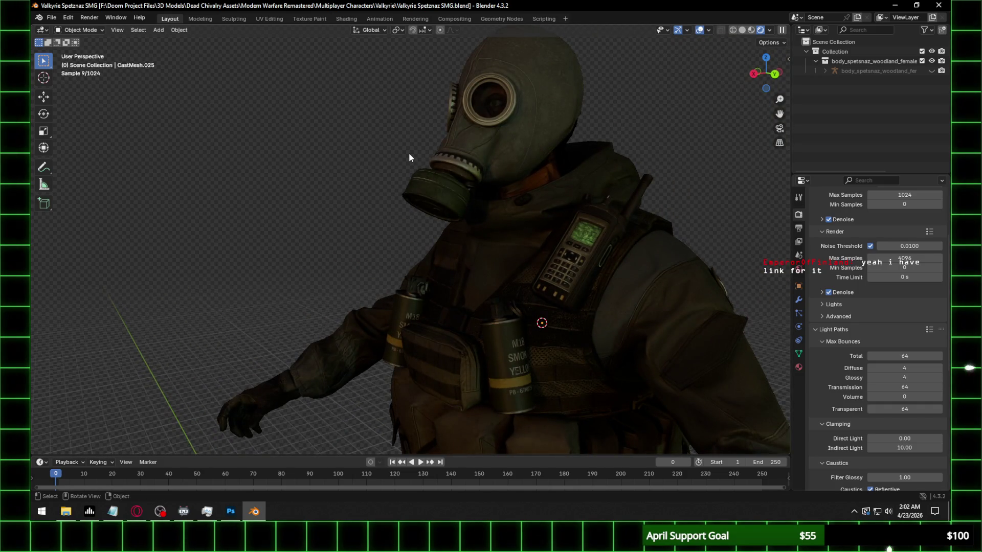
pyautogui.click(752, 74)
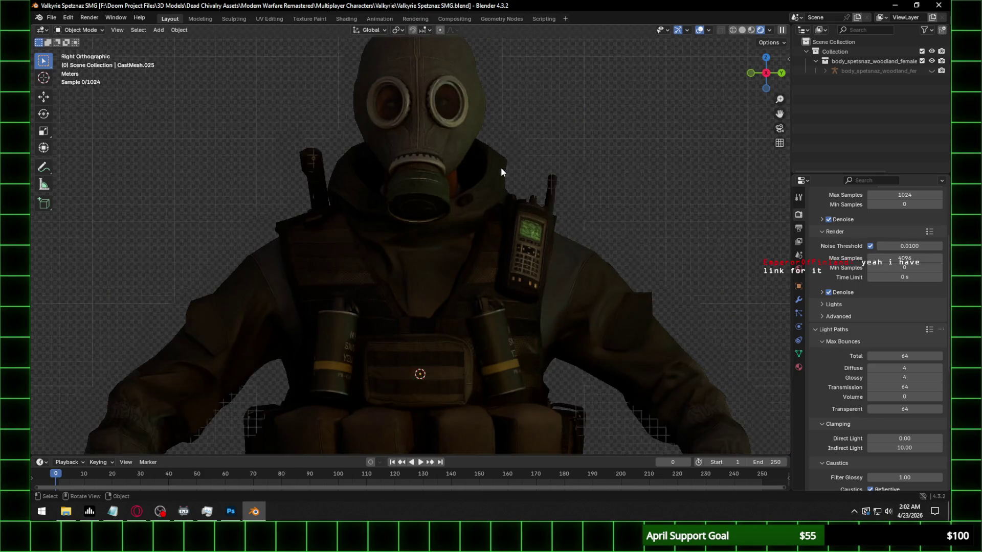
pyautogui.scroll(2, 500, 167)
pyautogui.scroll(2, 478, 254)
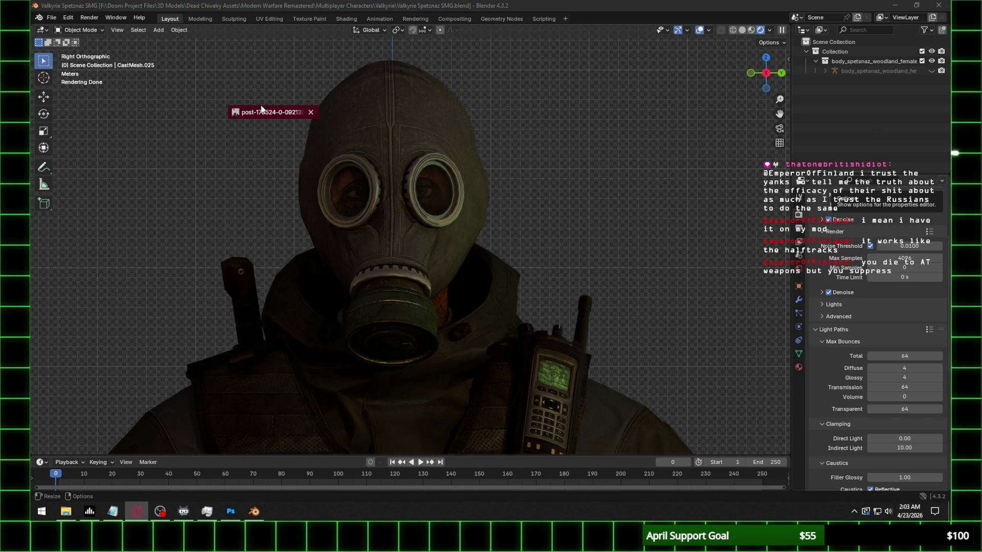
pyautogui.hotkey('alt', 'Tab')
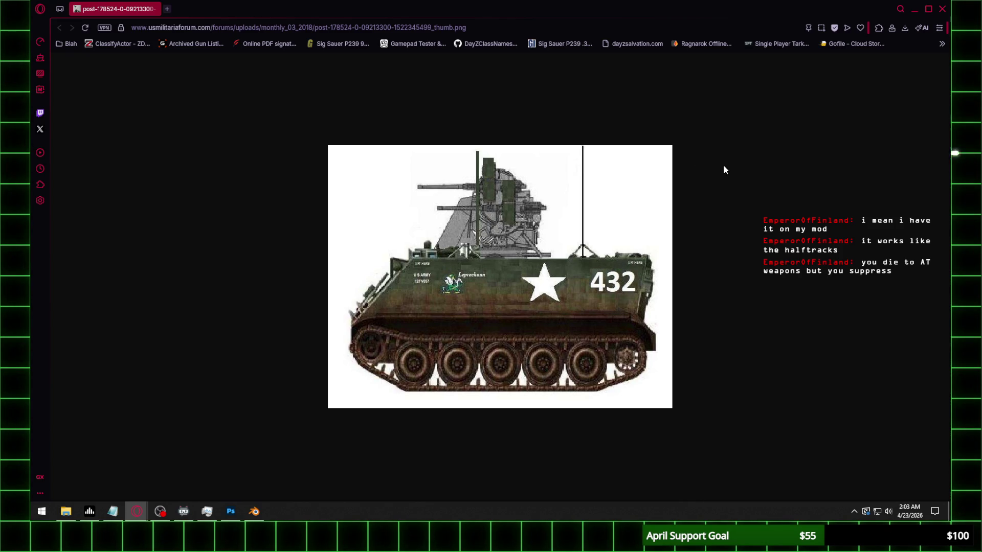
pyautogui.click(941, 10)
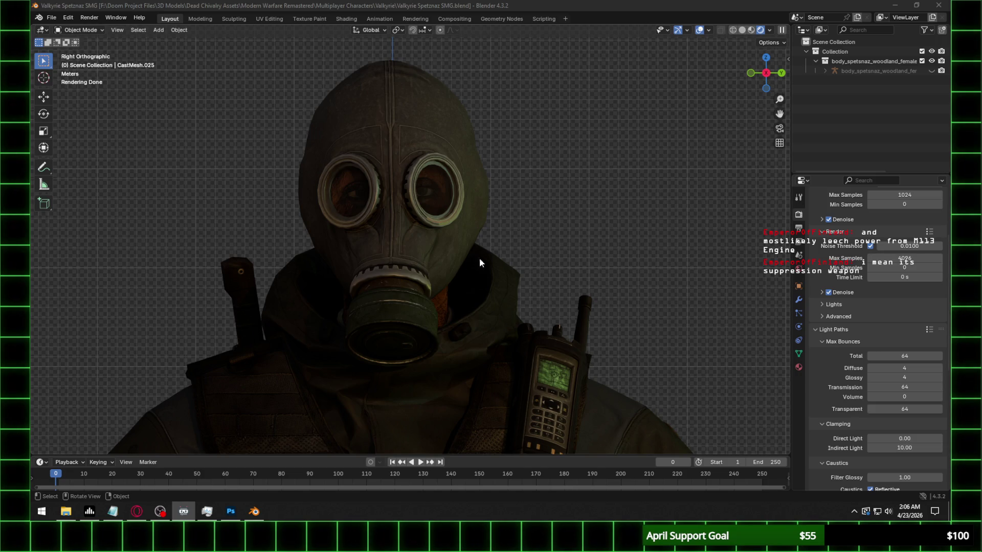
pyautogui.scroll(3, 479, 348)
pyautogui.scroll(-2, 495, 346)
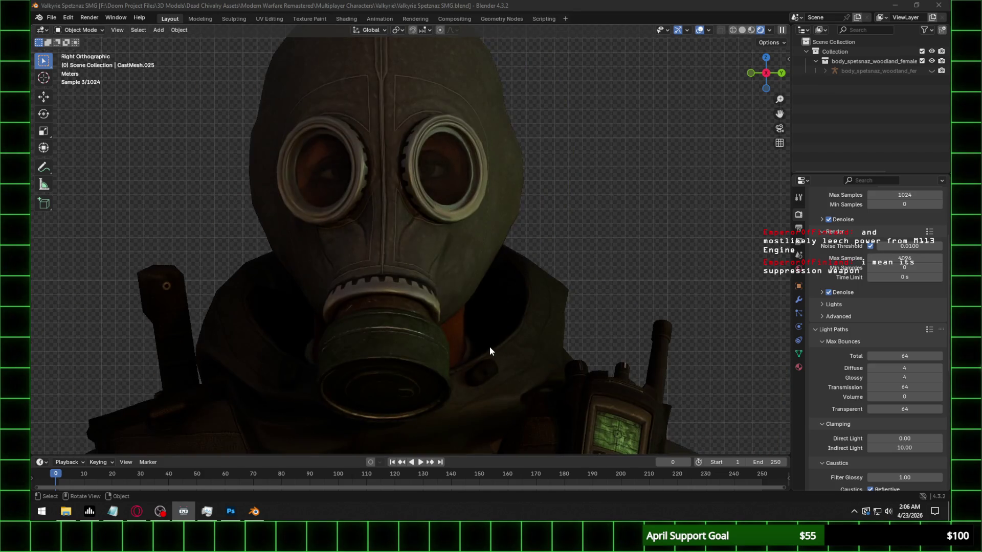
# Select the gas-mask head and set its normal map node to use UVMap
pyautogui.click(462, 335)
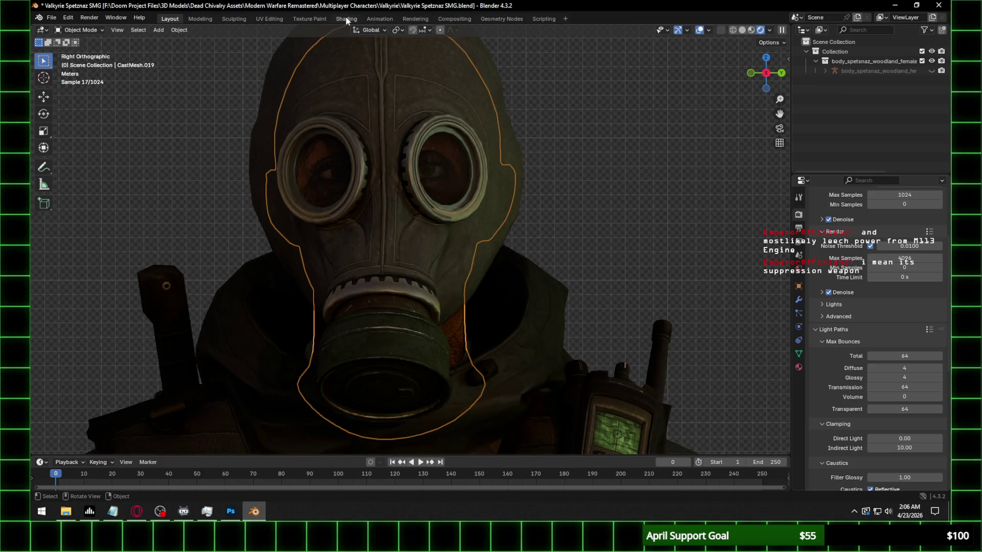
pyautogui.click(346, 18)
pyautogui.click(477, 402)
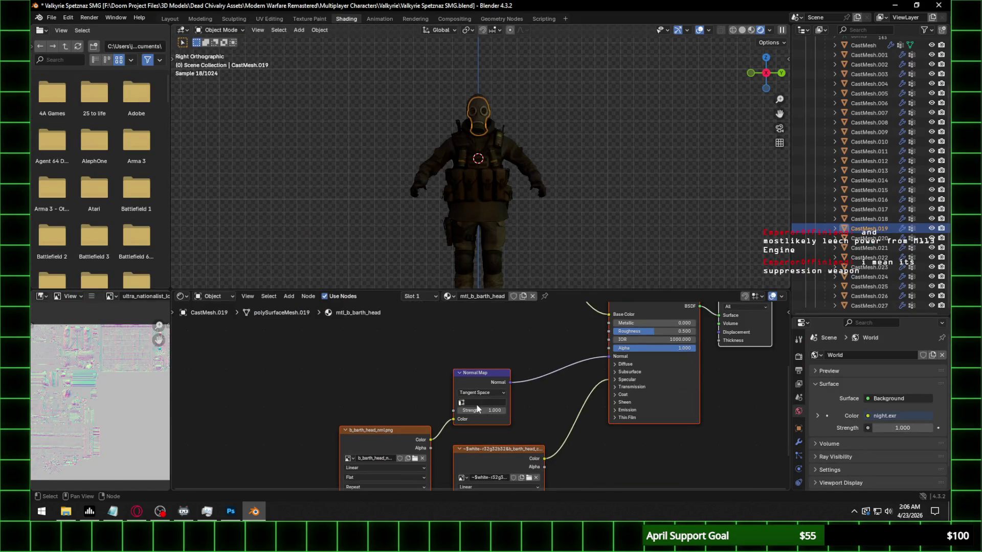
pyautogui.click(475, 411)
# Set the head's normal map strength to 0.300 and save the character file
pyautogui.click(482, 410)
pyautogui.write('0.3')
pyautogui.press('Return')
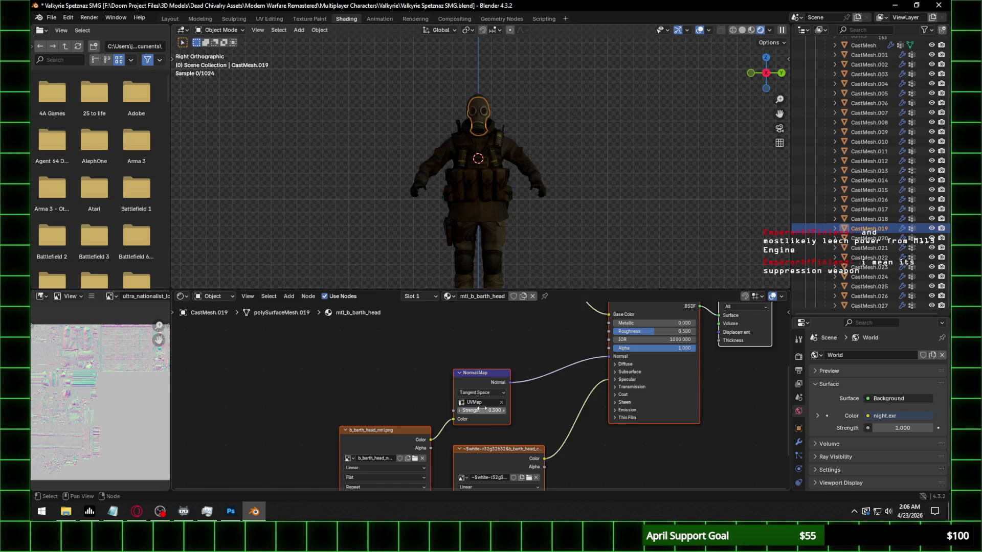
pyautogui.scroll(1, 587, 101)
pyautogui.scroll(5, 585, 102)
pyautogui.keyDown('shift'); pyautogui.moveTo(586, 102); pyautogui.dragTo(520, 203, button='middle'); pyautogui.keyUp('shift')
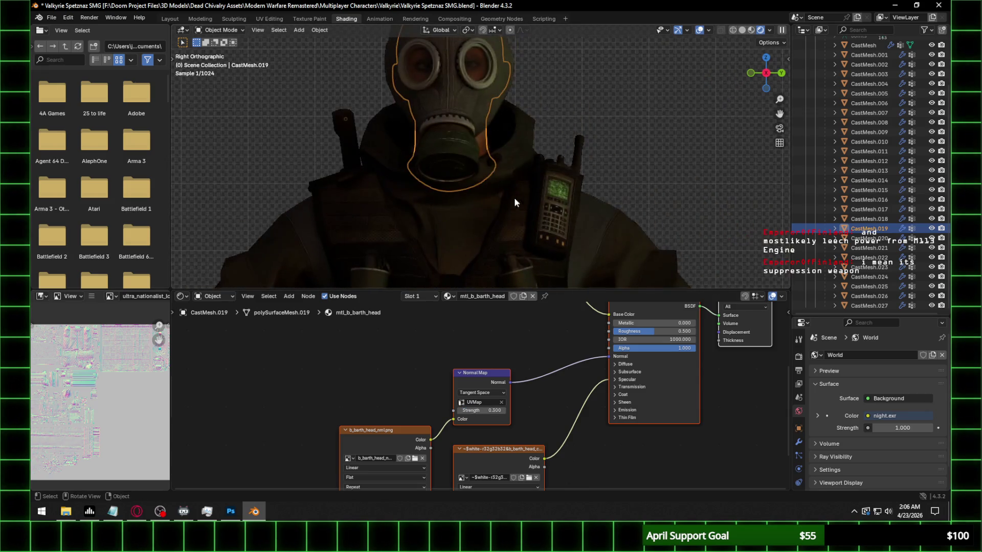
pyautogui.scroll(5, 485, 155)
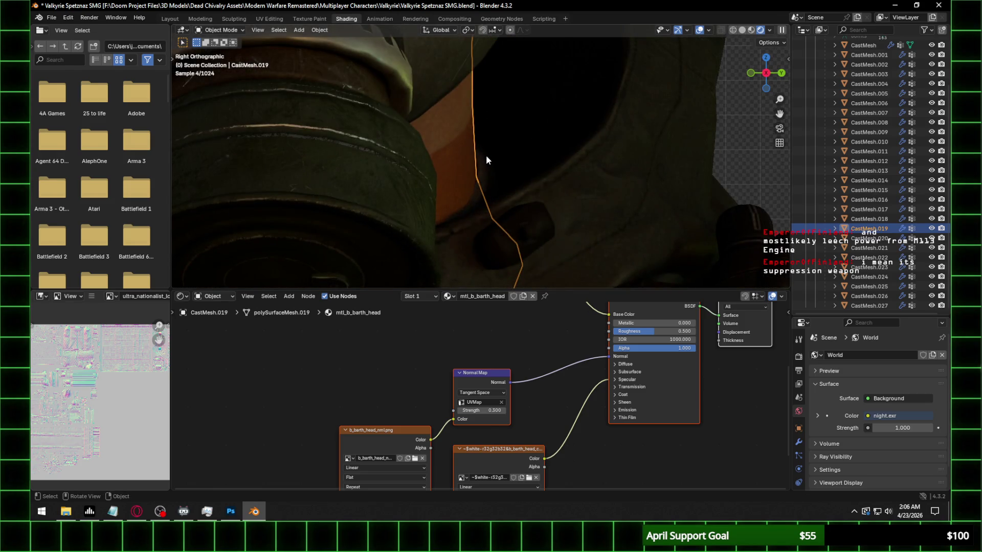
pyautogui.hotkey('ctrl', 's')
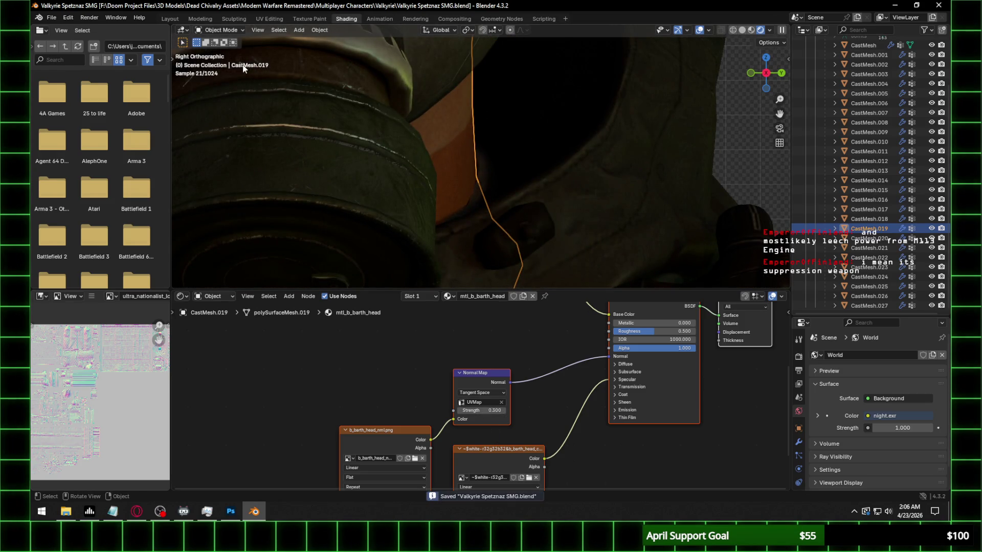
pyautogui.click(170, 19)
pyautogui.scroll(-10, 352, 163)
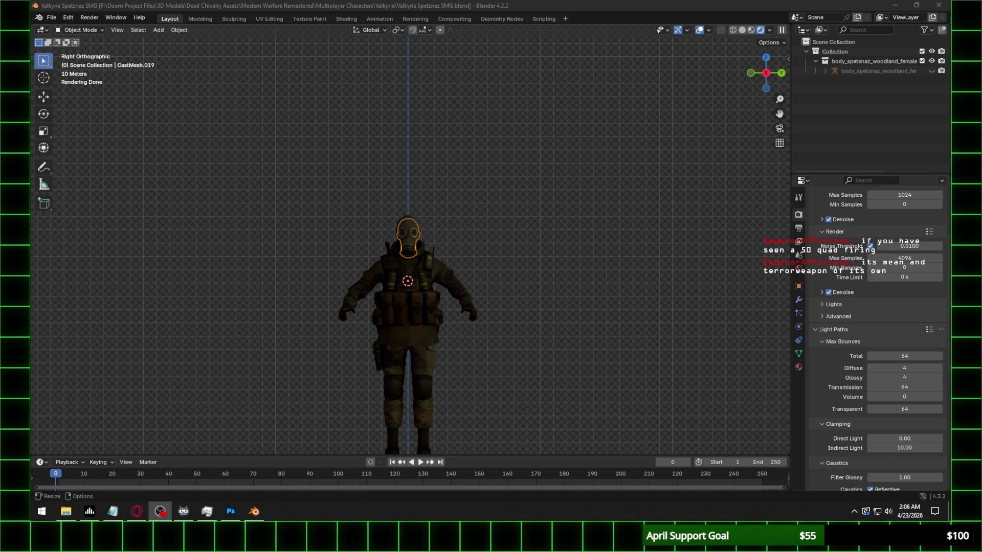
pyautogui.scroll(2, 479, 251)
pyautogui.scroll(3, 480, 251)
# Deselect the head in the Layout workspace and bring up the File menu
pyautogui.click(534, 228)
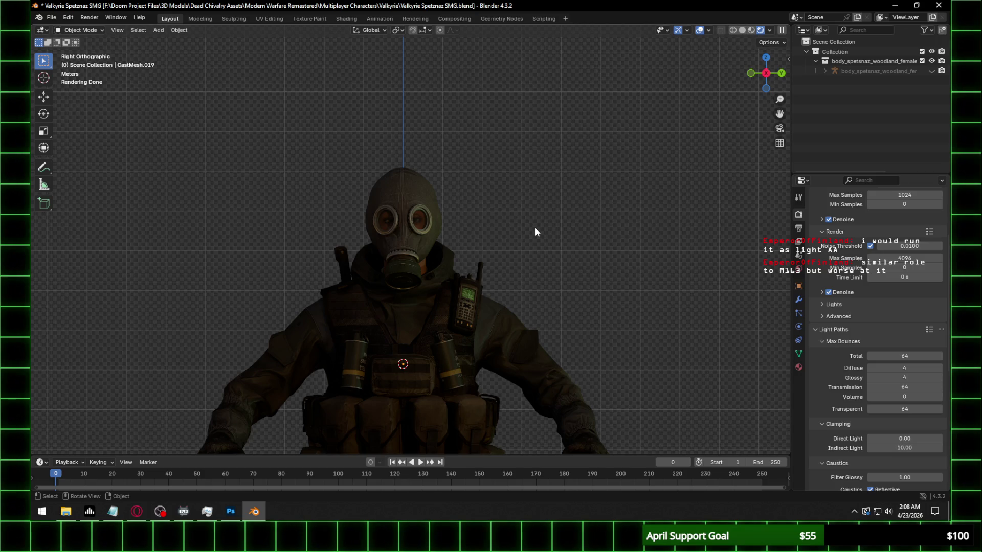
pyautogui.click(51, 16)
pyautogui.moveTo(65, 28)
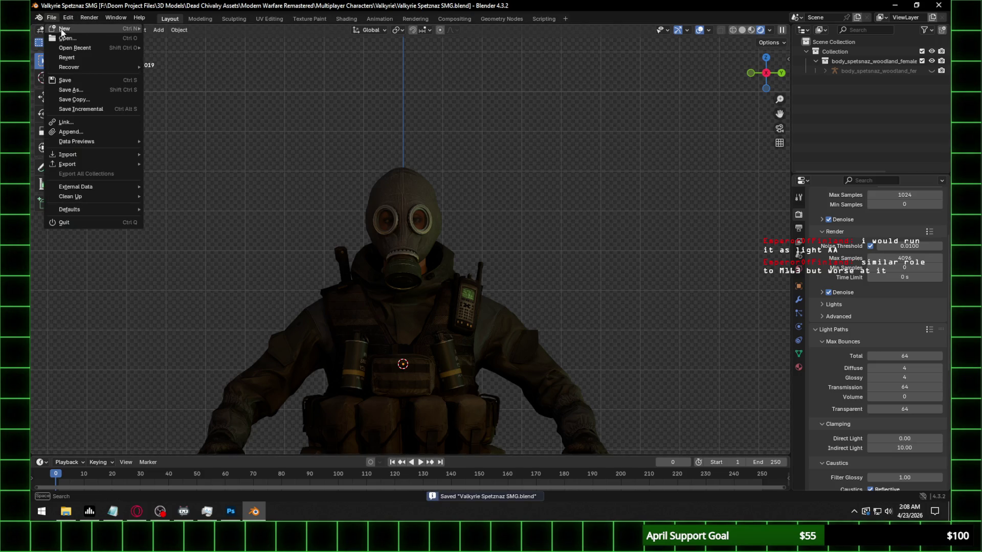
# Start a new General scene and delete all its default objects
pyautogui.click(168, 29)
pyautogui.press('a')
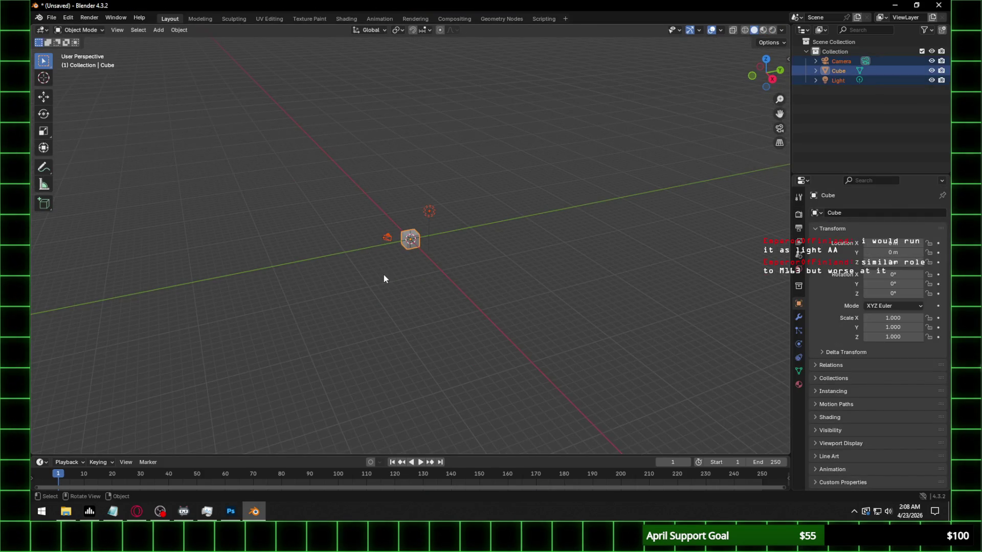
pyautogui.press('Delete')
# Start a Cast import and browse up to the xmodels folder
pyautogui.click(51, 17)
pyautogui.moveTo(67, 153)
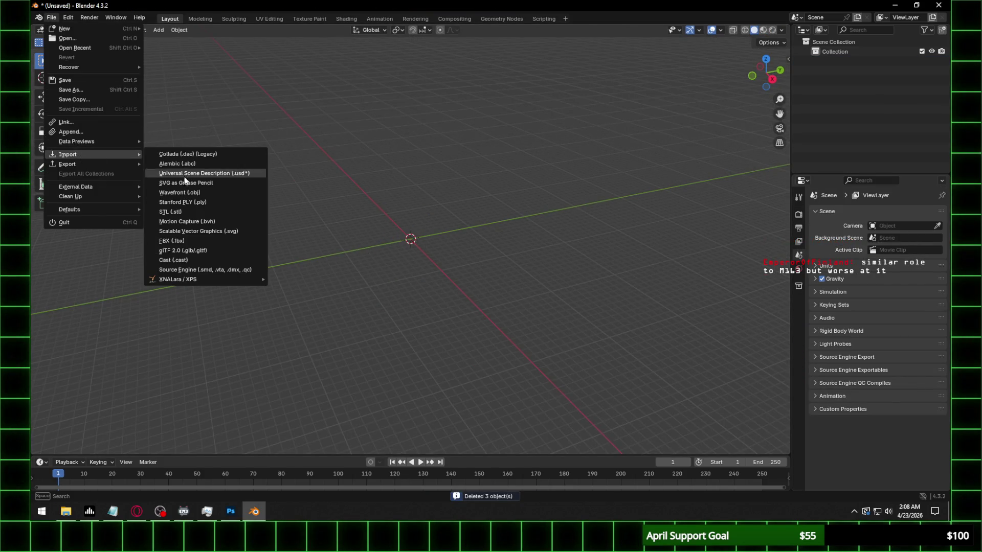
pyautogui.click(197, 260)
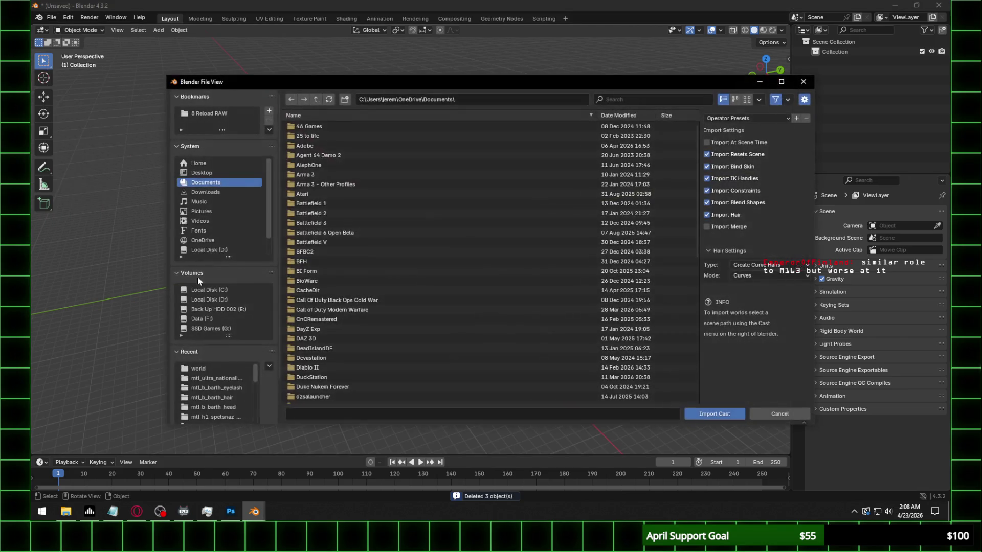
pyautogui.click(215, 378)
pyautogui.click(316, 99)
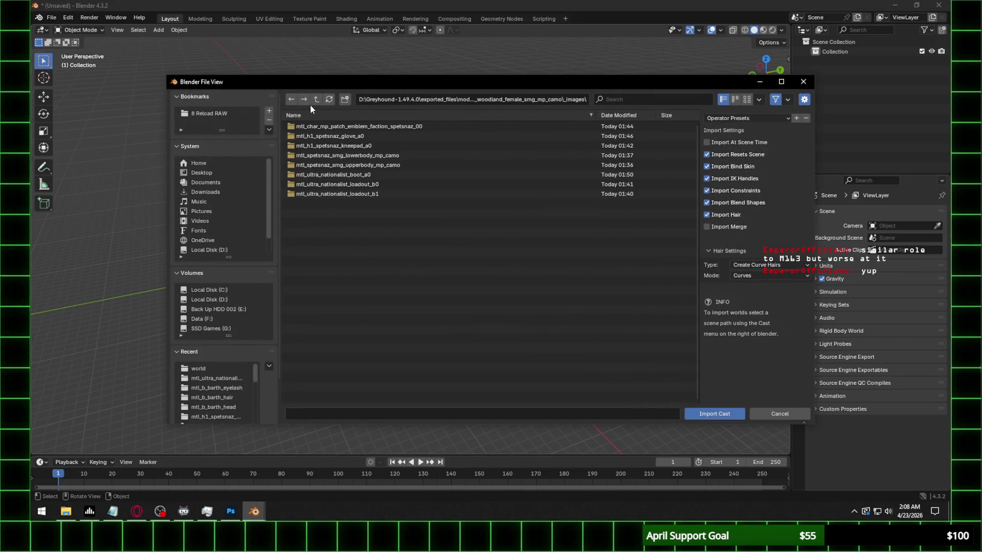
pyautogui.click(315, 100)
pyautogui.click(316, 100)
pyautogui.scroll(-5, 382, 243)
pyautogui.scroll(-5, 383, 238)
pyautogui.scroll(-5, 384, 239)
pyautogui.scroll(-5, 386, 240)
pyautogui.scroll(-5, 385, 241)
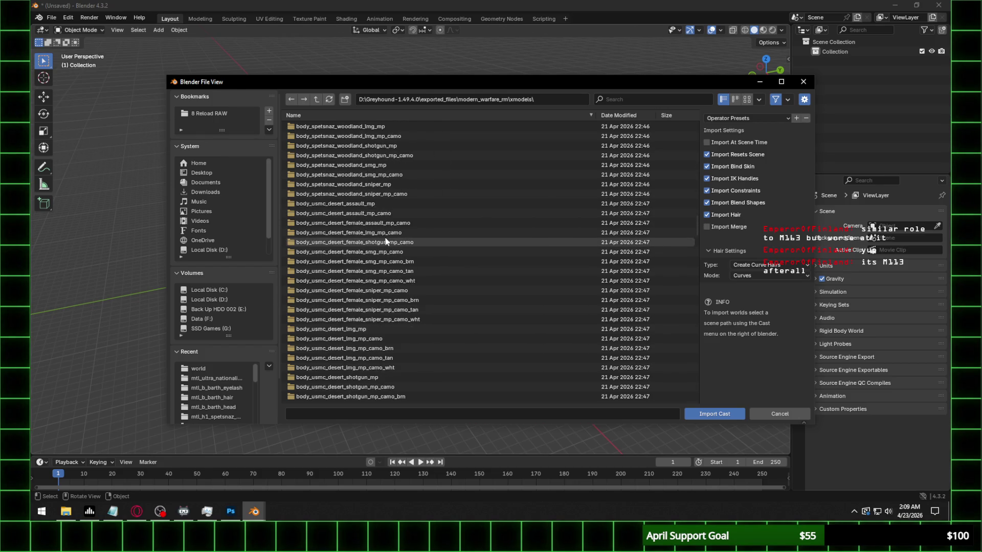
pyautogui.scroll(3, 387, 241)
pyautogui.scroll(3, 388, 241)
pyautogui.scroll(3, 387, 241)
pyautogui.scroll(3, 389, 241)
pyautogui.scroll(2, 387, 238)
pyautogui.scroll(3, 388, 229)
pyautogui.scroll(2, 388, 229)
pyautogui.scroll(3, 388, 230)
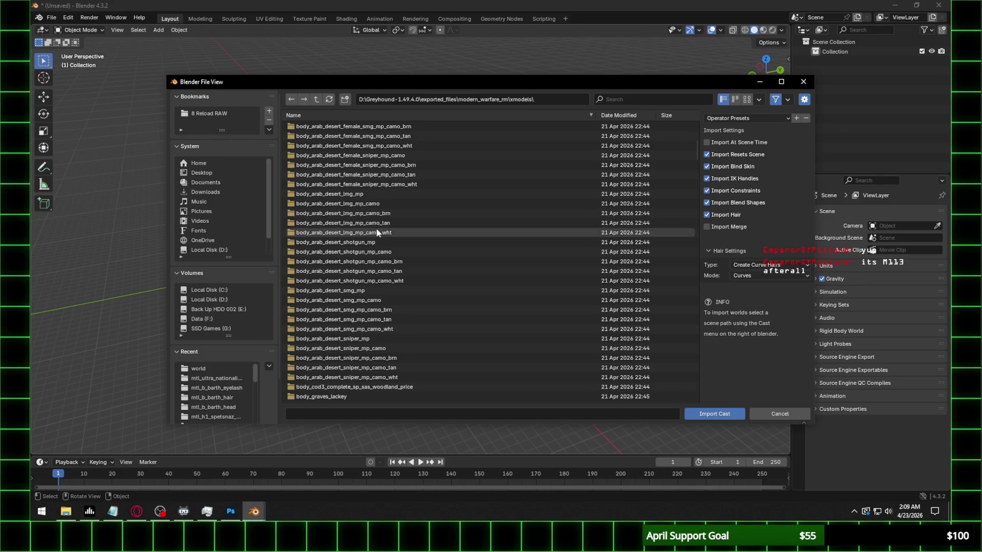
pyautogui.scroll(4, 399, 173)
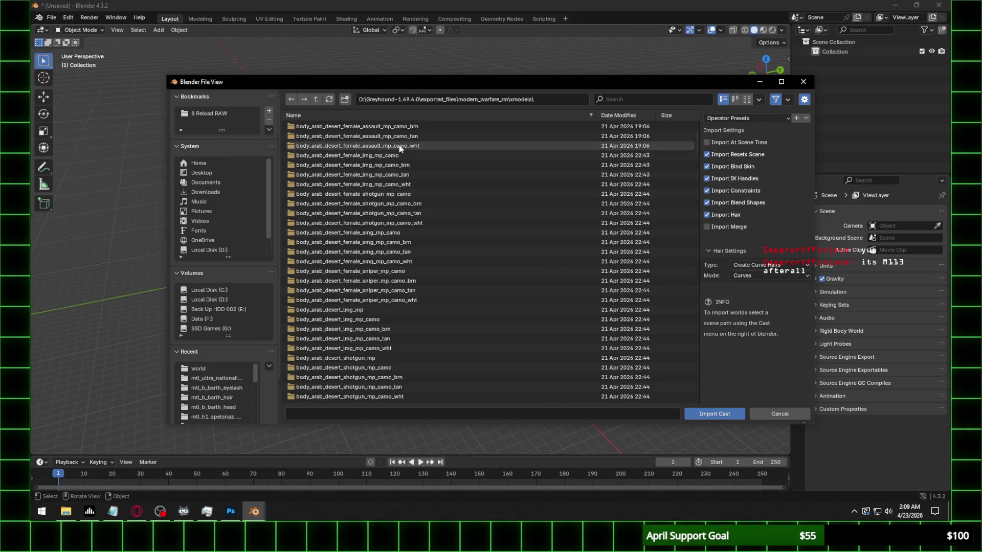
# Import body_arab_desert_female_assault_mp_camo_LOD0.cast and view the figure from the front
pyautogui.doubleClick(415, 138)
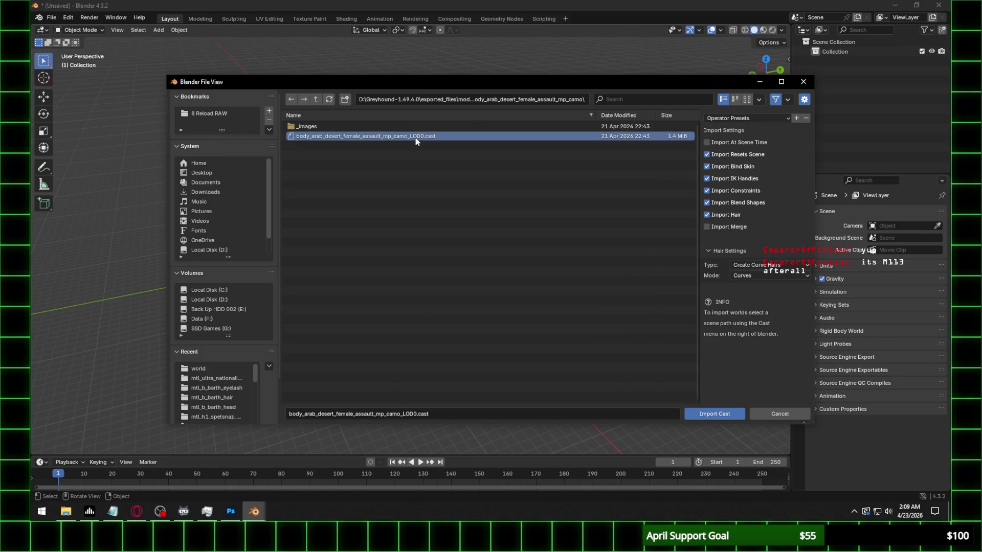
pyautogui.doubleClick(415, 137)
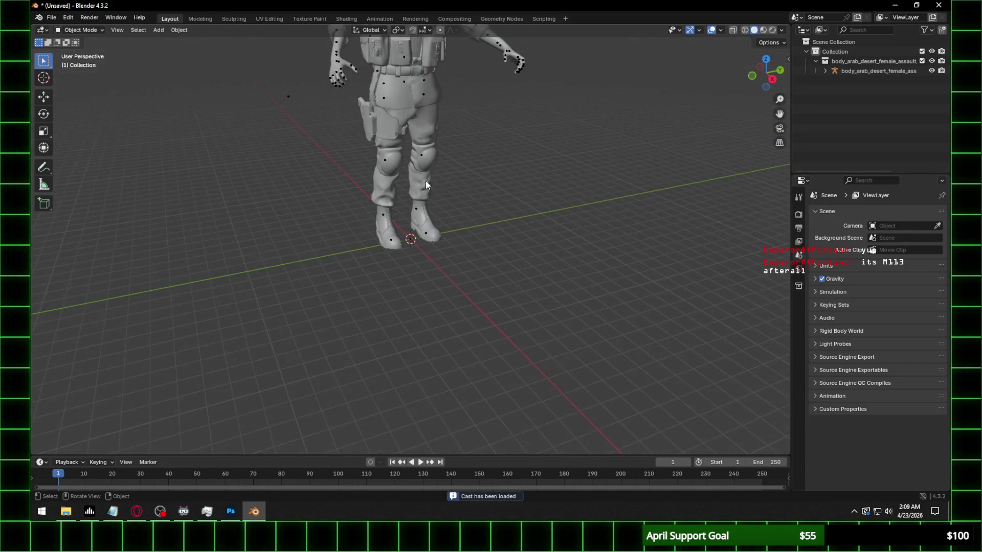
pyautogui.moveTo(426, 183); pyautogui.dragTo(436, 265, button='middle')
pyautogui.scroll(4, 414, 248)
pyautogui.moveTo(420, 186)
pyautogui.mouseDown(button='middle')
pyautogui.moveTo(369, 154)
pyautogui.moveTo(433, 221)
pyautogui.moveTo(492, 192)
pyautogui.mouseUp(button='middle')
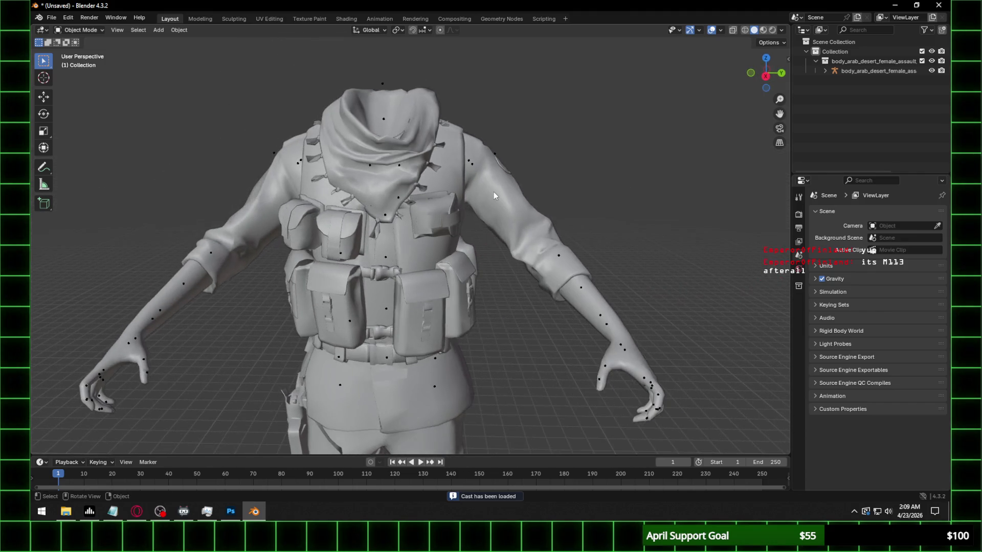
pyautogui.scroll(-6, 494, 192)
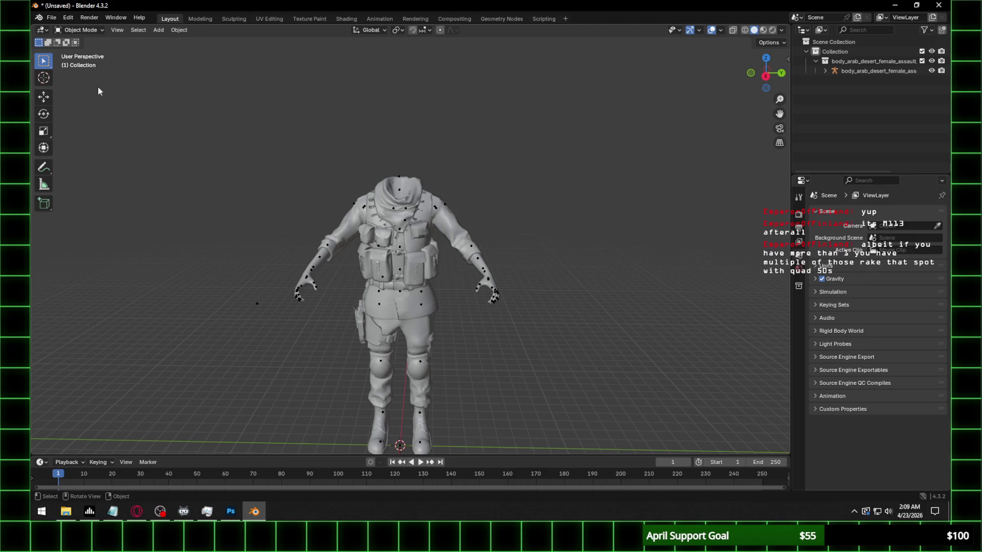
pyautogui.click(50, 18)
pyautogui.moveTo(67, 154)
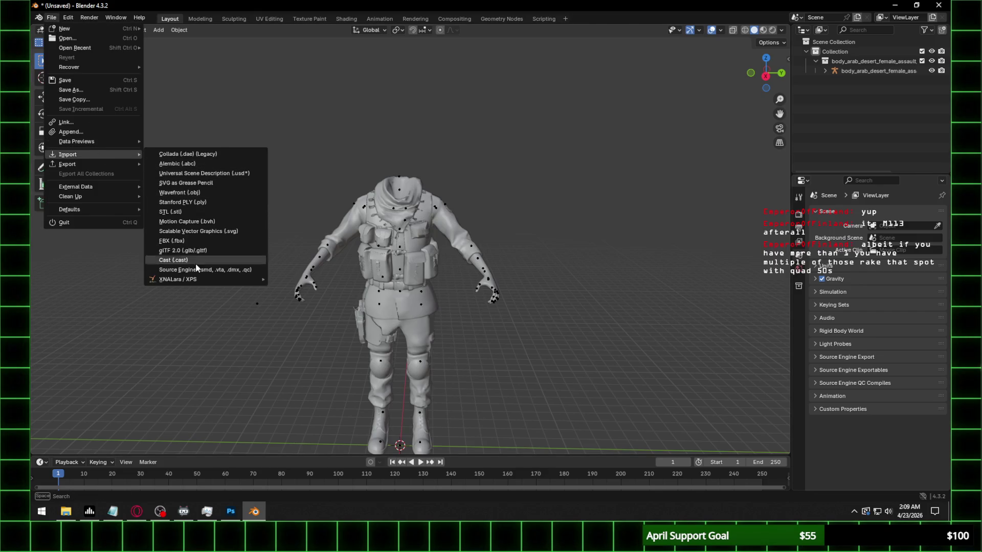
# Start another Cast import and navigate back up to the xmodels folder
pyautogui.click(196, 263)
pyautogui.press('Escape')
pyautogui.click(59, 16)
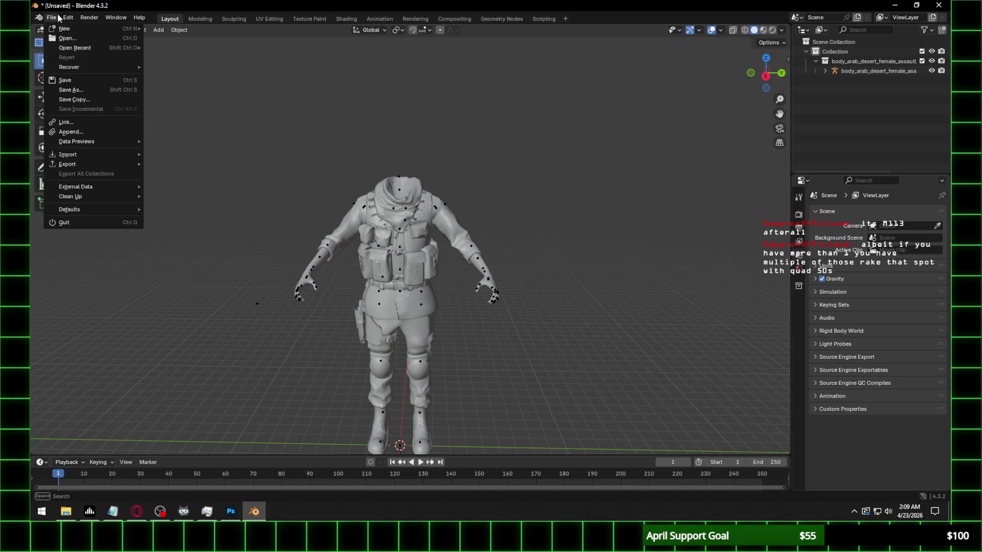
pyautogui.click(199, 259)
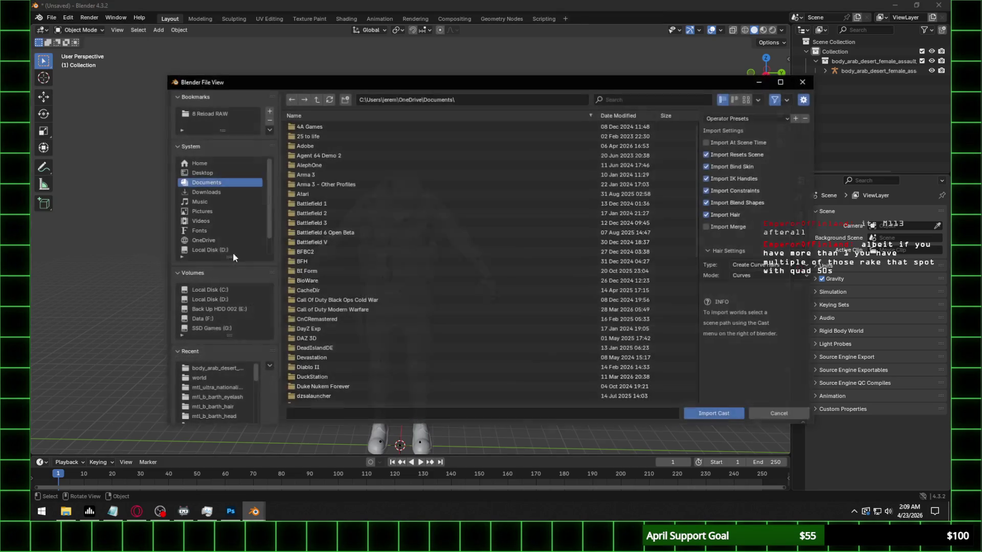
pyautogui.click(214, 378)
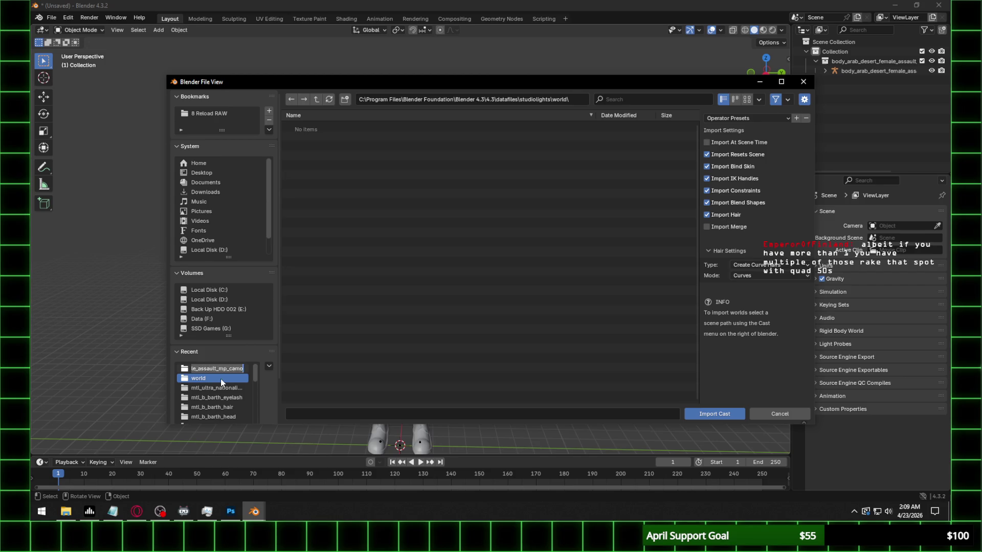
pyautogui.click(218, 369)
pyautogui.click(315, 99)
pyautogui.scroll(-5, 354, 240)
pyautogui.scroll(-5, 356, 238)
pyautogui.scroll(-3, 359, 237)
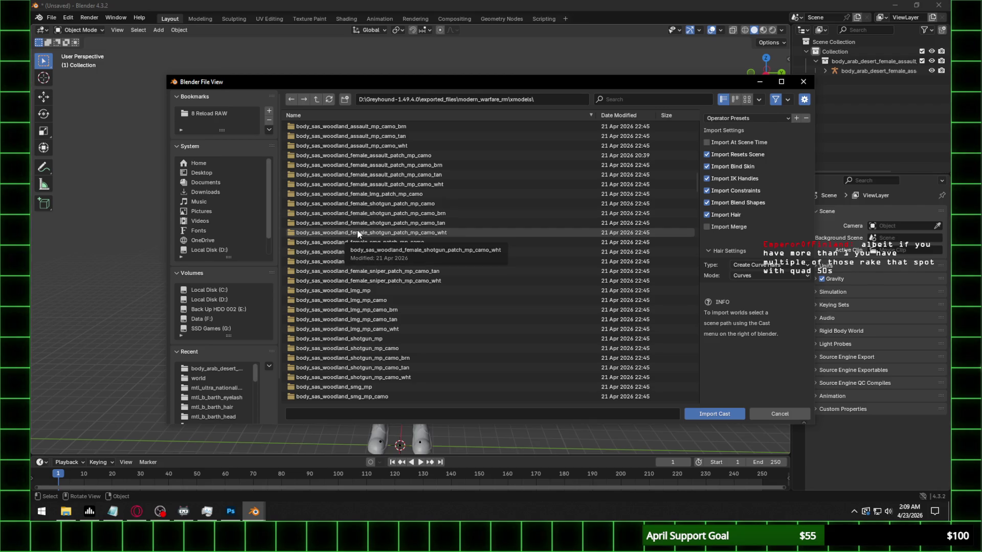
pyautogui.scroll(-3, 356, 228)
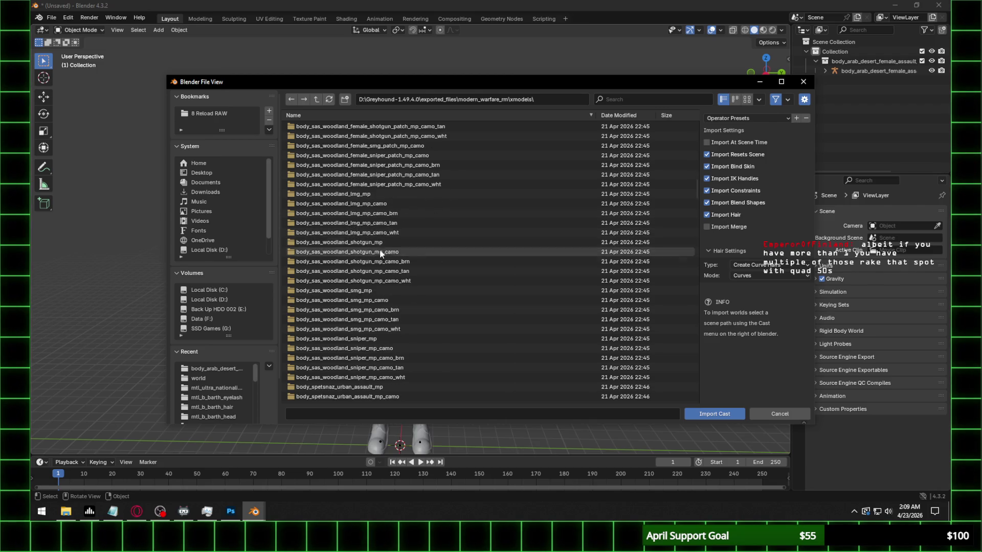
pyautogui.scroll(8, 394, 245)
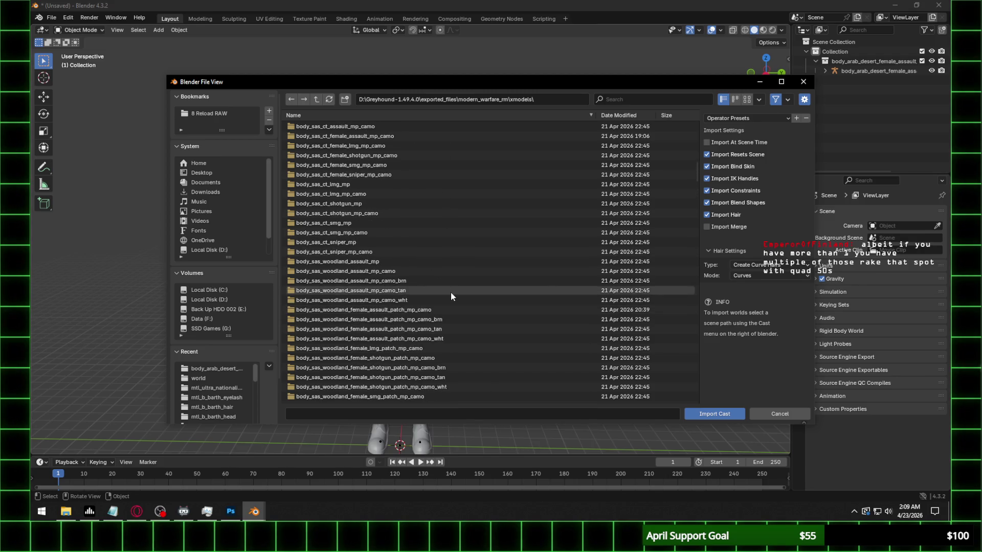
pyautogui.scroll(-3, 450, 293)
pyautogui.scroll(-3, 429, 280)
pyautogui.scroll(-3, 437, 285)
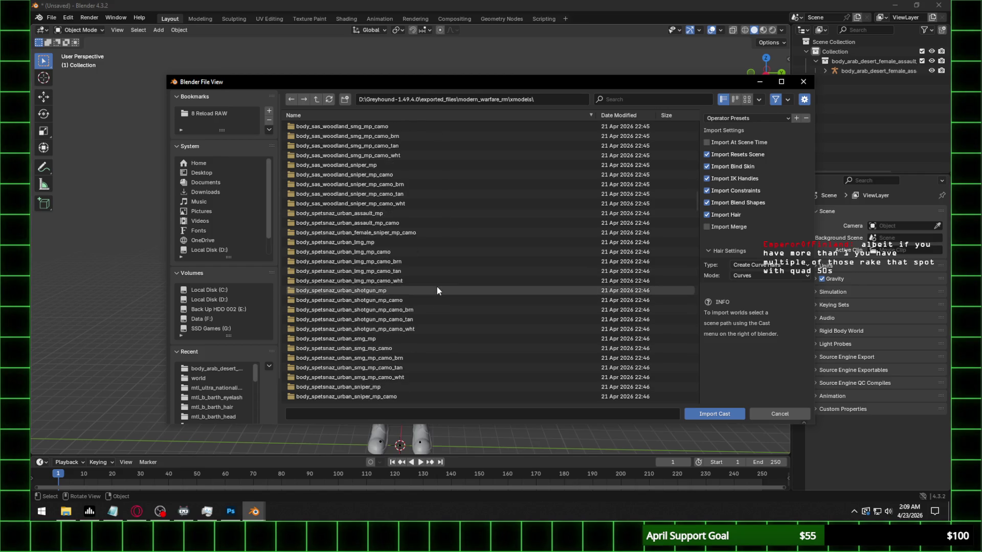
pyautogui.scroll(-3, 437, 288)
pyautogui.scroll(-3, 437, 287)
pyautogui.scroll(-3, 438, 288)
pyautogui.scroll(-3, 437, 287)
pyautogui.scroll(-3, 437, 286)
pyautogui.scroll(-3, 436, 287)
pyautogui.scroll(-3, 427, 263)
pyautogui.scroll(3, 423, 249)
pyautogui.scroll(3, 422, 248)
pyautogui.scroll(3, 423, 250)
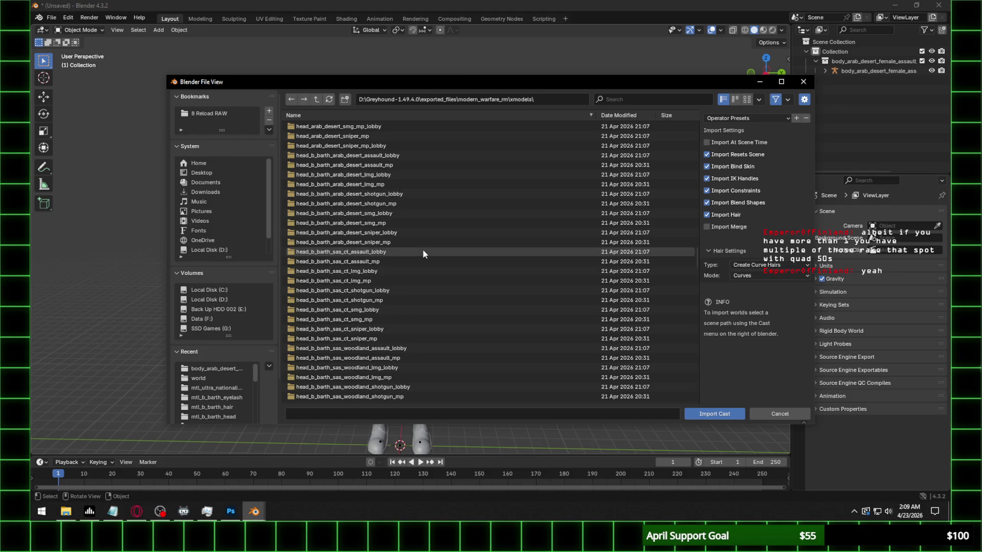
# Import the head_b_barth_arab_desert_assault_lobby LOD0.cast head model beside the body
pyautogui.doubleClick(414, 156)
pyautogui.click(424, 137)
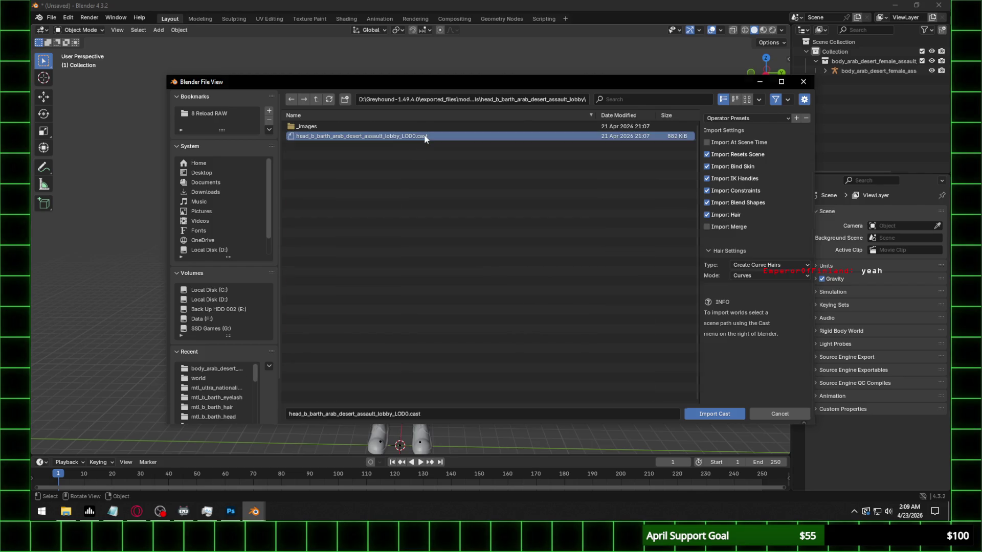
pyautogui.doubleClick(425, 137)
pyautogui.scroll(-3, 425, 174)
pyautogui.moveTo(436, 194); pyautogui.dragTo(397, 328, button='middle')
pyautogui.scroll(2, 358, 329)
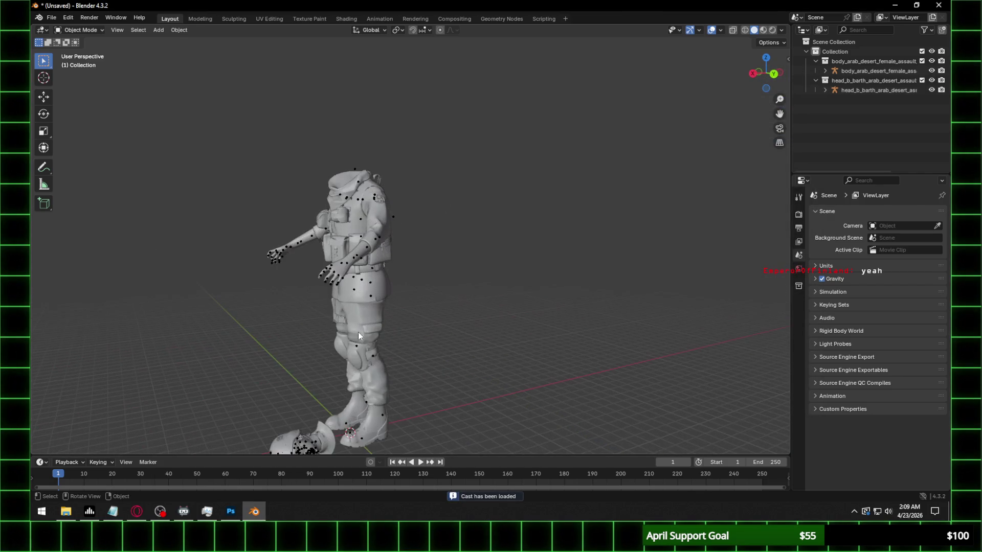
# Select the head model and rotate it 90° about Y and then about Z
pyautogui.moveTo(329, 389)
pyautogui.mouseDown(button='middle')
pyautogui.moveTo(337, 337)
pyautogui.moveTo(387, 284)
pyautogui.moveTo(371, 402)
pyautogui.moveTo(413, 313)
pyautogui.mouseUp(button='middle')
pyautogui.scroll(5, 386, 283)
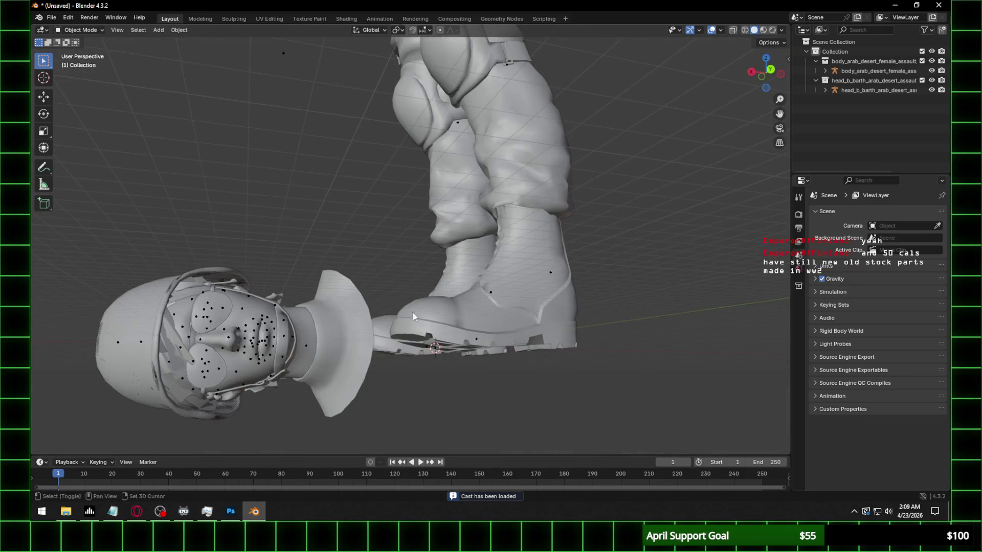
pyautogui.click(426, 349)
pyautogui.moveTo(527, 309)
pyautogui.mouseDown(button='middle')
pyautogui.moveTo(524, 346)
pyautogui.moveTo(493, 377)
pyautogui.mouseUp(button='middle')
pyautogui.click(381, 384)
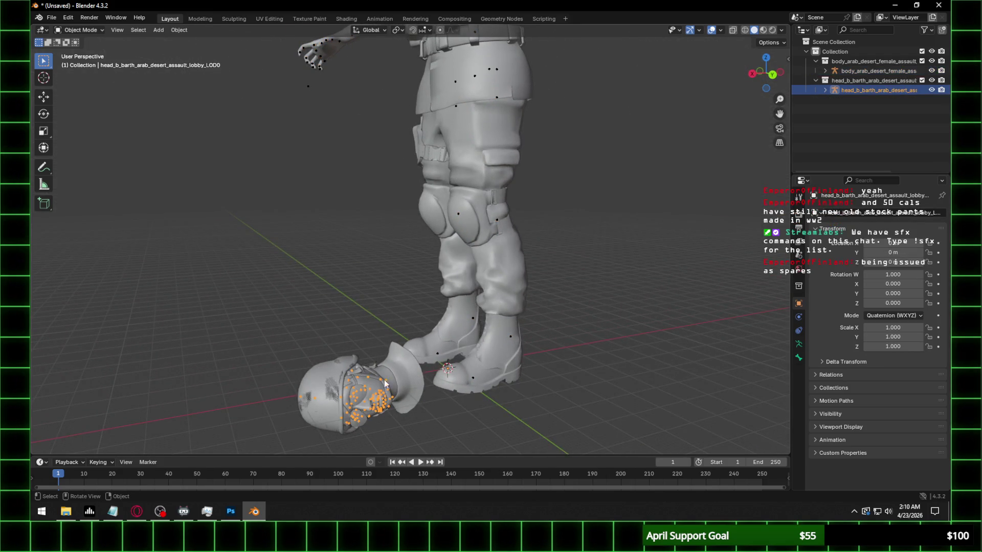
pyautogui.write('ry')
pyautogui.write('-90')
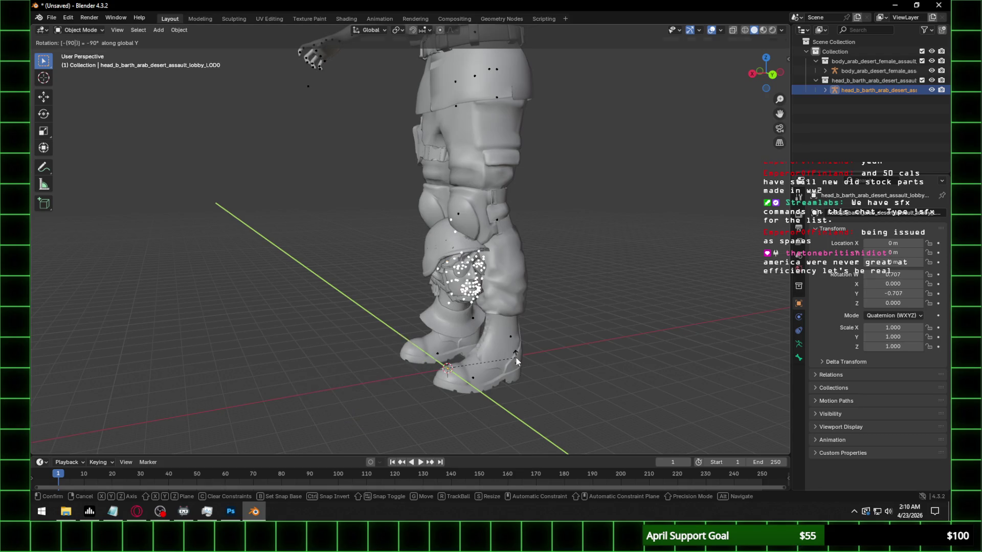
pyautogui.press('Return')
pyautogui.write('rz-90')
pyautogui.press('Return')
pyautogui.scroll(-5, 500, 162)
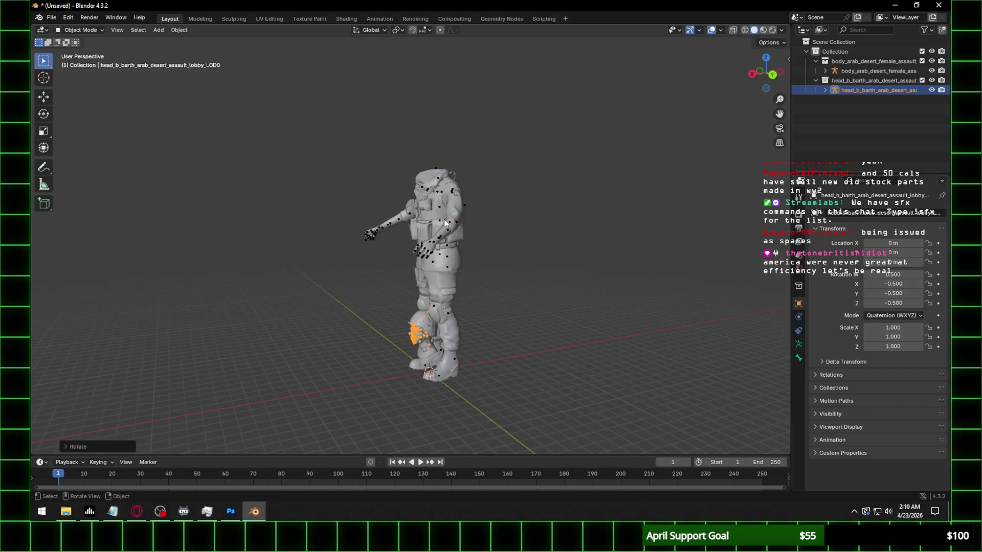
# Select the body's armature and bring up its list of interaction modes
pyautogui.moveTo(500, 161); pyautogui.dragTo(517, 220, button='middle')
pyautogui.click(518, 220)
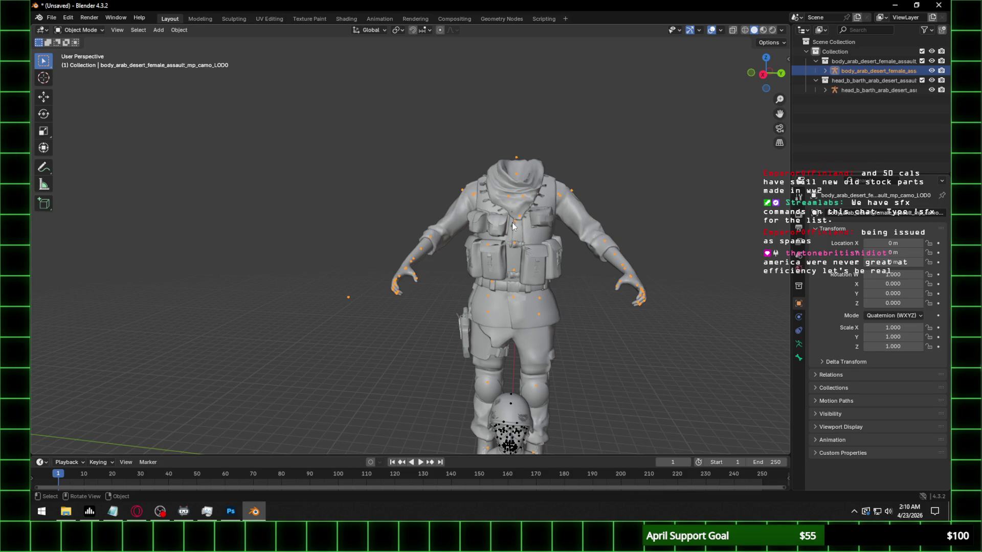
pyautogui.click(85, 28)
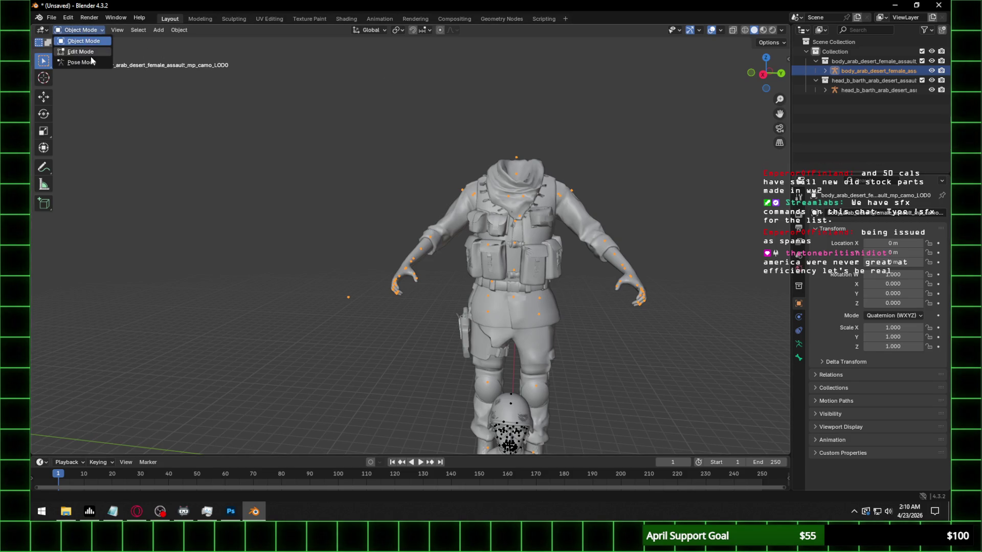
# In Pose Mode, snap the 3D cursor to the selected j_spine4 bone
pyautogui.click(77, 61)
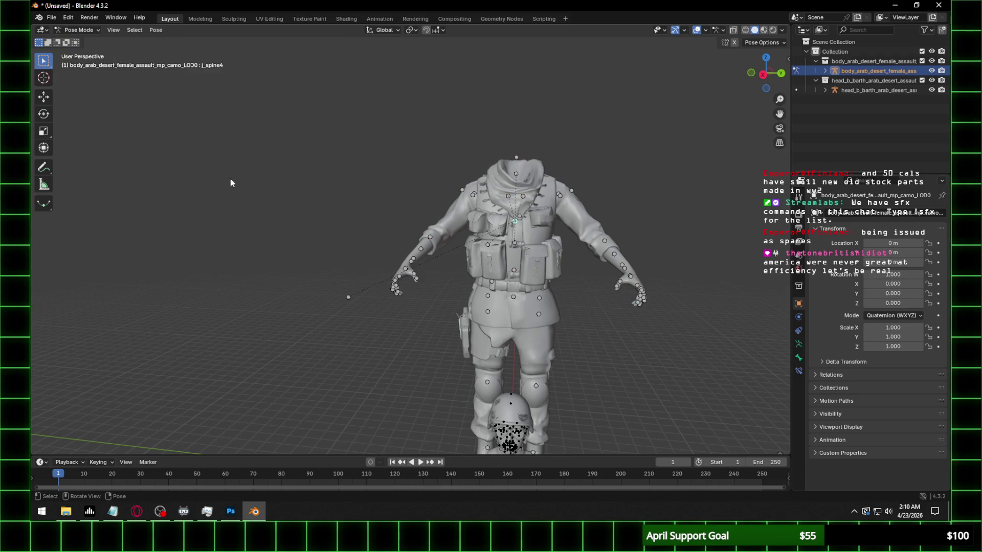
pyautogui.click(156, 31)
pyautogui.moveTo(200, 69)
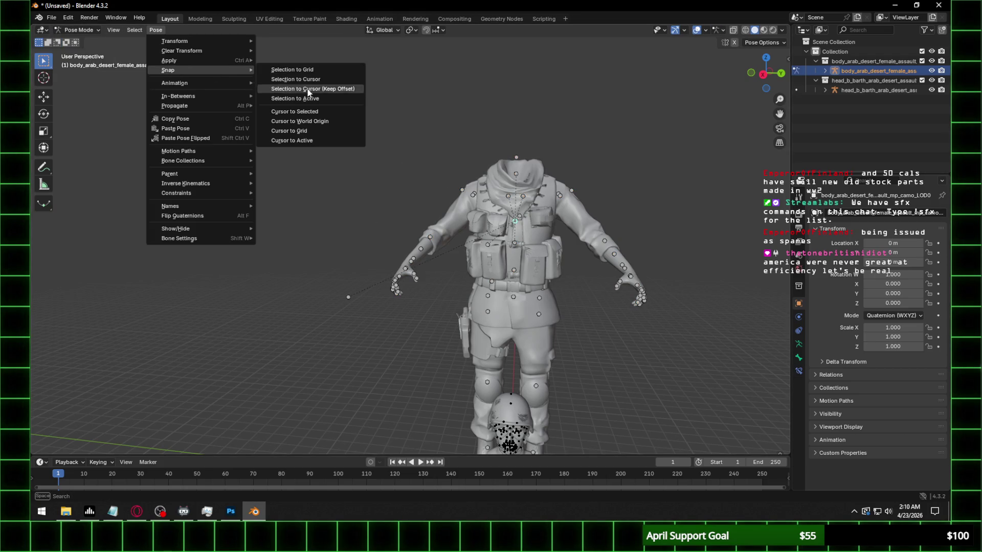
pyautogui.click(313, 112)
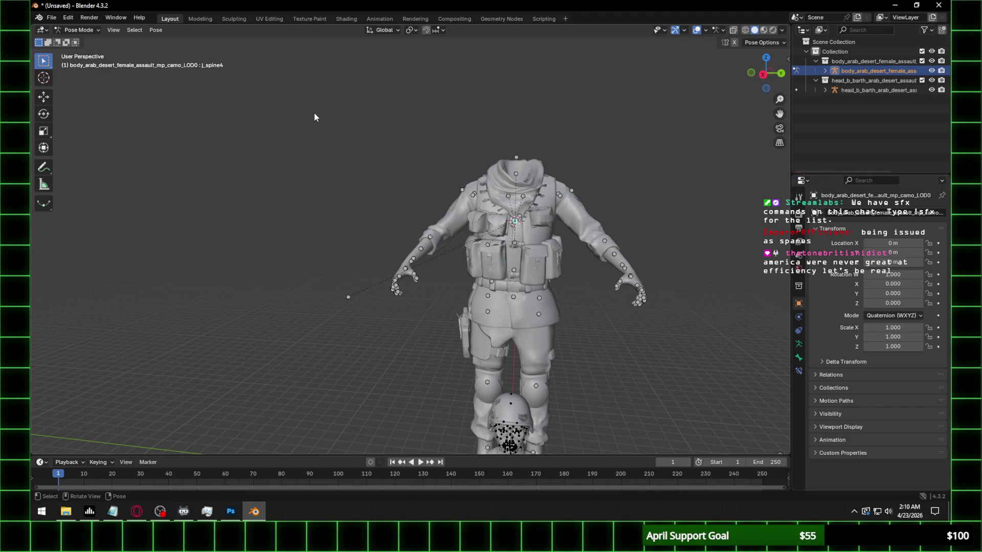
pyautogui.moveTo(314, 113); pyautogui.dragTo(380, 125, button='middle')
# Return to Object Mode, select the head and go to the orthographic front view
pyautogui.click(78, 30)
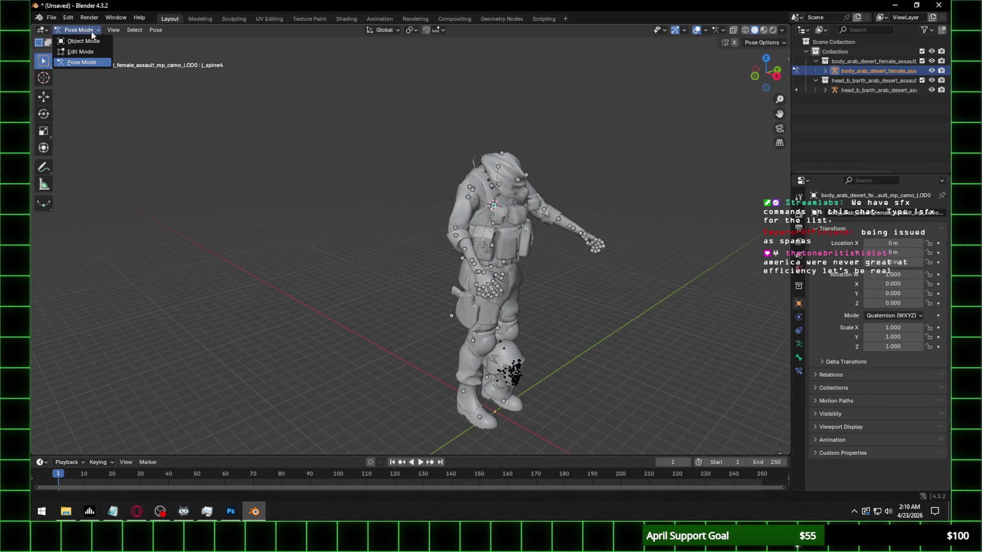
pyautogui.click(521, 374)
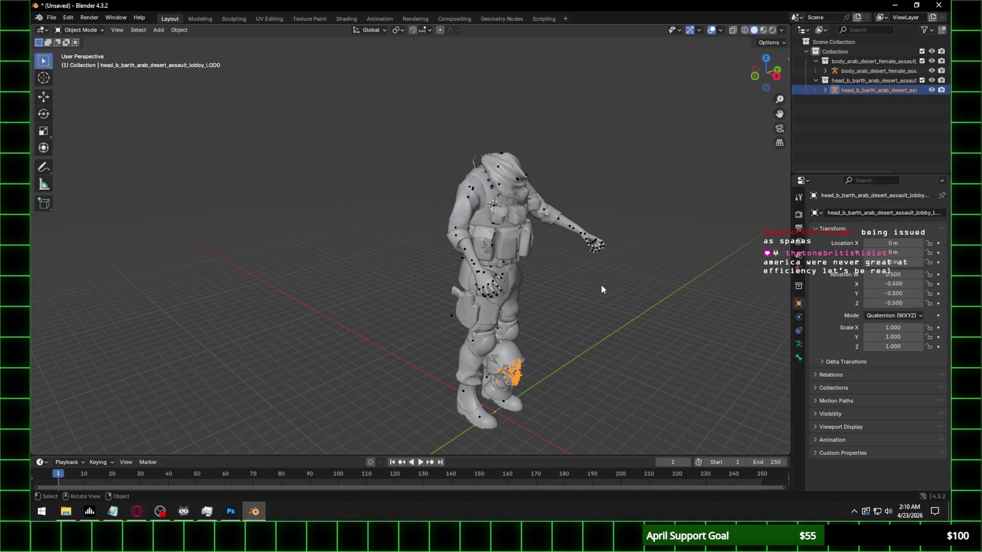
pyautogui.click(751, 78)
# Snap the head to the 3D cursor at the neck and rotate it slightly into place
pyautogui.rightClick(476, 375)
pyautogui.moveTo(437, 367)
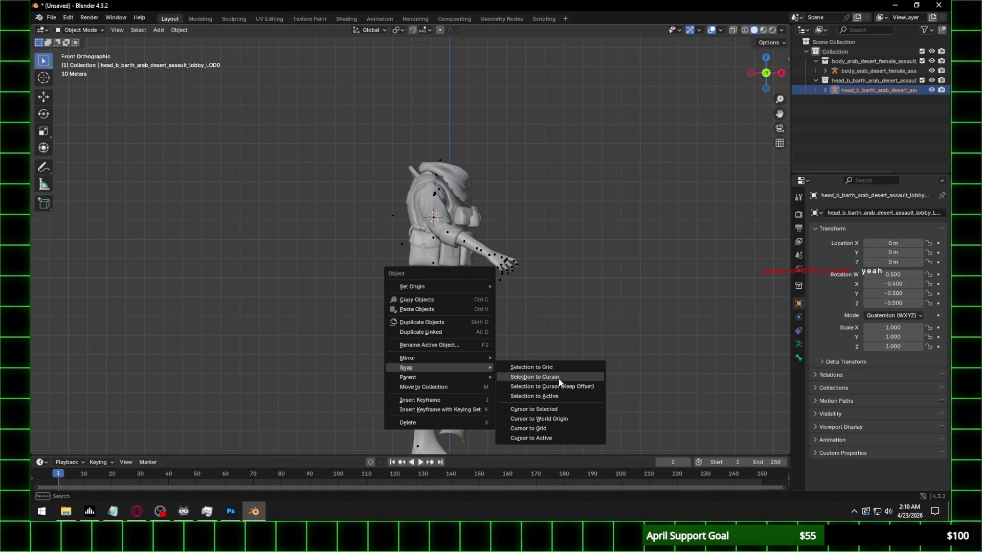
pyautogui.click(559, 377)
pyautogui.scroll(2, 478, 178)
pyautogui.scroll(2, 449, 229)
pyautogui.scroll(3, 432, 203)
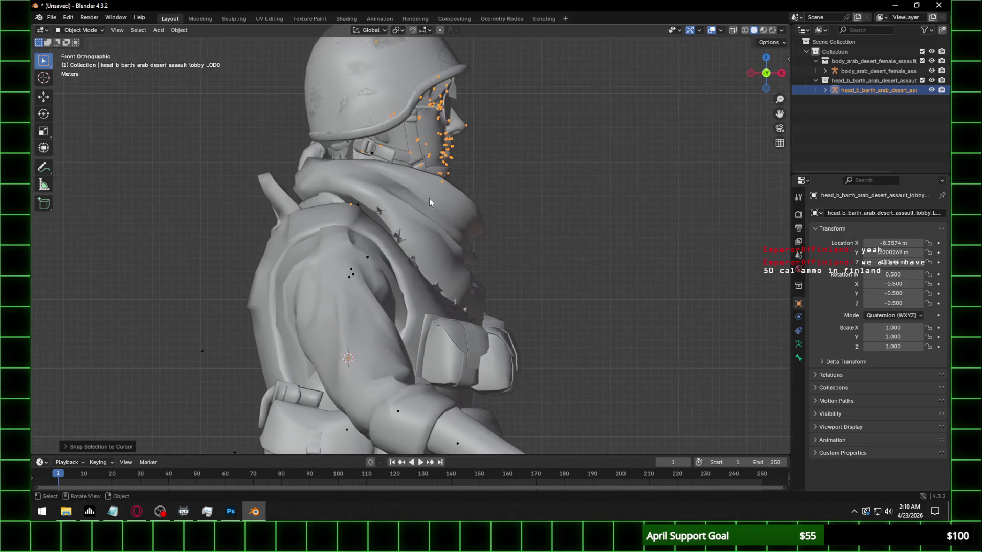
pyautogui.scroll(1, 432, 203)
pyautogui.press('r')
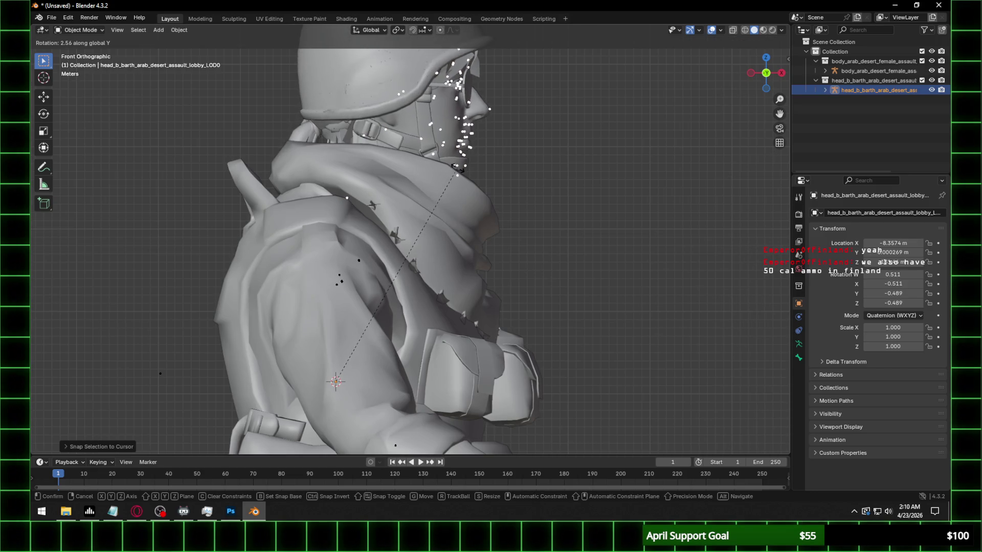
pyautogui.click(460, 172)
# Orbit around the attached head to inspect it, deselecting the head
pyautogui.moveTo(537, 160); pyautogui.dragTo(393, 184, button='middle')
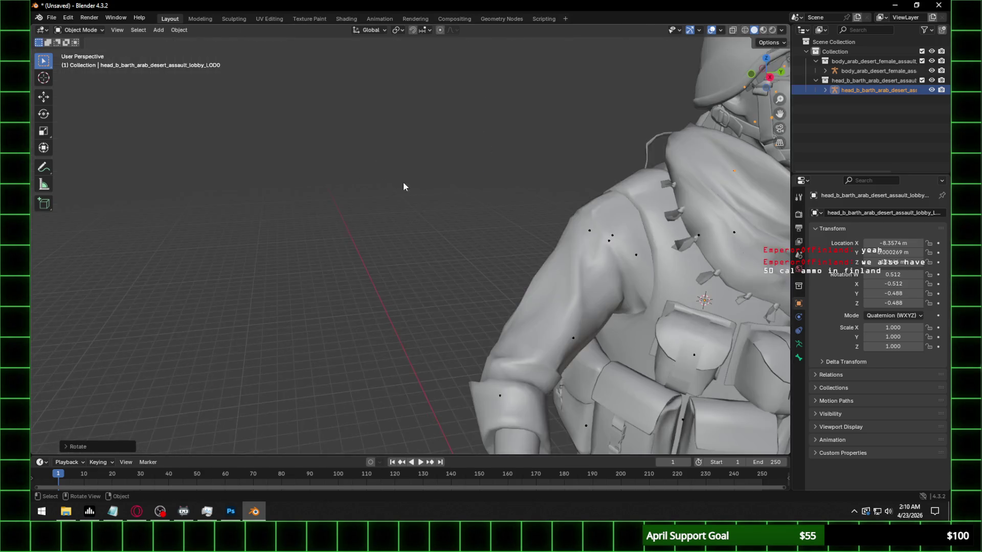
pyautogui.scroll(-5, 422, 186)
pyautogui.scroll(-1, 489, 200)
pyautogui.scroll(4, 472, 208)
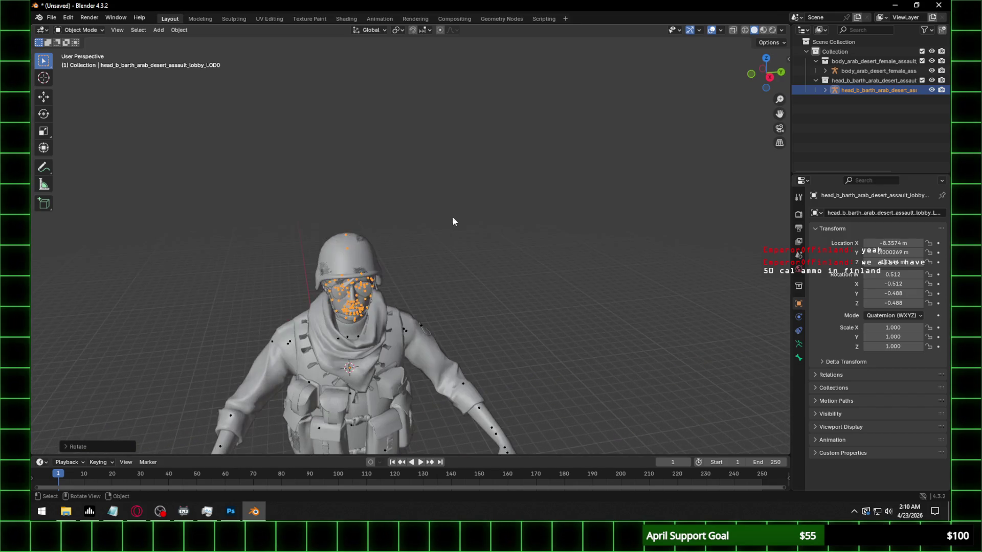
pyautogui.moveTo(455, 220)
pyautogui.mouseDown(button='middle')
pyautogui.moveTo(440, 268)
pyautogui.moveTo(485, 239)
pyautogui.moveTo(447, 238)
pyautogui.mouseUp(button='middle')
pyautogui.scroll(4, 437, 244)
pyautogui.scroll(-4, 486, 239)
pyautogui.click(437, 233)
pyautogui.moveTo(363, 243)
pyautogui.mouseDown(button='middle')
pyautogui.moveTo(368, 227)
pyautogui.moveTo(462, 245)
pyautogui.moveTo(378, 263)
pyautogui.mouseUp(button='middle')
pyautogui.scroll(3, 341, 215)
pyautogui.scroll(-3, 388, 256)
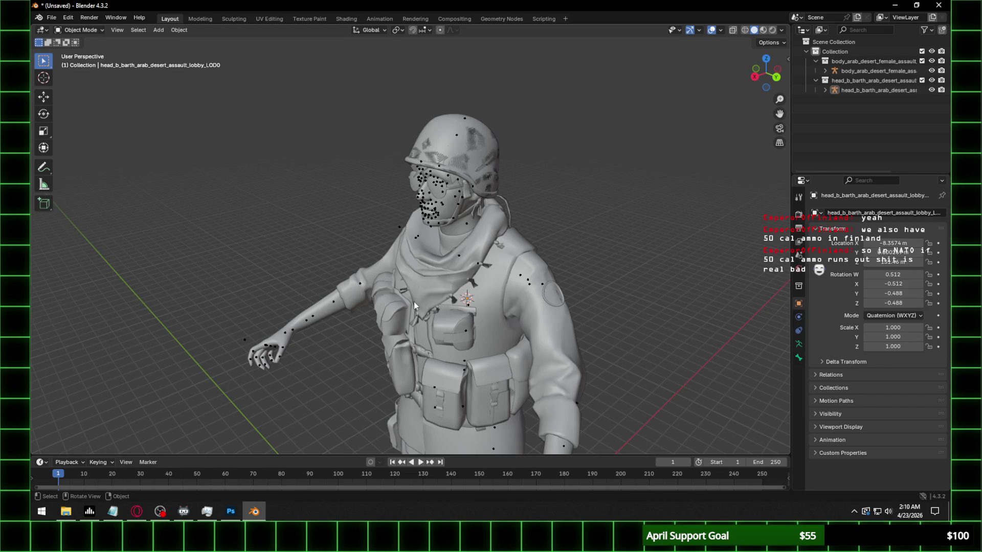
pyautogui.scroll(2, 414, 302)
pyautogui.scroll(3, 460, 246)
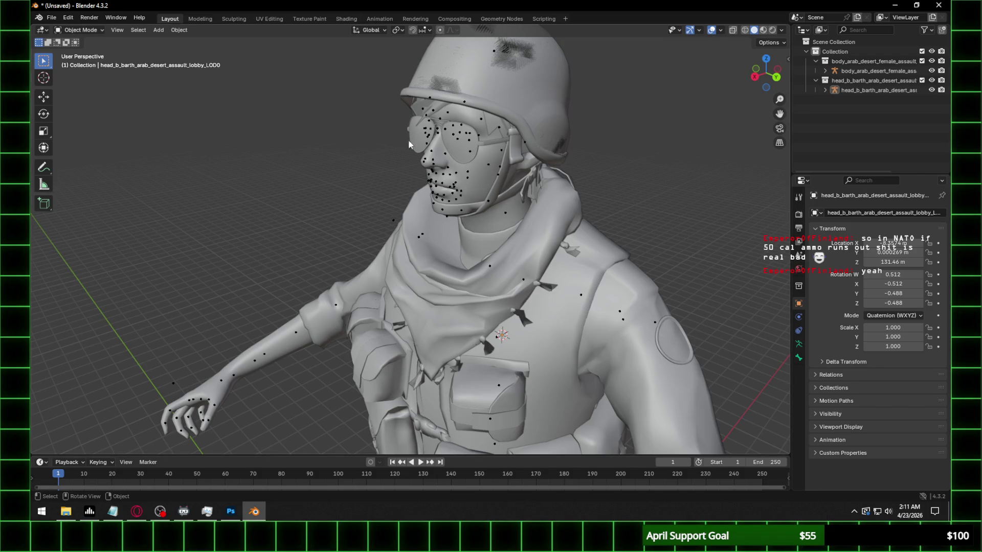
pyautogui.scroll(2, 381, 137)
# Select the head armature, switch it to Pose Mode and view it from the orthographic front
pyautogui.moveTo(755, 81); pyautogui.dragTo(531, 229)
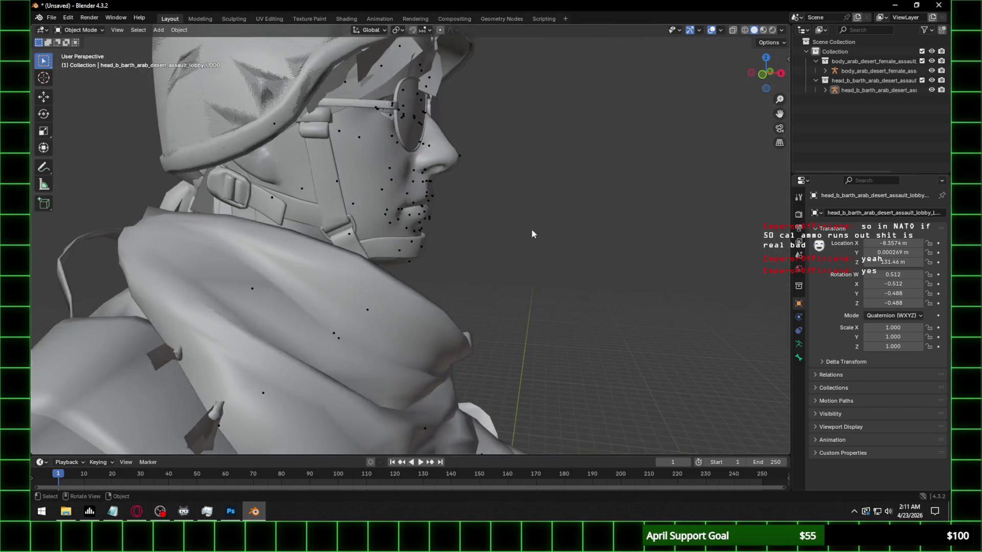
pyautogui.scroll(-4, 531, 229)
pyautogui.moveTo(489, 213)
pyautogui.mouseDown(button='middle')
pyautogui.moveTo(394, 234)
pyautogui.moveTo(450, 230)
pyautogui.mouseUp(button='middle')
pyautogui.scroll(3, 456, 228)
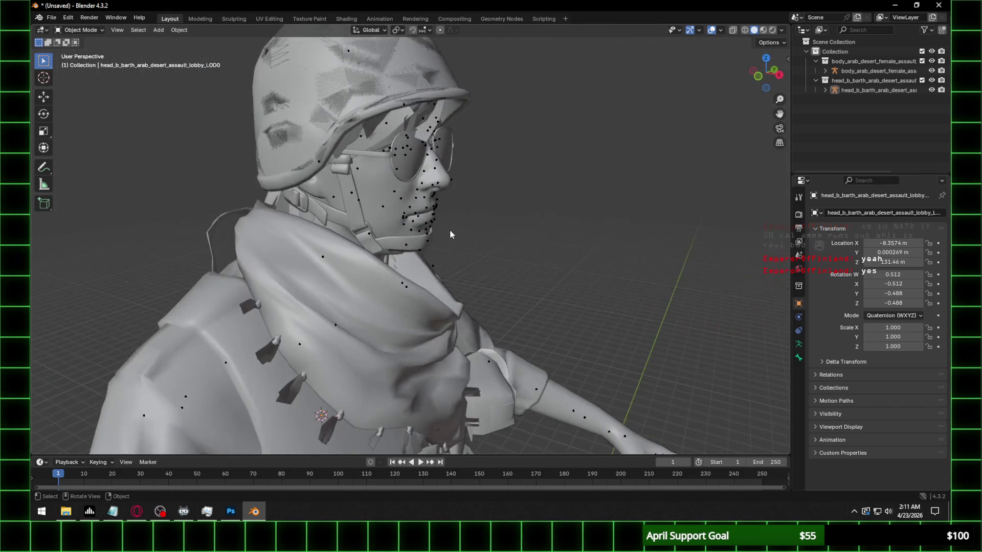
pyautogui.click(434, 222)
pyautogui.click(77, 31)
pyautogui.click(77, 62)
pyautogui.click(766, 81)
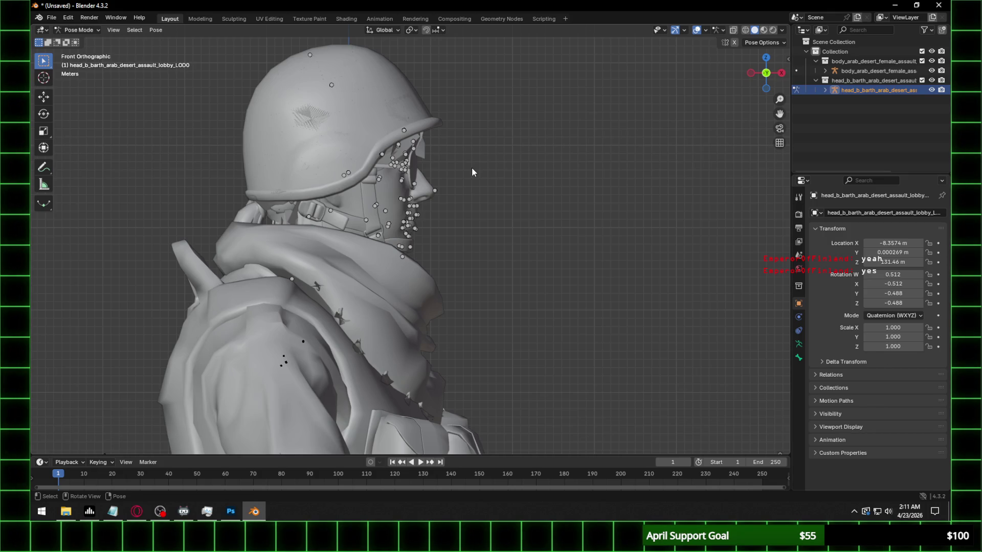
pyautogui.keyDown('shift'); pyautogui.moveTo(289, 245); pyautogui.dragTo(337, 169, button='middle'); pyautogui.keyUp('shift')
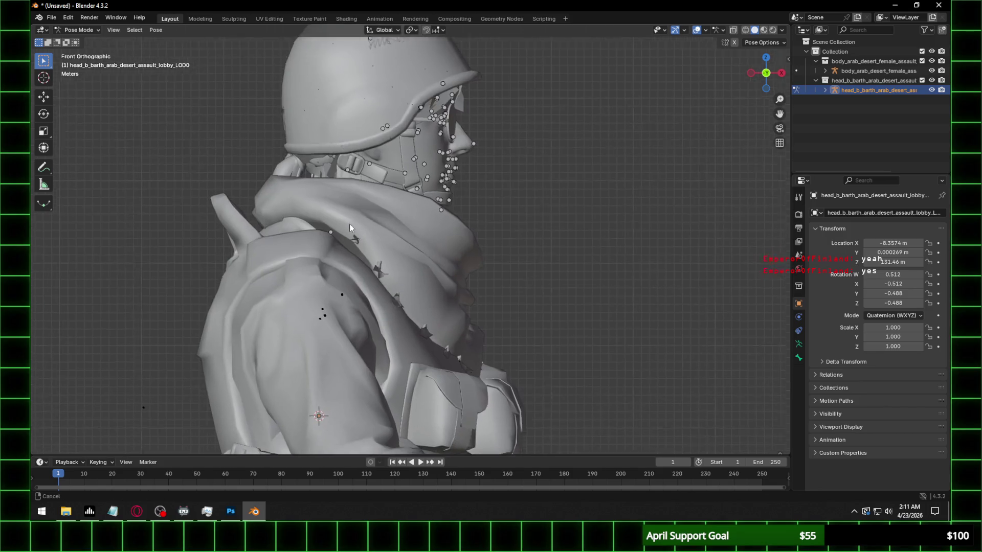
# Select the long bone ending near the shoulder and enter Edit Mode on the head rig
pyautogui.click(341, 203)
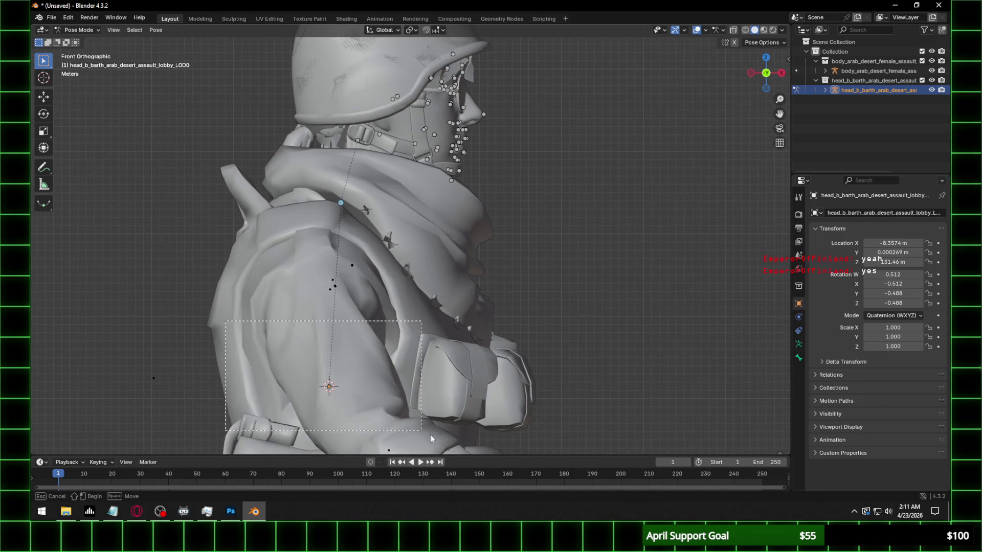
pyautogui.keyDown('shift'); pyautogui.moveTo(408, 243); pyautogui.dragTo(387, 292, button='middle'); pyautogui.keyUp('shift')
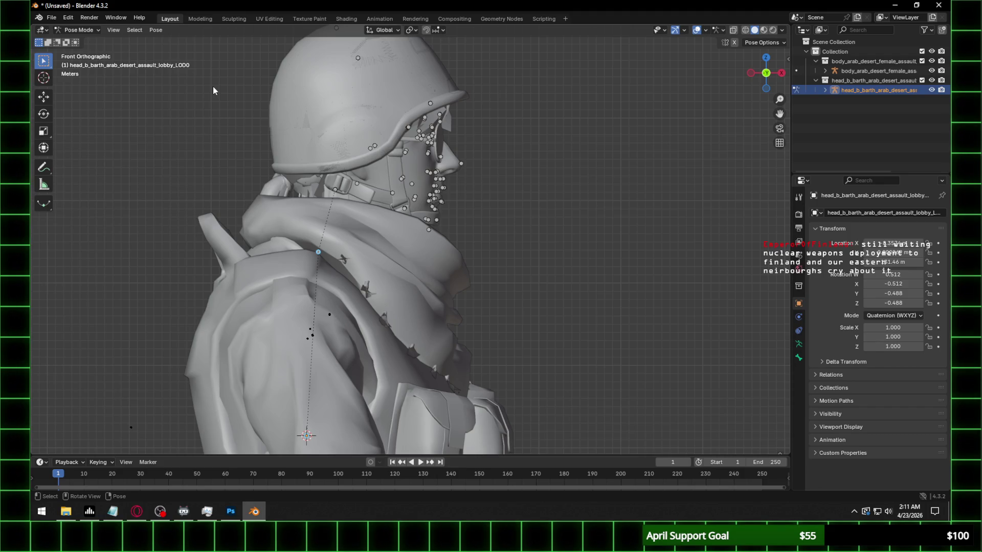
pyautogui.press('Tab')
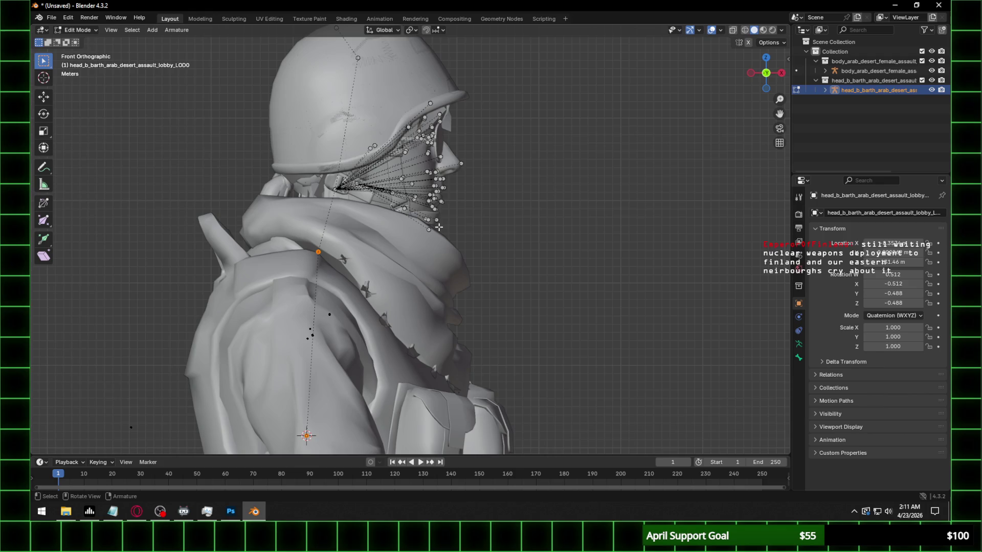
pyautogui.scroll(-2, 485, 229)
pyautogui.scroll(2, 486, 229)
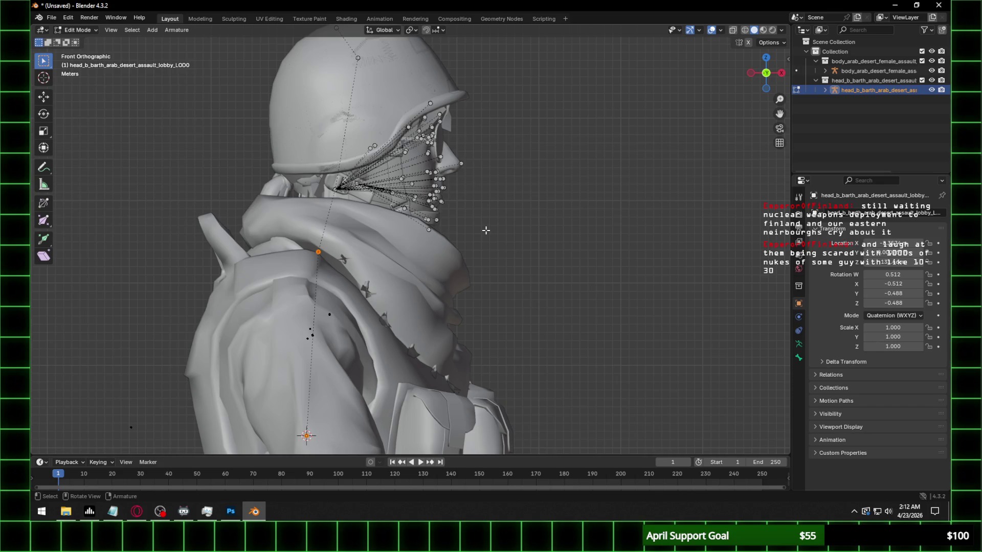
# Delete the selected neck-to-torso bone via the X delete menu
pyautogui.press('x')
pyautogui.press('XF86AudioRaiseVolume')
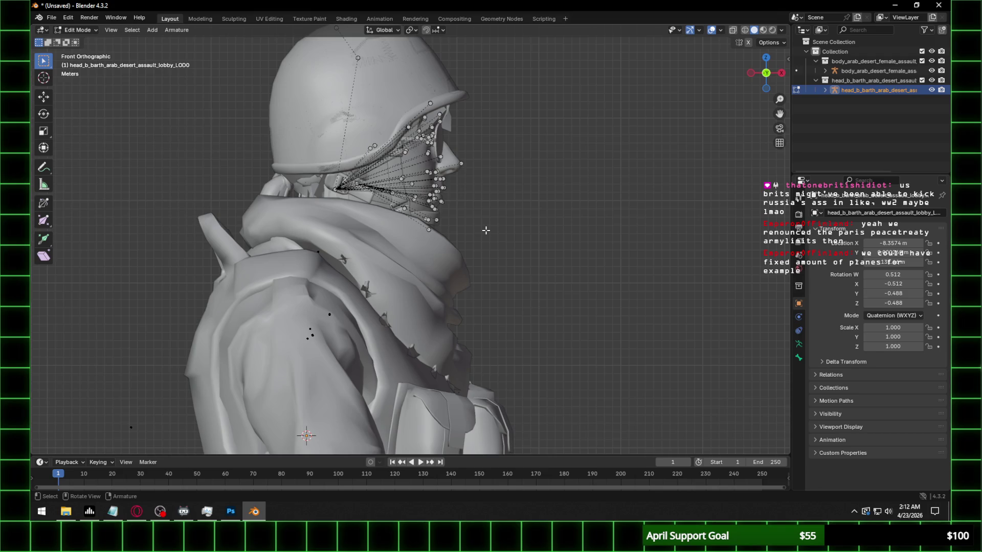
# Return to Object Mode and select the body armature in a perspective view
pyautogui.click(91, 32)
pyautogui.click(80, 44)
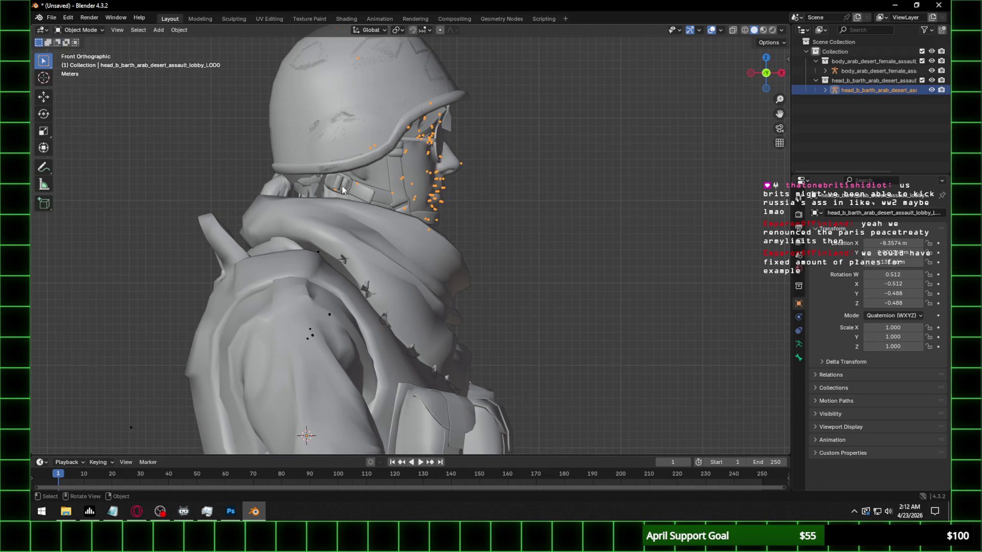
pyautogui.click(320, 259)
pyautogui.moveTo(320, 258)
pyautogui.mouseDown(button='middle')
pyautogui.moveTo(327, 229)
pyautogui.moveTo(418, 229)
pyautogui.mouseUp(button='middle')
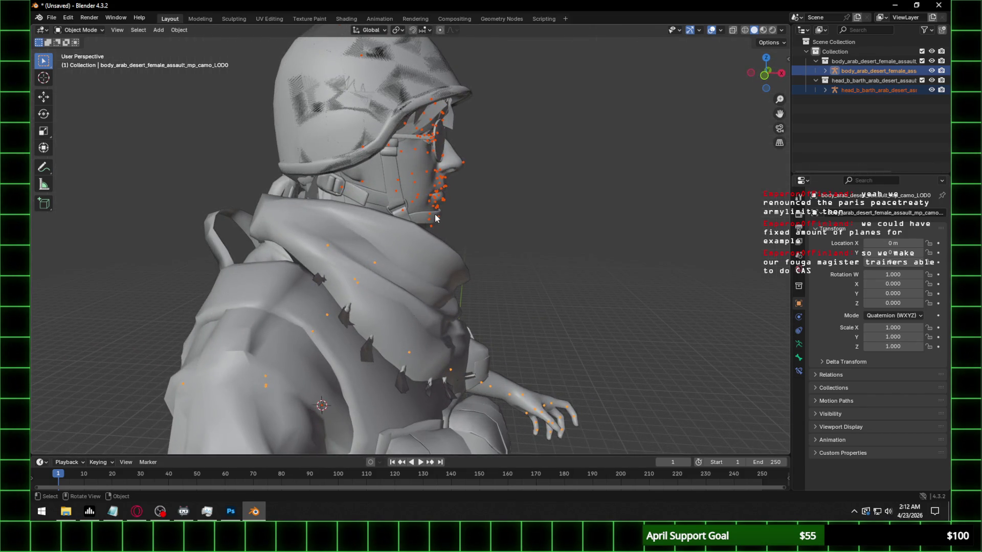
# Select the head model and add the body rig as the active object
pyautogui.click(437, 219)
pyautogui.click(447, 205)
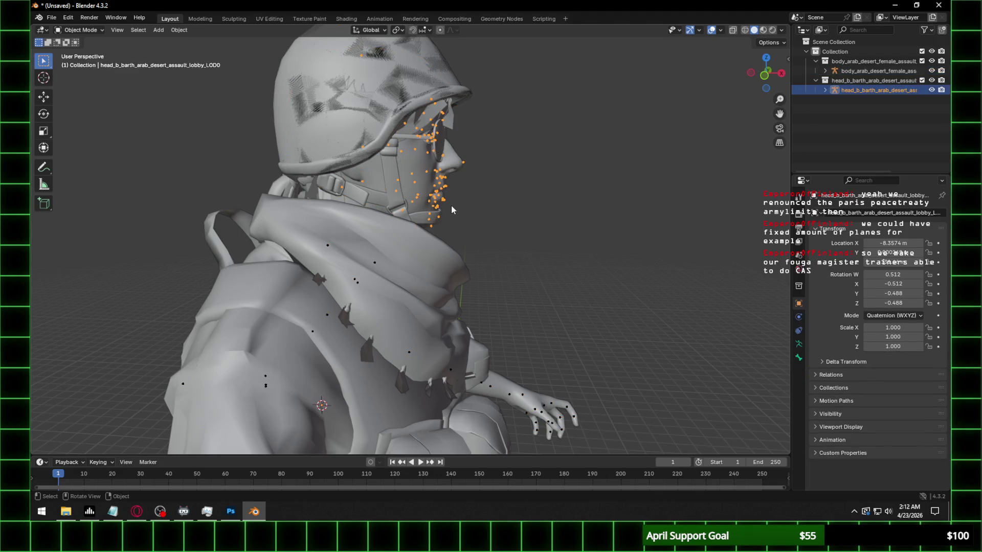
pyautogui.hotkey('shift', 'a')
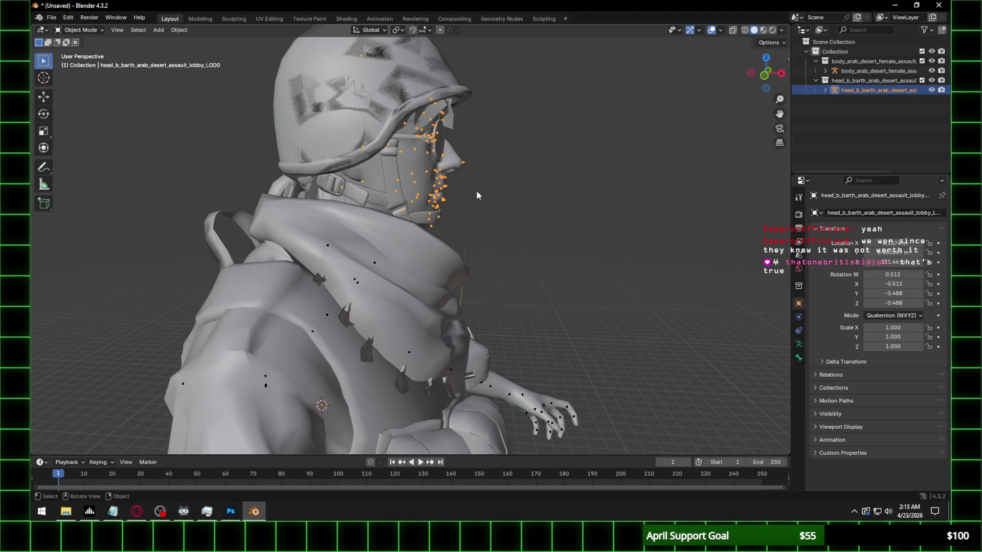
pyautogui.keyDown('shift'); pyautogui.click(329, 247); pyautogui.keyUp('shift')
# Undo the stray join, select only the head model and apply its transforms
pyautogui.hotkey('ctrl', 'j')
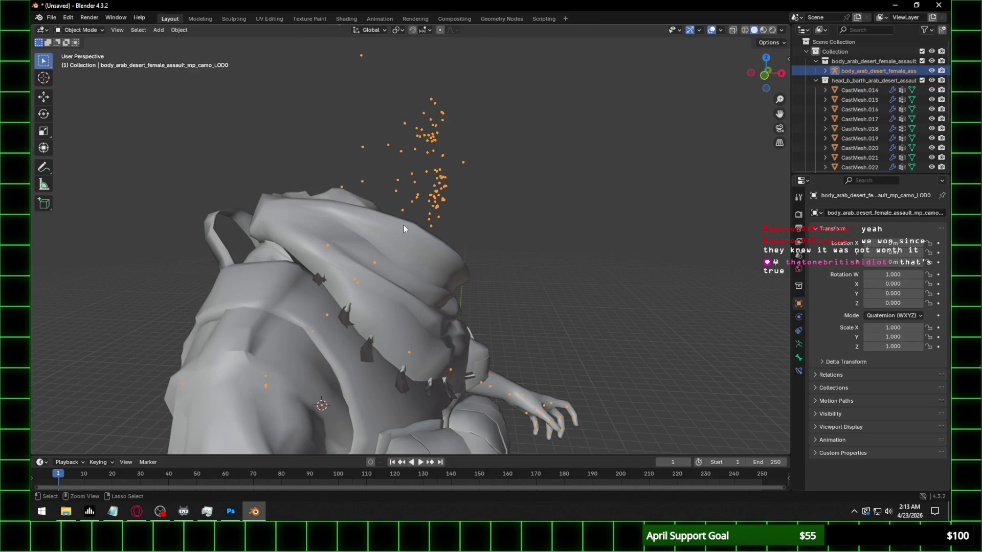
pyautogui.hotkey('ctrl', 'z')
pyautogui.click(438, 192)
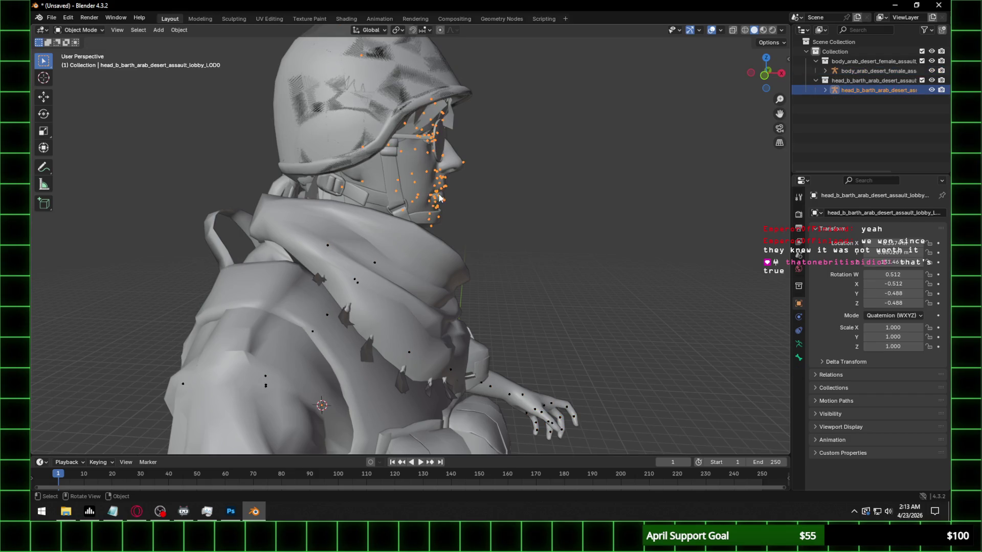
pyautogui.hotkey('ctrl', 'a')
pyautogui.click(438, 195)
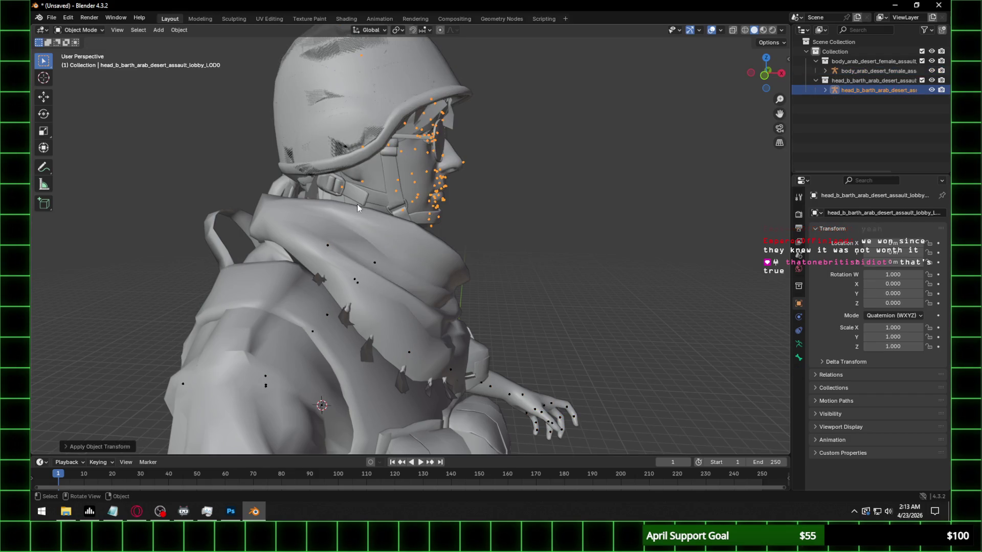
# Edit the body armature's bones, delete the selected redundant bones and return to Object Mode
pyautogui.click(343, 188)
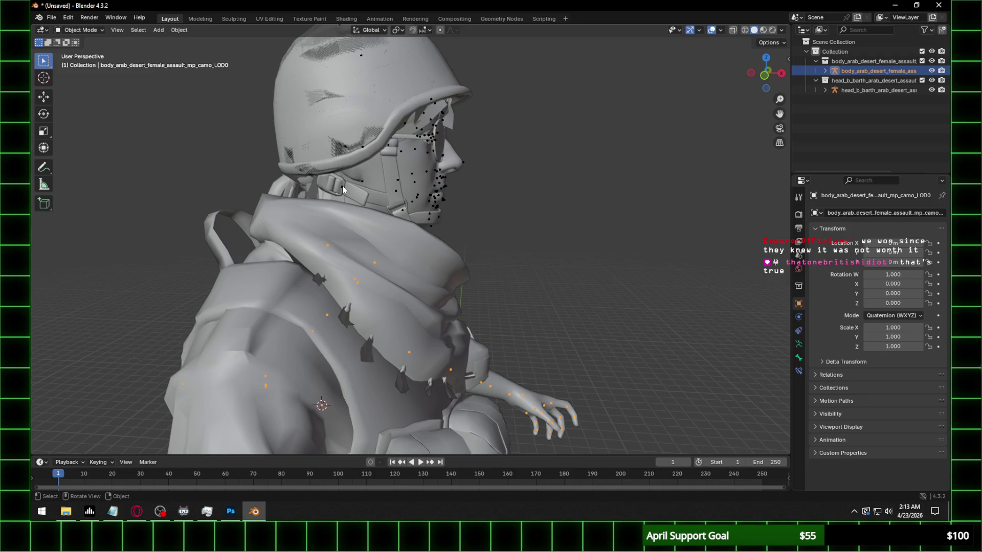
pyautogui.moveTo(342, 186)
pyautogui.mouseDown(button='middle')
pyautogui.moveTo(433, 179)
pyautogui.moveTo(391, 220)
pyautogui.mouseUp(button='middle')
pyautogui.press('Tab')
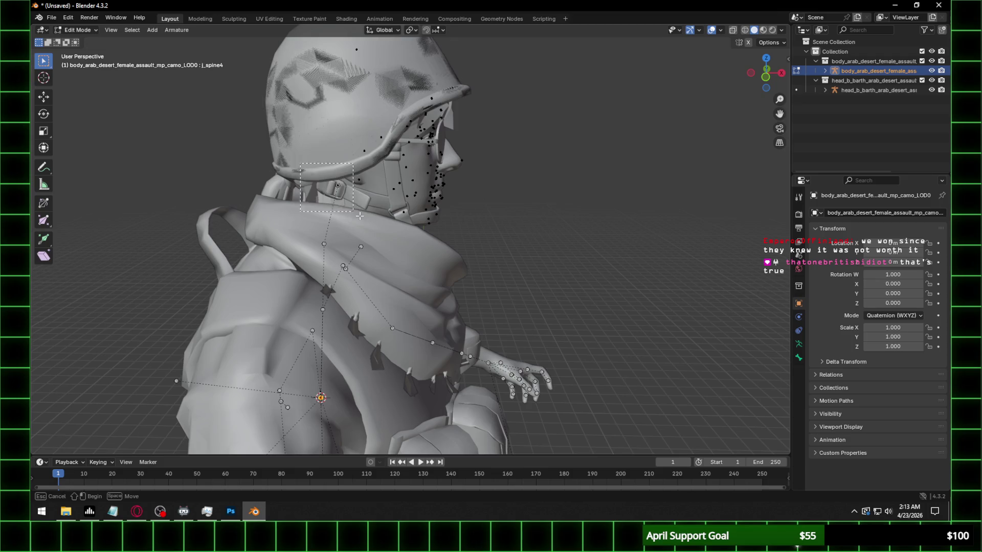
pyautogui.press('x')
pyautogui.click(354, 202)
pyautogui.click(77, 29)
# Join the separate head armature into the body rig with Ctrl+J
pyautogui.hotkey('ctrl', 'j')
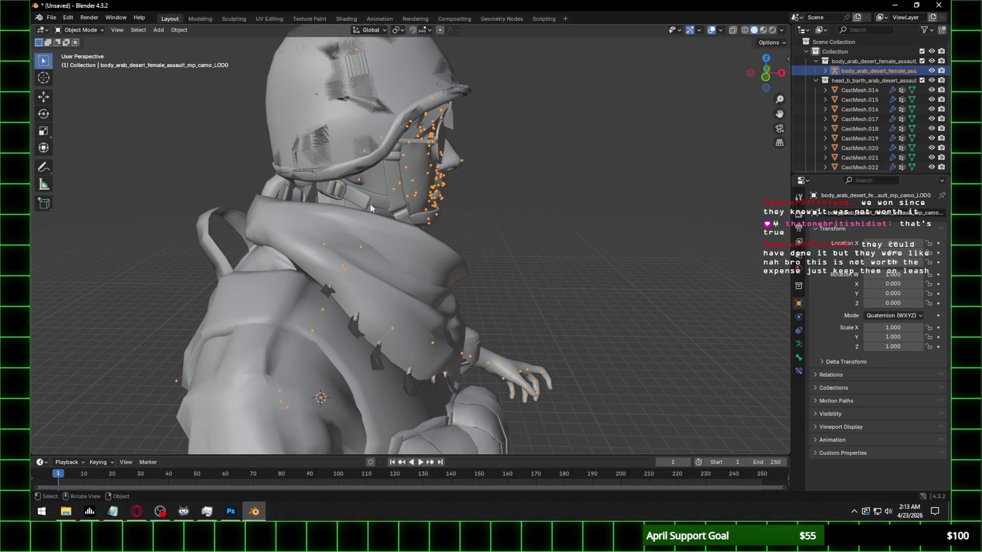
pyautogui.moveTo(361, 210); pyautogui.dragTo(331, 179, button='middle')
pyautogui.scroll(2, 331, 178)
pyautogui.click(76, 30)
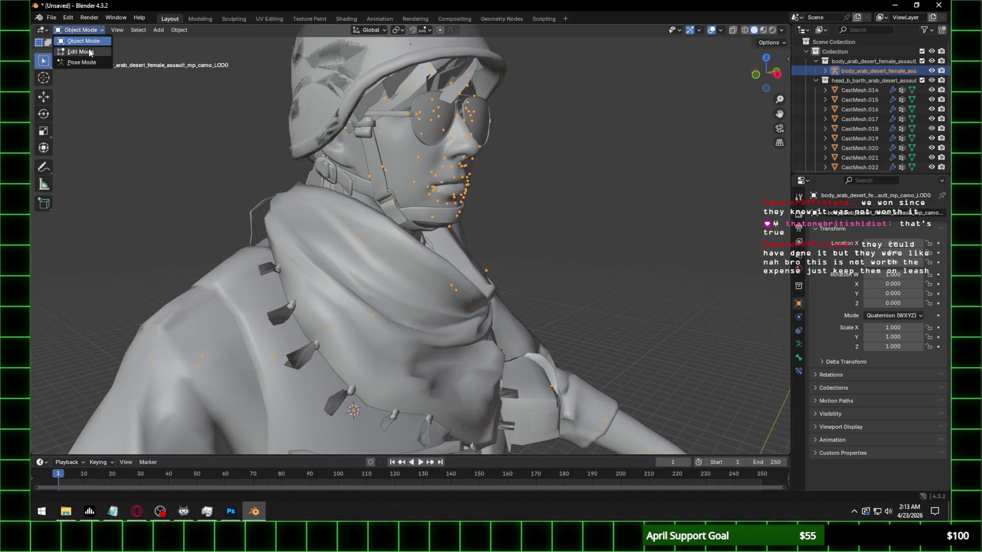
# In Edit Mode, select j_neck and the head bone by name with Select Pattern
pyautogui.click(89, 51)
pyautogui.moveTo(89, 50); pyautogui.dragTo(136, 36, button='middle')
pyautogui.click(135, 35)
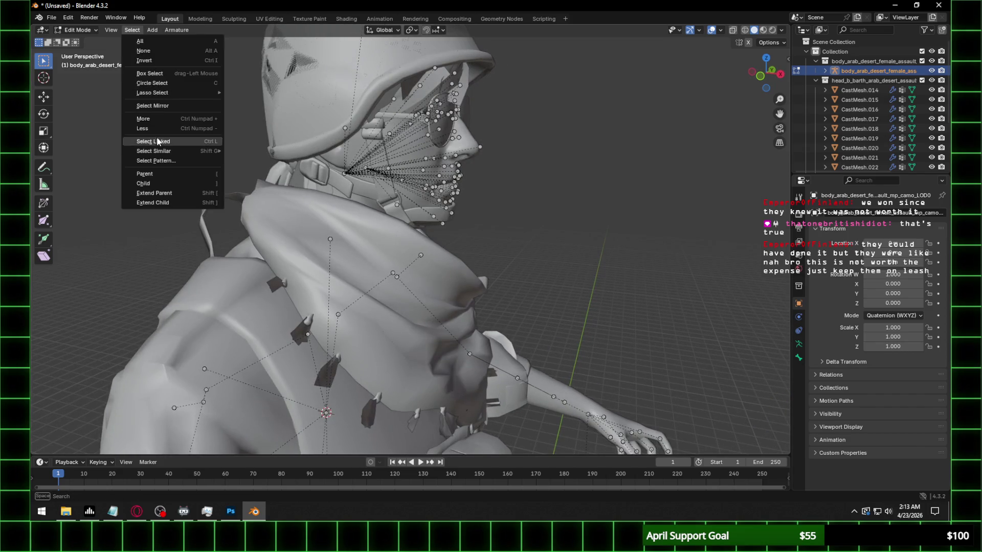
pyautogui.click(157, 163)
pyautogui.write('neck')
pyautogui.press('Return')
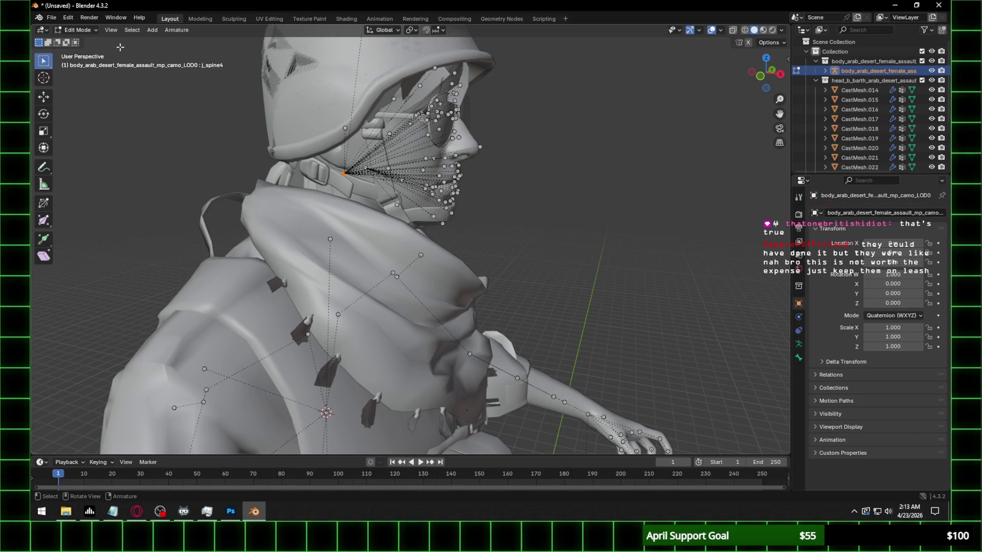
pyautogui.click(131, 30)
pyautogui.click(160, 161)
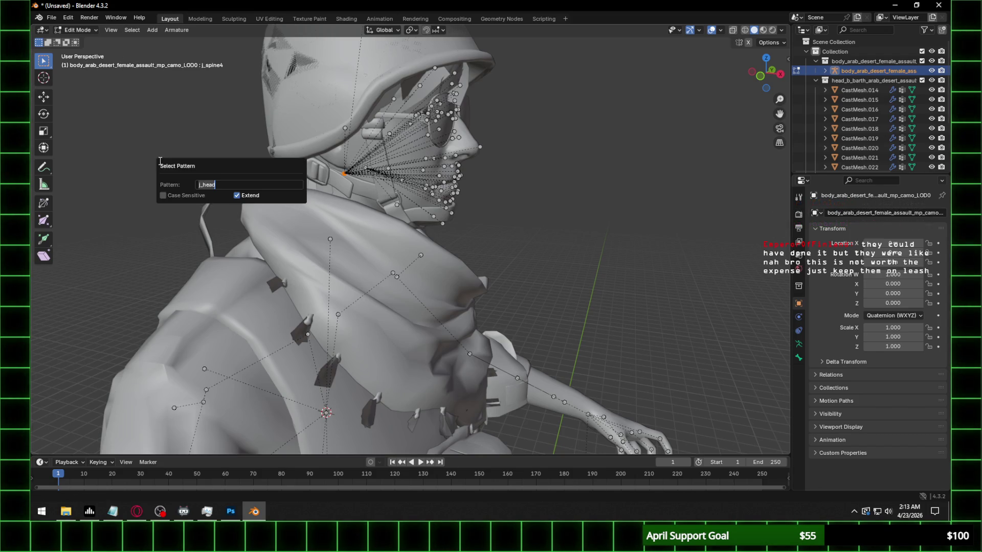
pyautogui.write('j_')
pyautogui.write('spine4')
pyautogui.press('Return')
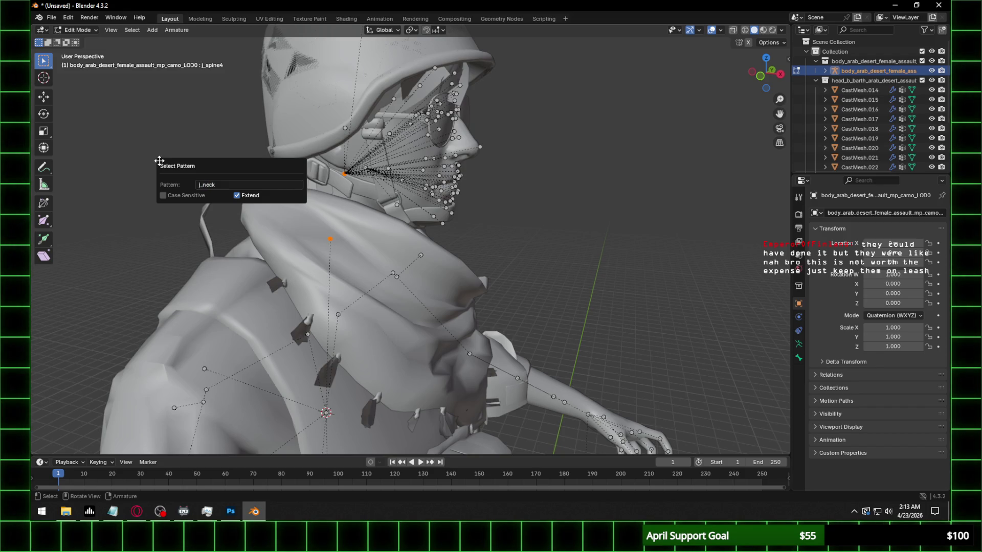
# Make j_neck the active bone, parent the head bones to it keeping offset, and return to Object Mode
pyautogui.keyDown('shift'); pyautogui.click(329, 238); pyautogui.keyUp('shift')
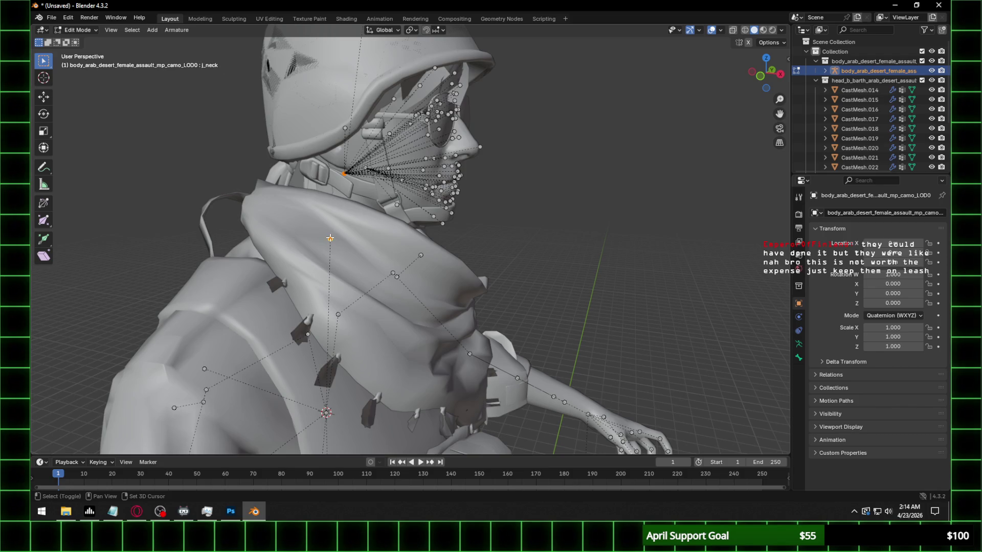
pyautogui.rightClick(330, 238)
pyautogui.click(418, 217)
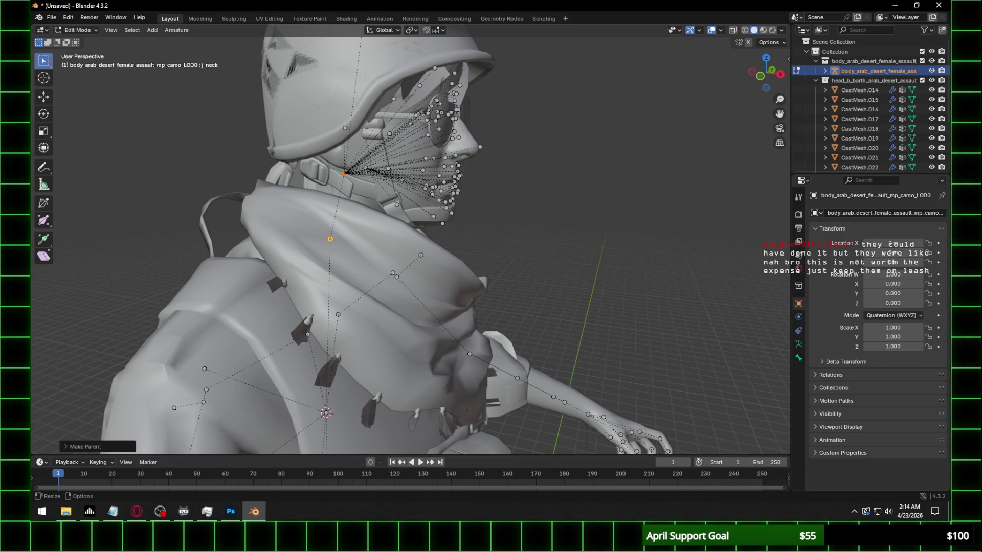
pyautogui.scroll(1, 410, 239)
pyautogui.click(76, 30)
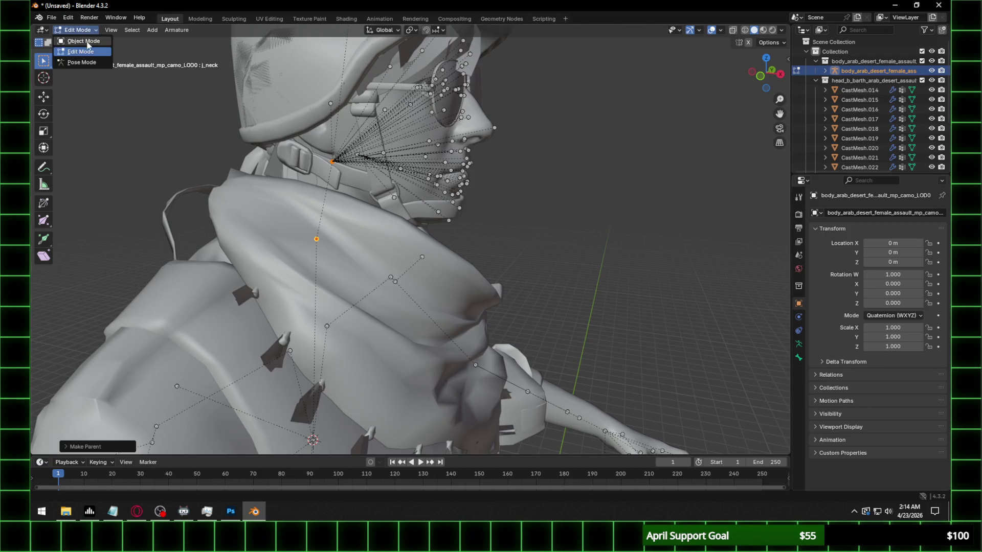
pyautogui.click(533, 209)
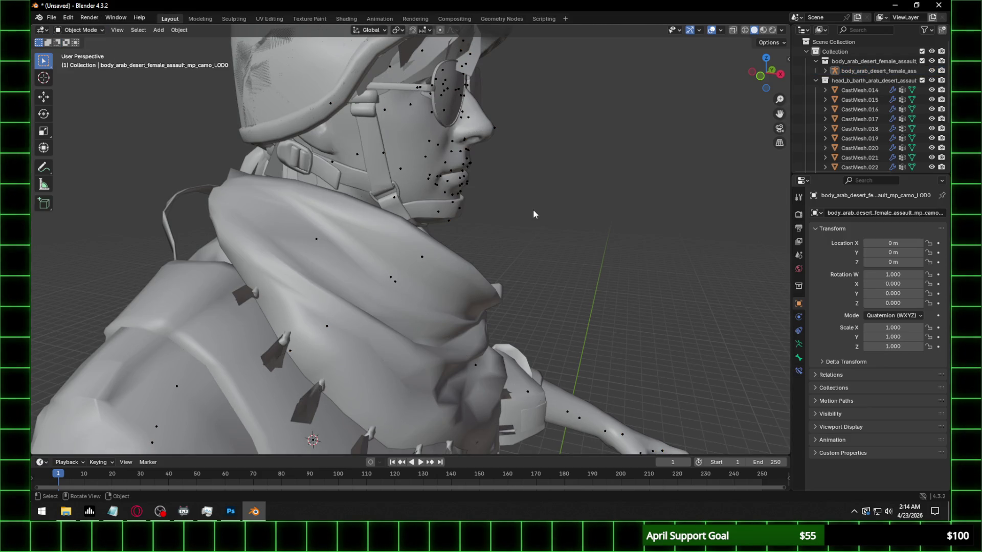
pyautogui.click(495, 126)
pyautogui.moveTo(508, 131); pyautogui.dragTo(708, 94, button='middle')
pyautogui.click(764, 78)
pyautogui.click(626, 170)
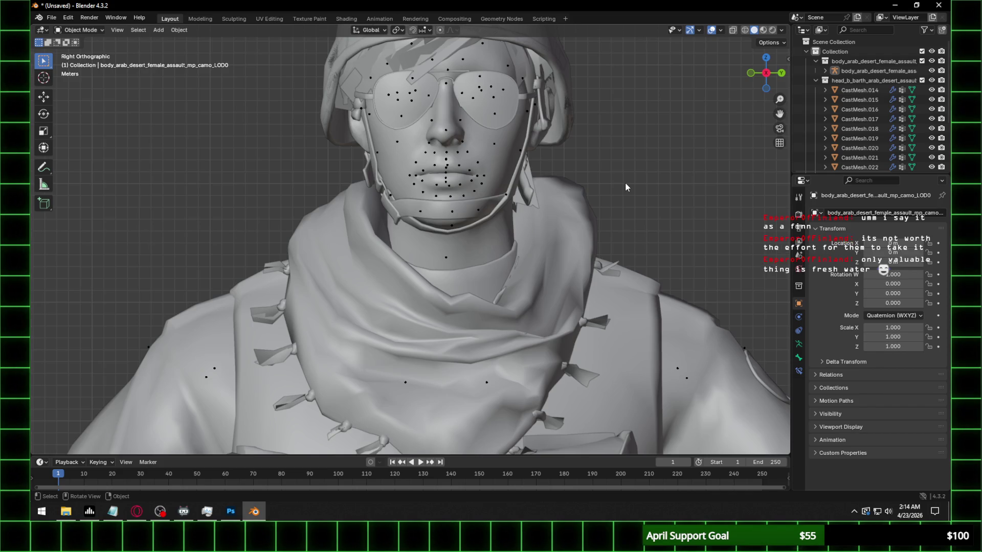
pyautogui.moveTo(433, 128); pyautogui.dragTo(461, 179, button='middle')
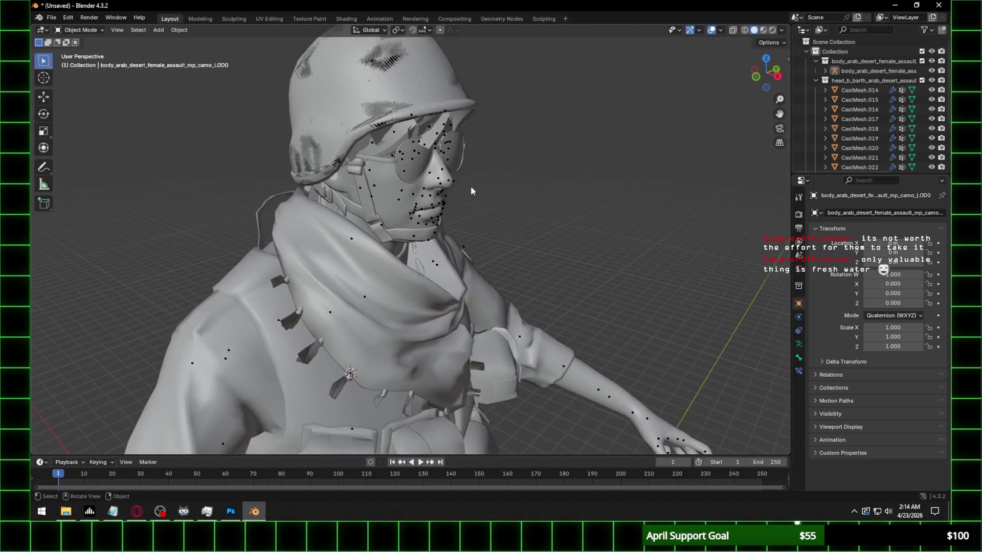
pyautogui.moveTo(461, 179); pyautogui.dragTo(610, 122, button='middle')
pyautogui.click(767, 73)
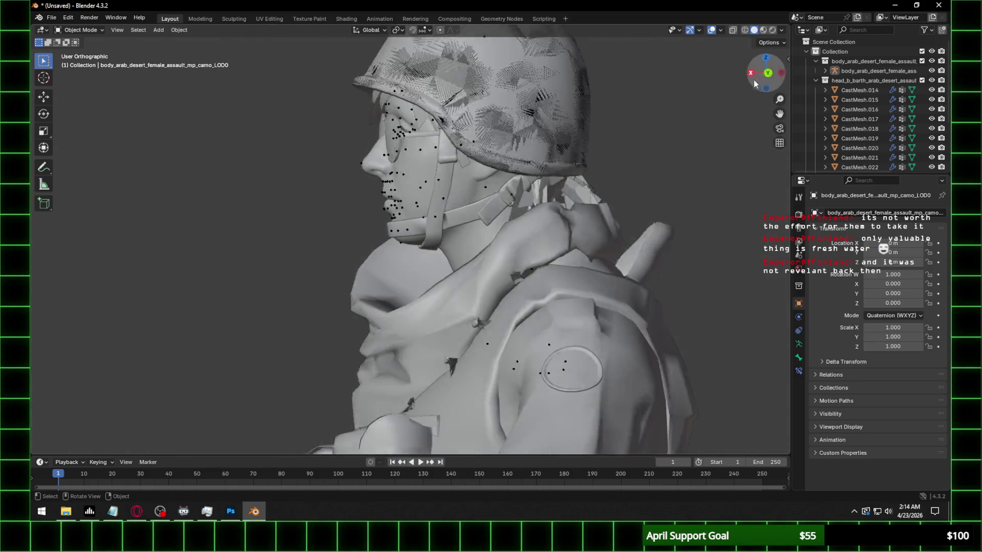
pyautogui.click(765, 74)
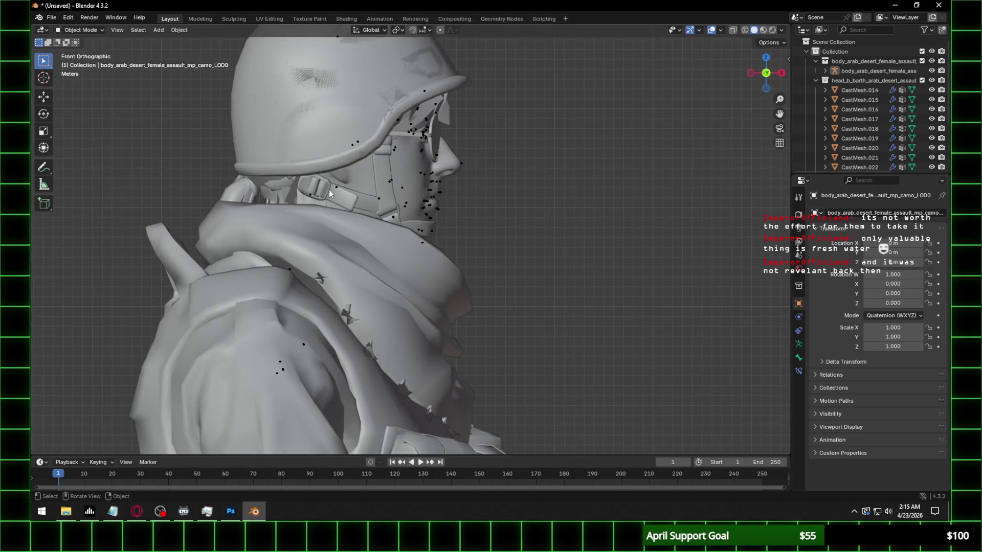
pyautogui.click(879, 71)
pyautogui.press('KP_Decimal')
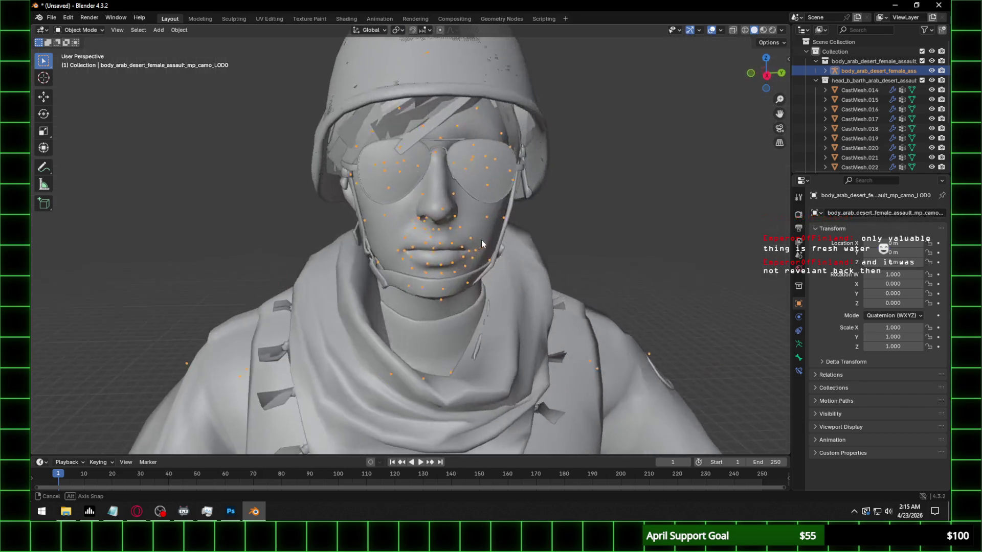
pyautogui.moveTo(584, 230); pyautogui.dragTo(506, 242, button='middle')
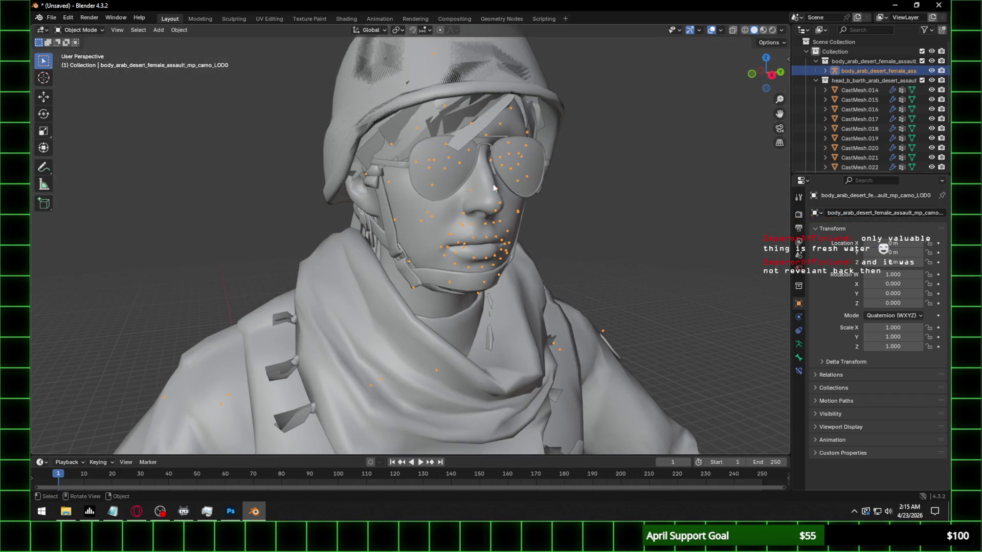
pyautogui.click(860, 89)
pyautogui.scroll(-4, 875, 145)
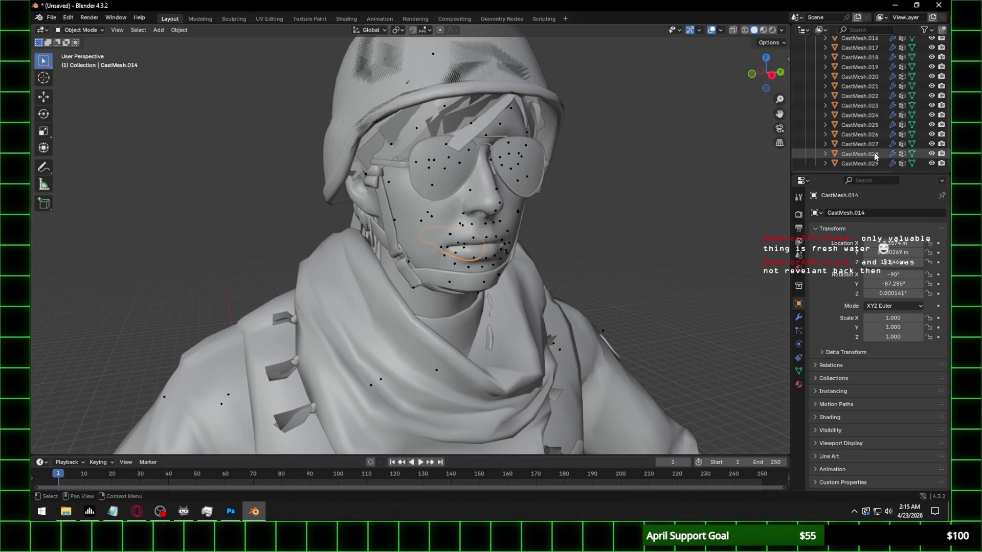
# Parent all CastMesh head pieces to the body armature with empty groups and check CastMesh.020 textured
pyautogui.keyDown('ctrl'); pyautogui.click(866, 162); pyautogui.keyUp('ctrl')
pyautogui.scroll(4, 866, 151)
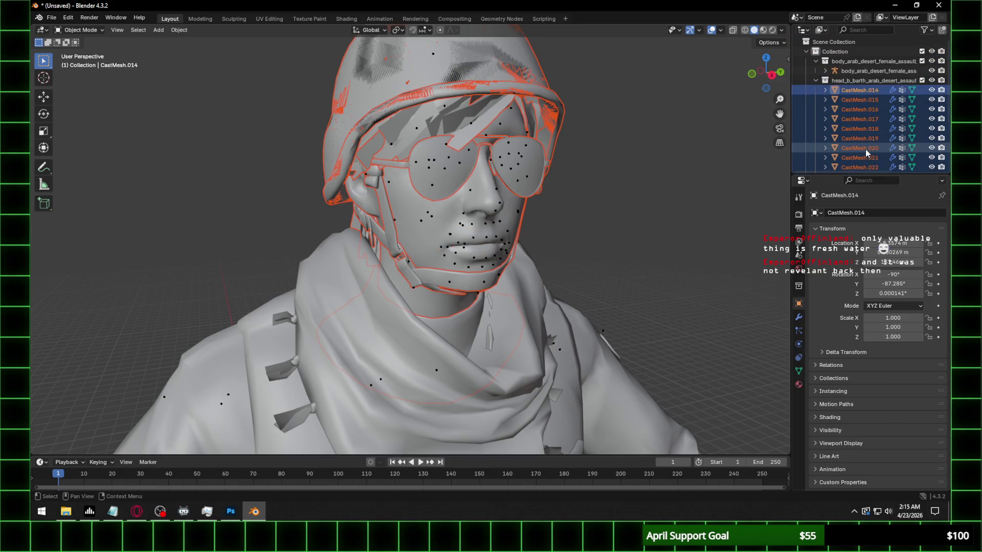
pyautogui.keyDown('ctrl'); pyautogui.click(870, 71); pyautogui.keyUp('ctrl')
pyautogui.rightClick(508, 173)
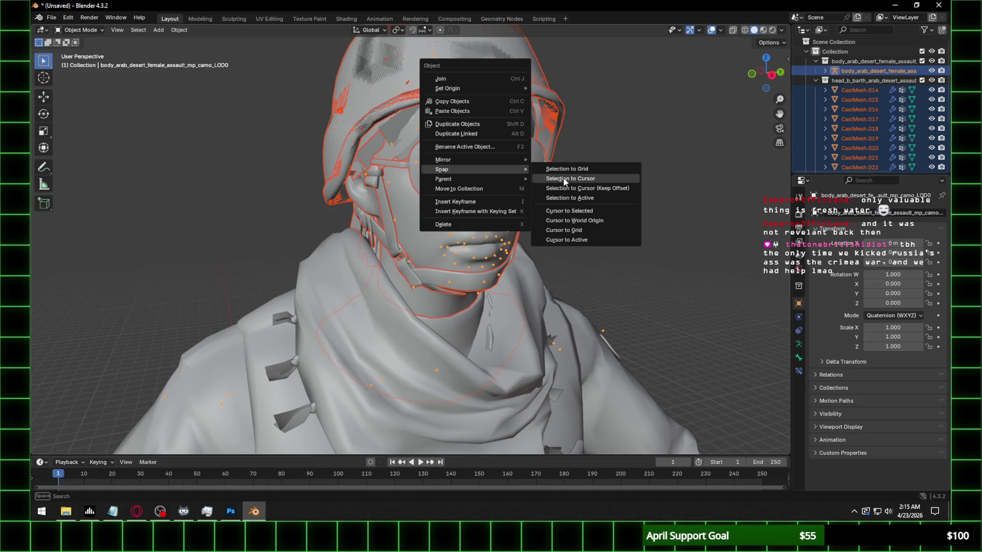
pyautogui.moveTo(460, 179)
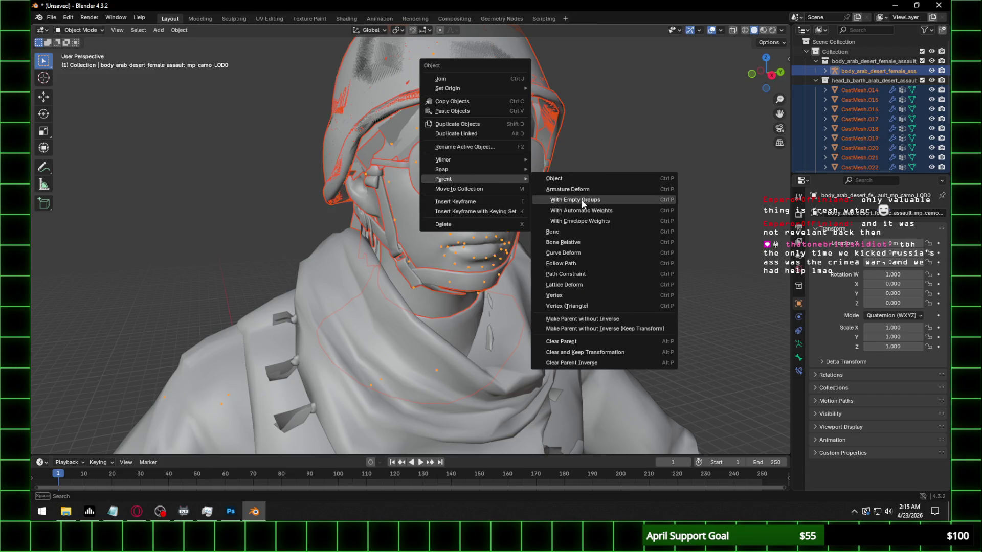
pyautogui.click(583, 202)
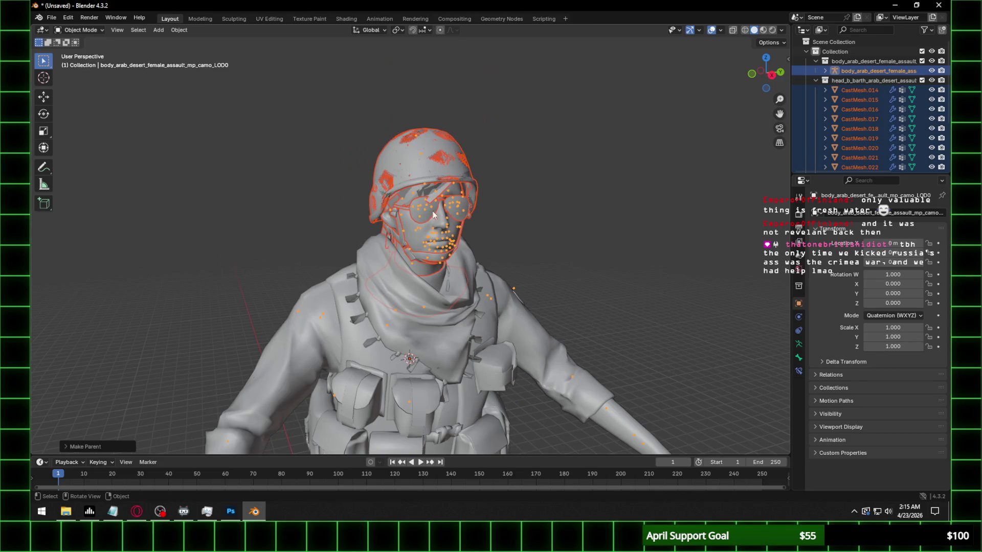
pyautogui.click(859, 148)
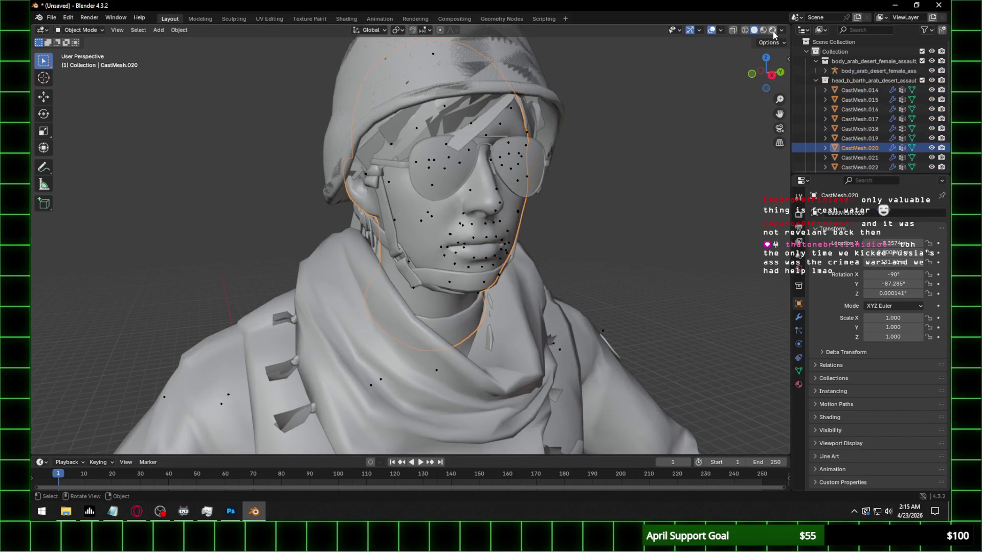
pyautogui.click(772, 30)
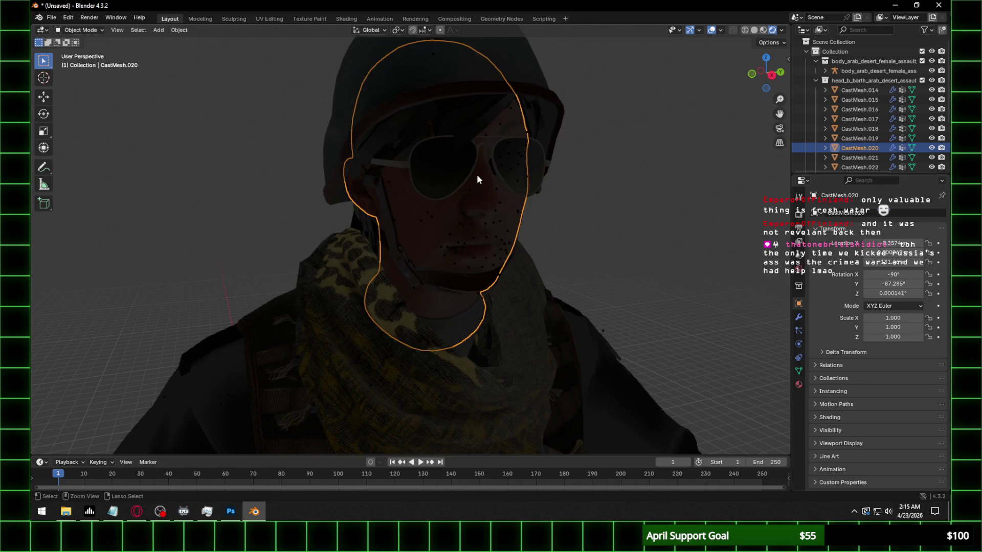
# Save the scene as a new file named Valkyrie Opfor Assault.blend
pyautogui.hotkey('ctrl', 's')
pyautogui.click(370, 413)
pyautogui.write('V')
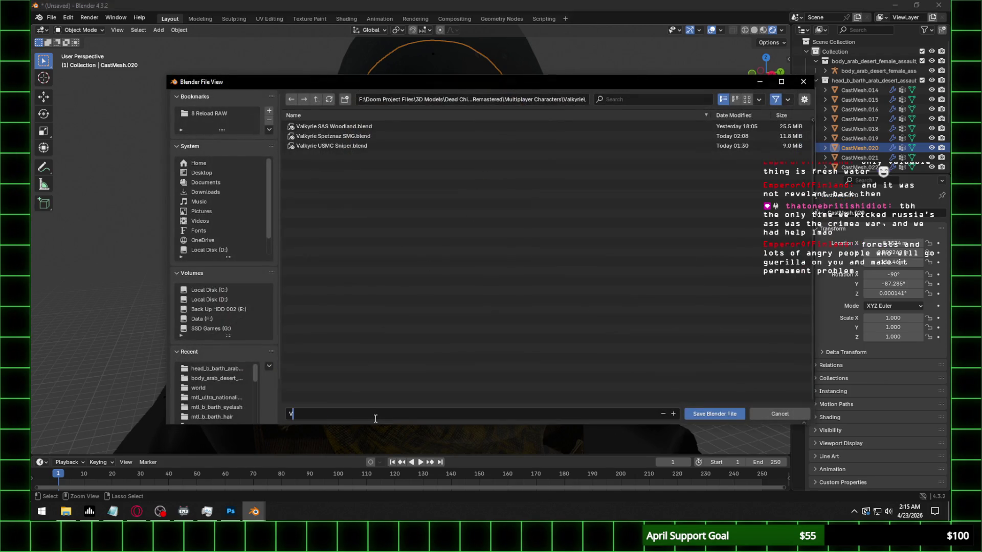
pyautogui.write('alkyrie Opfor')
pyautogui.write('Assault.blend')
pyautogui.click(715, 414)
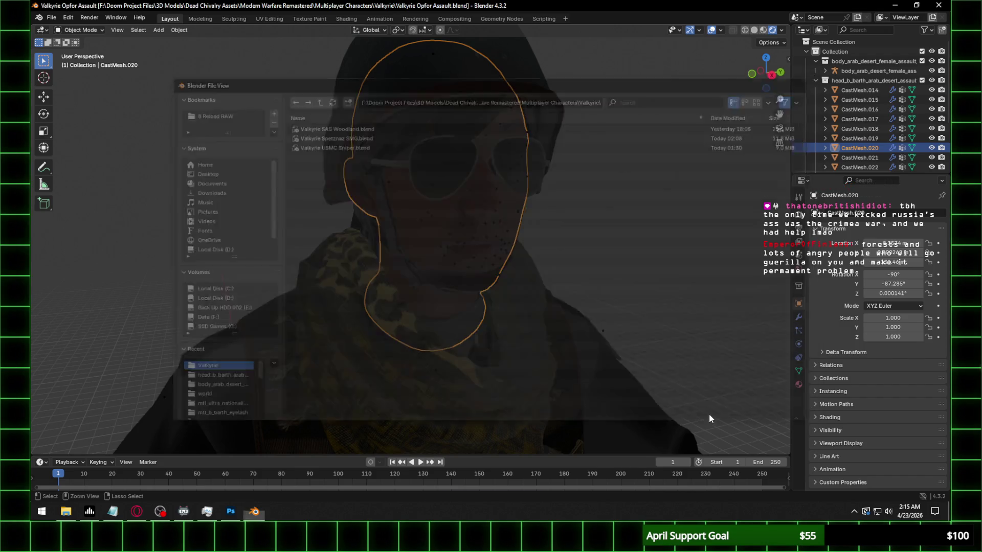
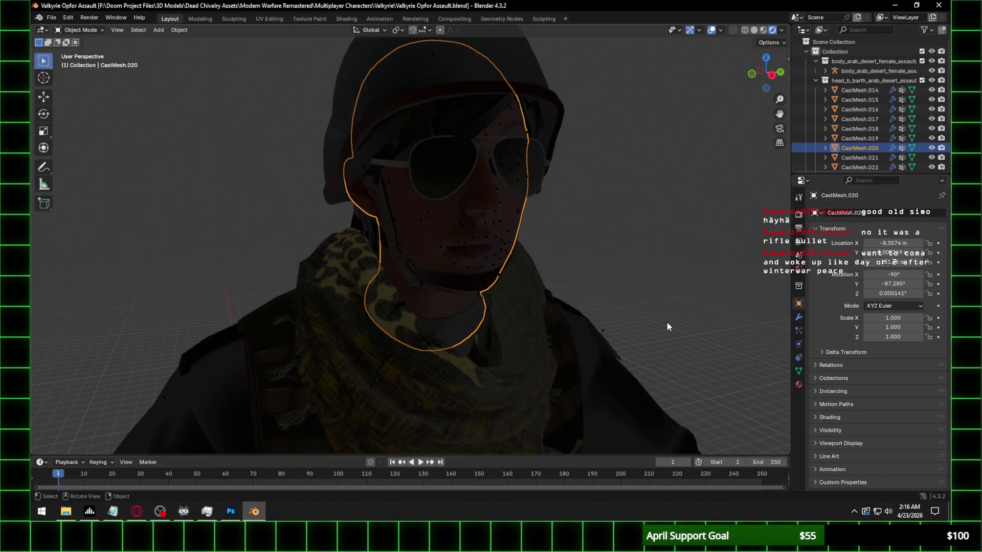
# Select the hair piece under the helmet and show its CastMesh.021 material settings
pyautogui.click(750, 73)
pyautogui.scroll(1, 556, 229)
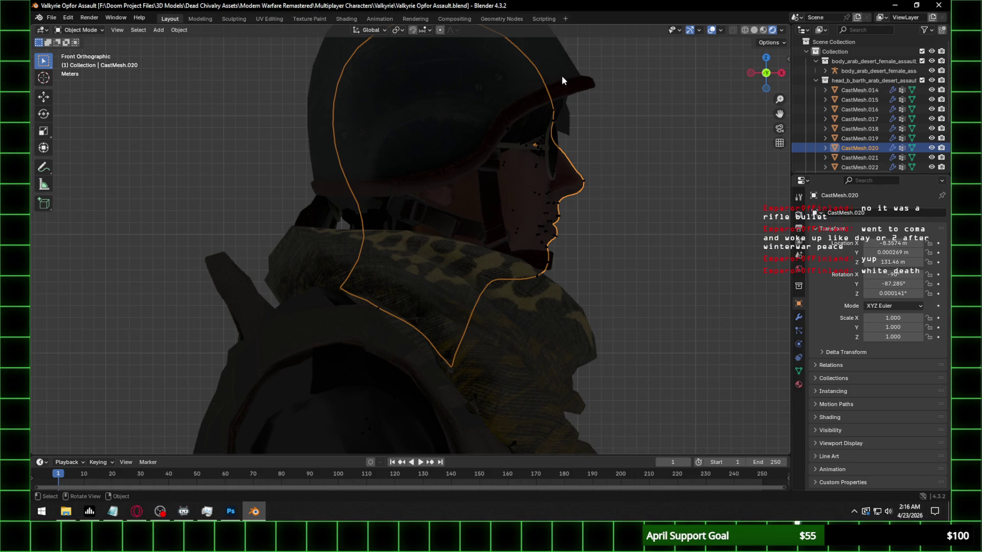
pyautogui.click(544, 114)
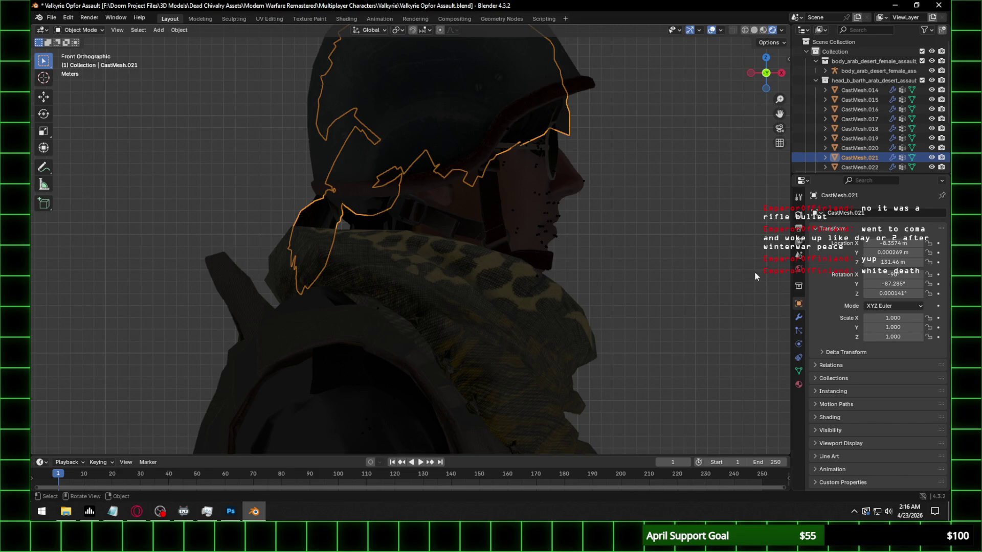
pyautogui.click(798, 385)
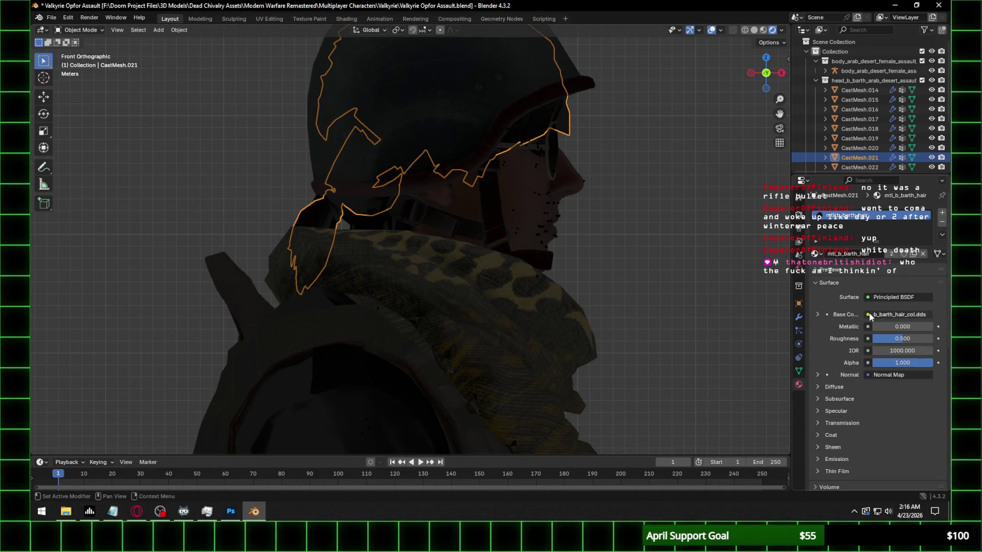
pyautogui.keyDown('shift'); pyautogui.moveTo(417, 180); pyautogui.dragTo(452, 197, button='middle'); pyautogui.keyUp('shift')
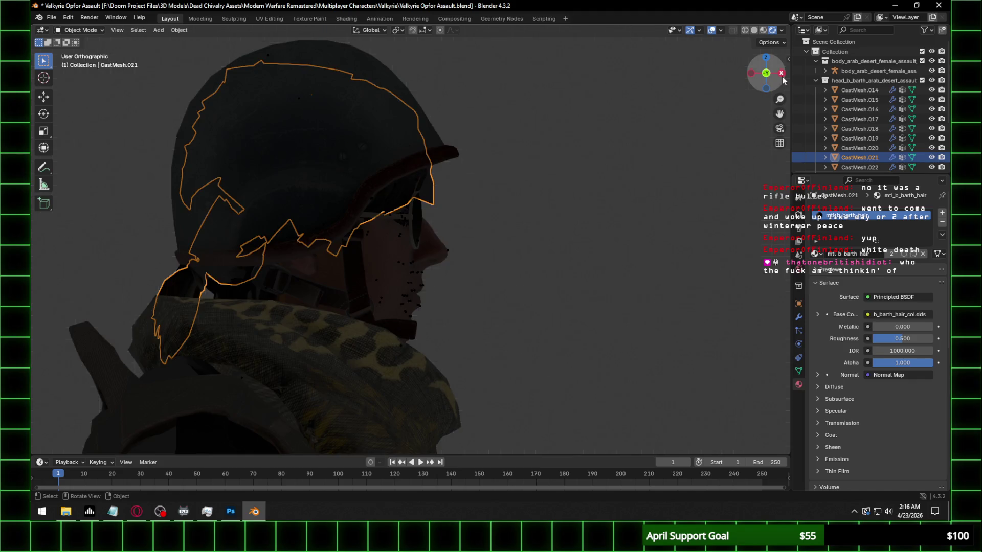
# Check the head from the right side, save the blend file, and select the jacket body mesh
pyautogui.click(780, 74)
pyautogui.hotkey('alt', 'a')
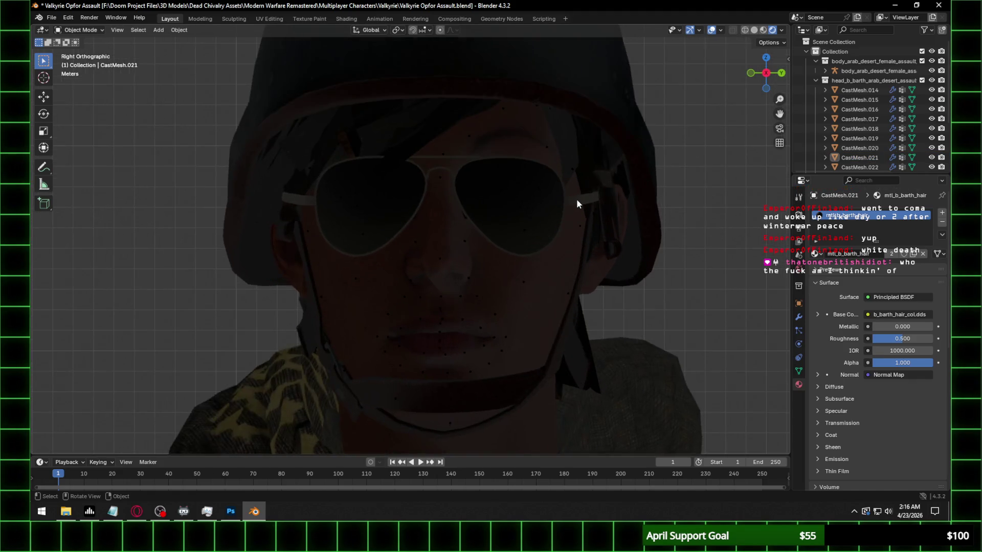
pyautogui.scroll(-4, 575, 199)
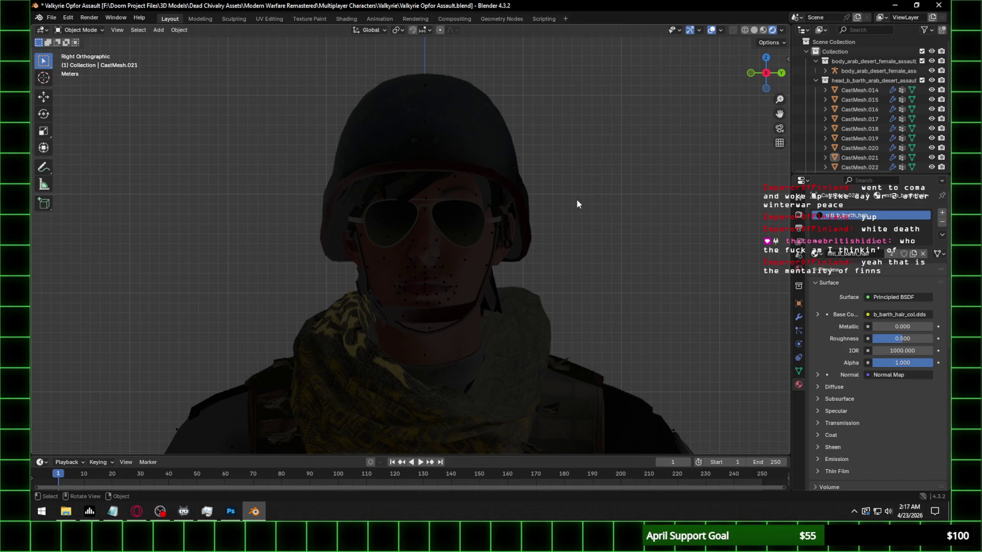
pyautogui.moveTo(454, 195)
pyautogui.mouseDown(button='middle')
pyautogui.moveTo(537, 207)
pyautogui.moveTo(536, 233)
pyautogui.moveTo(425, 262)
pyautogui.moveTo(323, 259)
pyautogui.moveTo(435, 252)
pyautogui.mouseUp(button='middle')
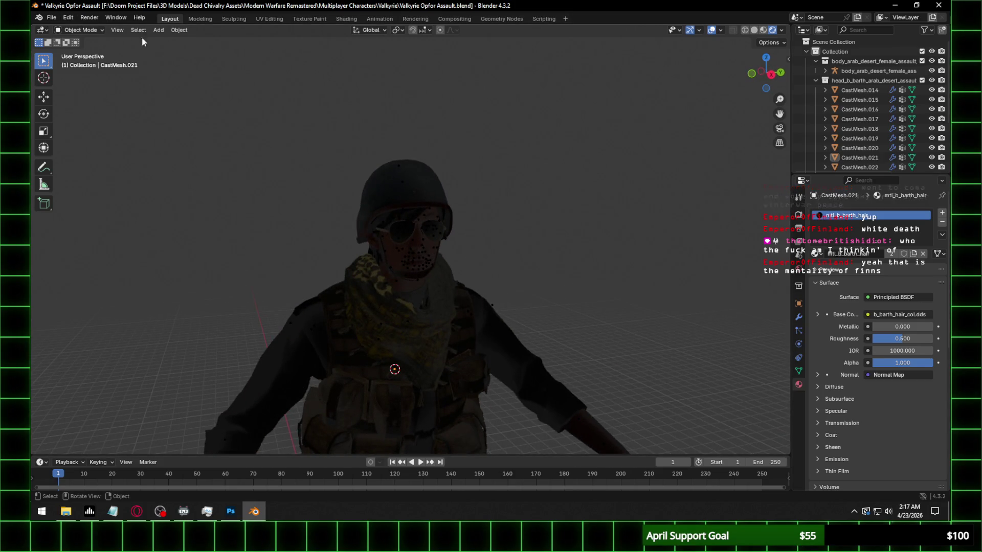
pyautogui.hotkey('ctrl', 's')
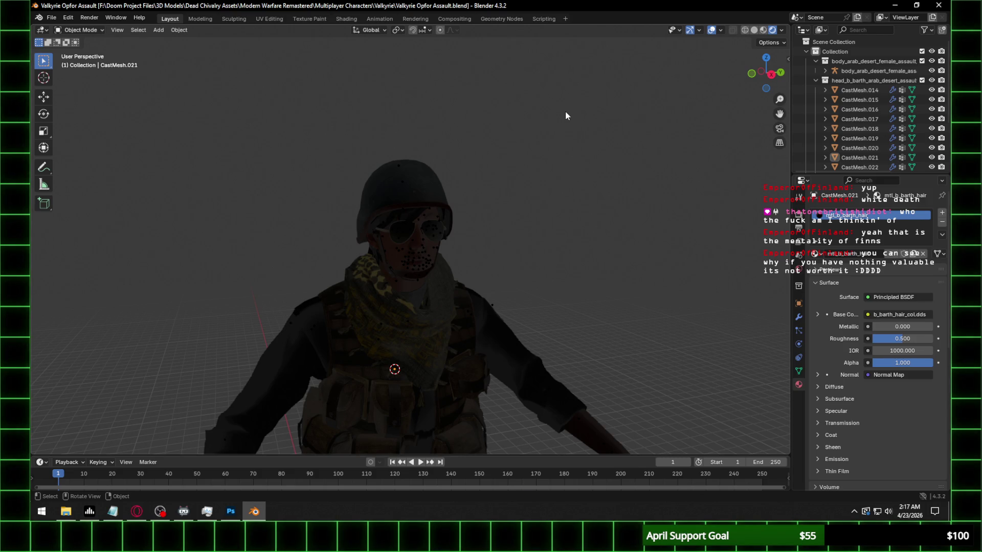
pyautogui.click(518, 359)
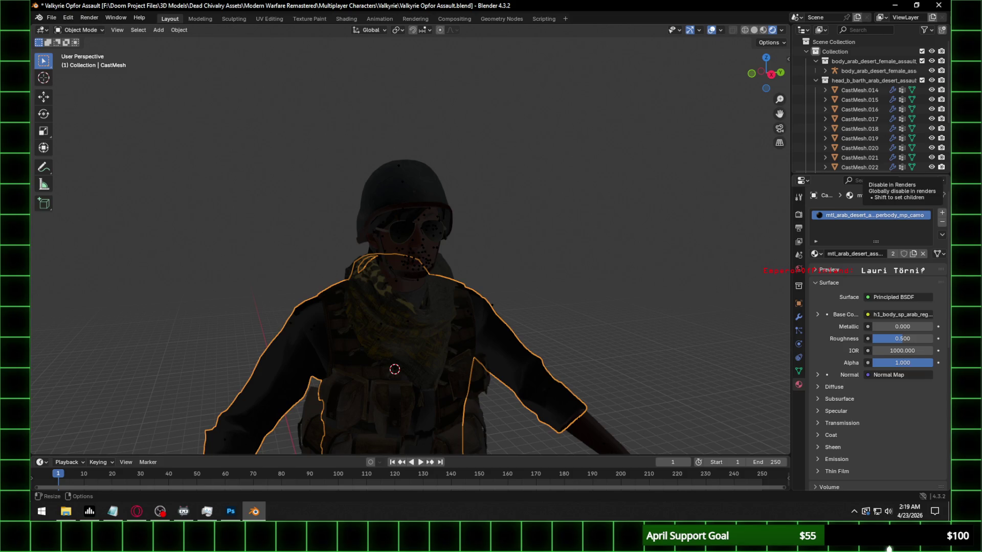
pyautogui.hotkey('alt', 'Tab')
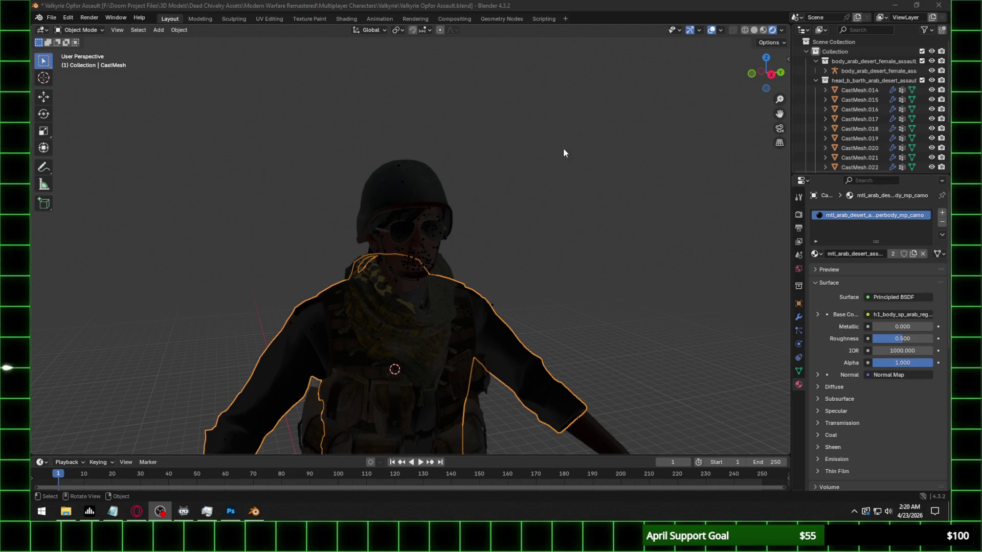
# Return to Blender, look over the character's side, legs and torso, and select the torso mesh
pyautogui.click(564, 191)
pyautogui.click(770, 74)
pyautogui.scroll(2, 594, 237)
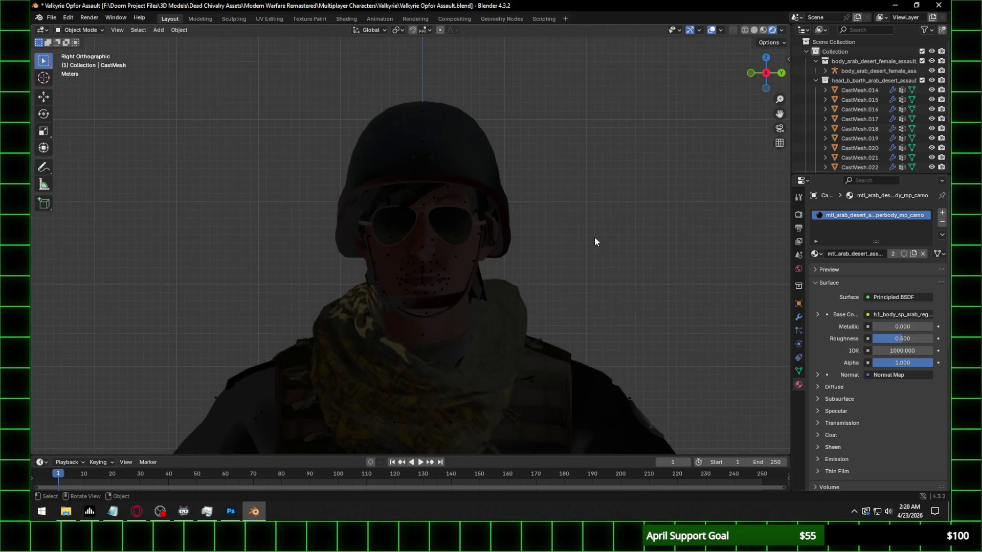
pyautogui.scroll(2, 557, 200)
pyautogui.scroll(2, 550, 179)
pyautogui.scroll(-5, 550, 178)
pyautogui.moveTo(550, 178); pyautogui.dragTo(465, 301, button='middle')
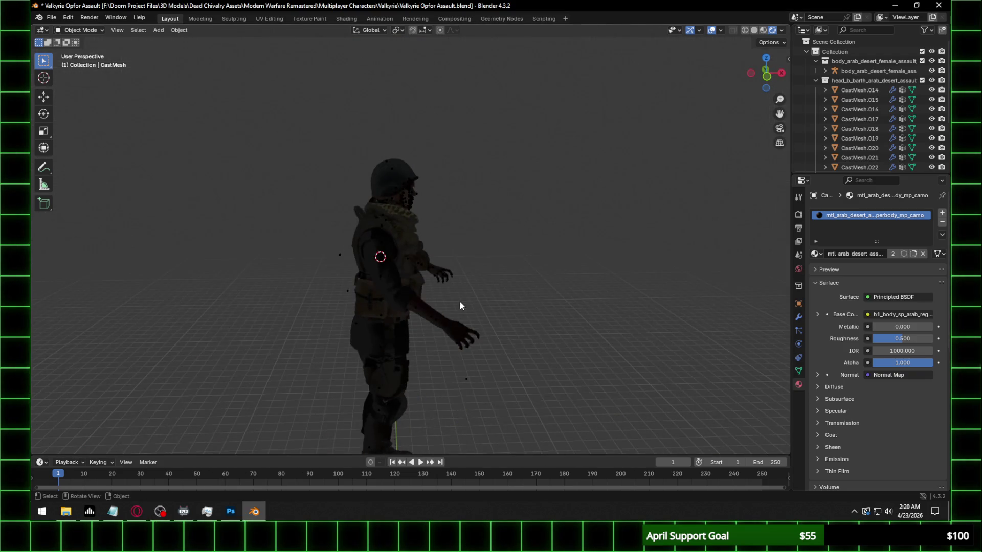
pyautogui.moveTo(362, 371)
pyautogui.keyDown('shift'); pyautogui.mouseDown(button='middle')
pyautogui.moveTo(424, 246)
pyautogui.moveTo(548, 258)
pyautogui.moveTo(410, 268)
pyautogui.mouseUp(button='middle'); pyautogui.keyUp('shift')
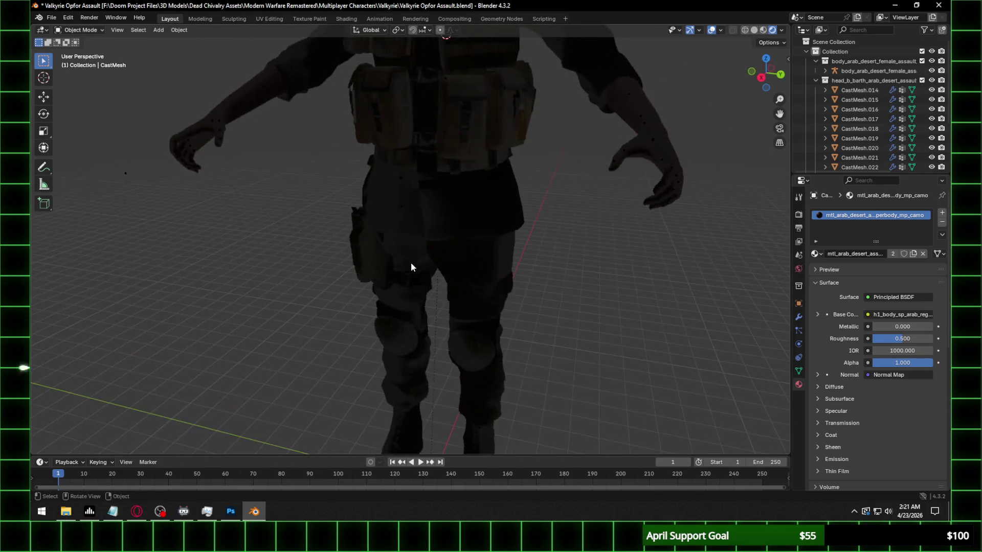
pyautogui.keyDown('shift'); pyautogui.moveTo(535, 186); pyautogui.dragTo(500, 316, button='middle'); pyautogui.keyUp('shift')
pyautogui.click(487, 289)
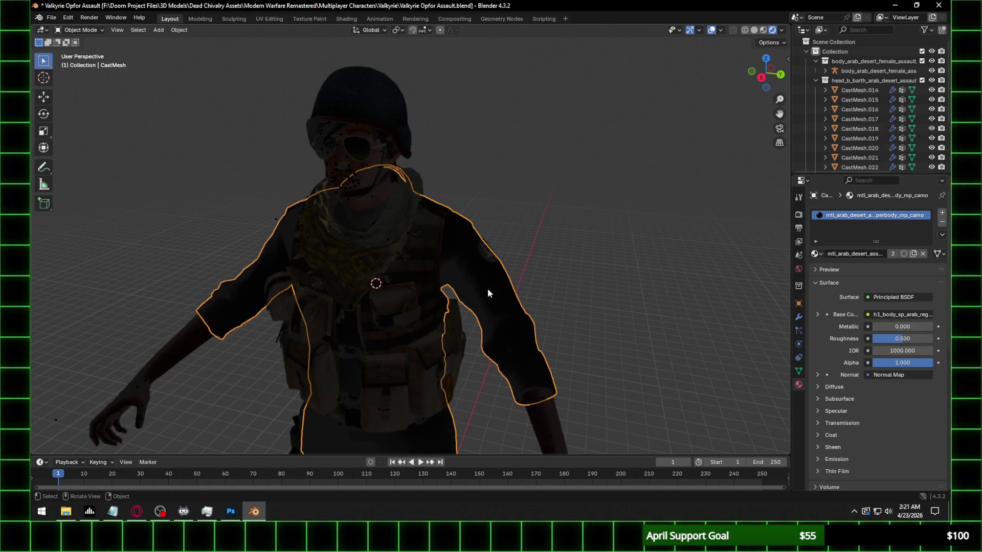
# View the character more frontally and bring up the Viewport Shading options
pyautogui.moveTo(464, 263); pyautogui.dragTo(500, 257, button='middle')
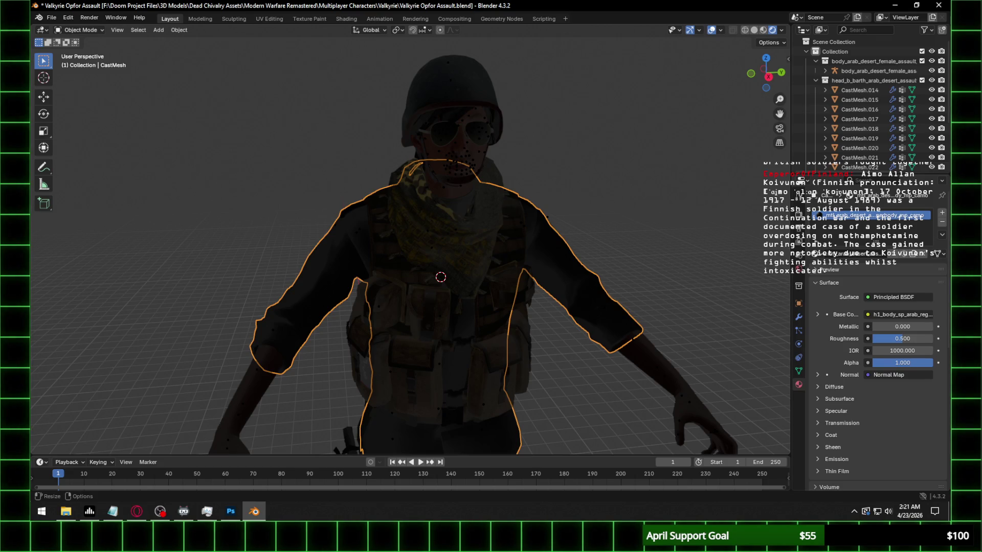
pyautogui.hotkey('alt', 'Tab')
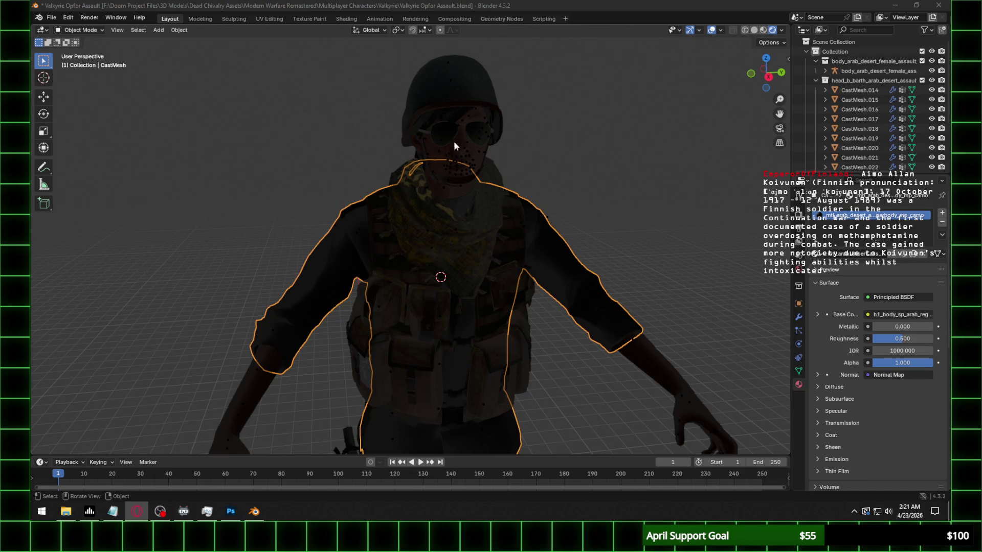
pyautogui.scroll(4, 491, 149)
pyautogui.scroll(-2, 491, 216)
pyautogui.moveTo(491, 216); pyautogui.dragTo(465, 249, button='middle')
pyautogui.scroll(-3, 464, 250)
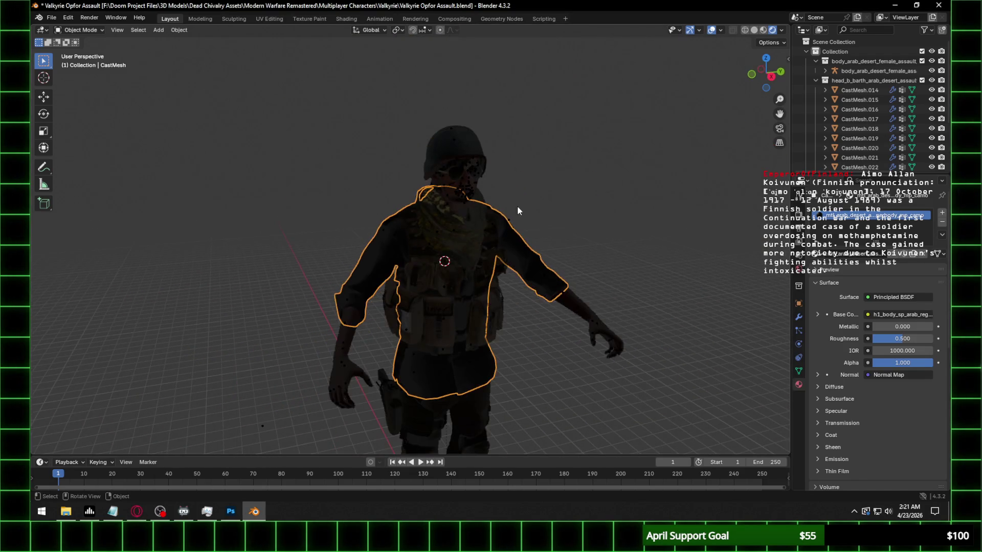
pyautogui.click(780, 30)
# Turn off Scene World lighting and render with Cycles on GPU Compute with viewport denoising enabled
pyautogui.click(749, 85)
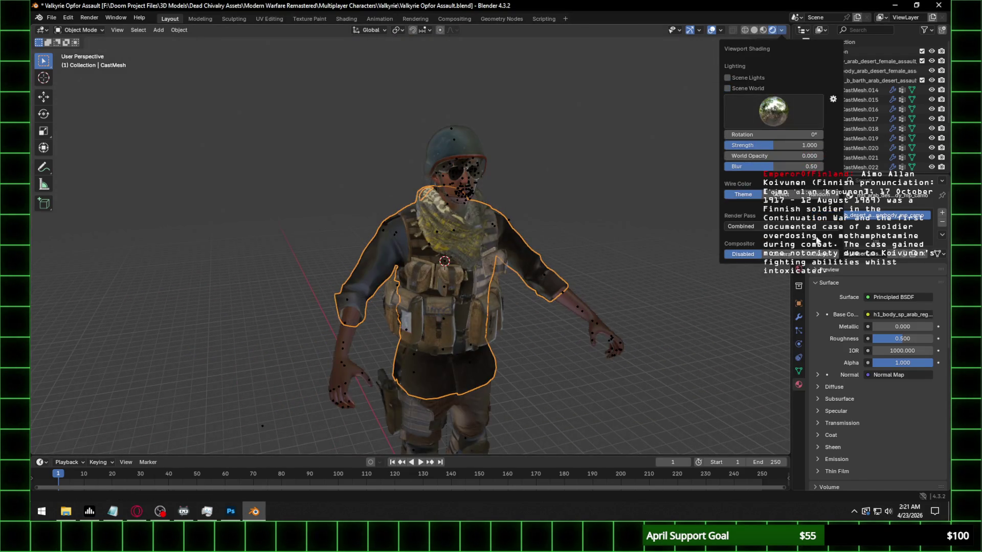
pyautogui.click(799, 216)
pyautogui.click(890, 212)
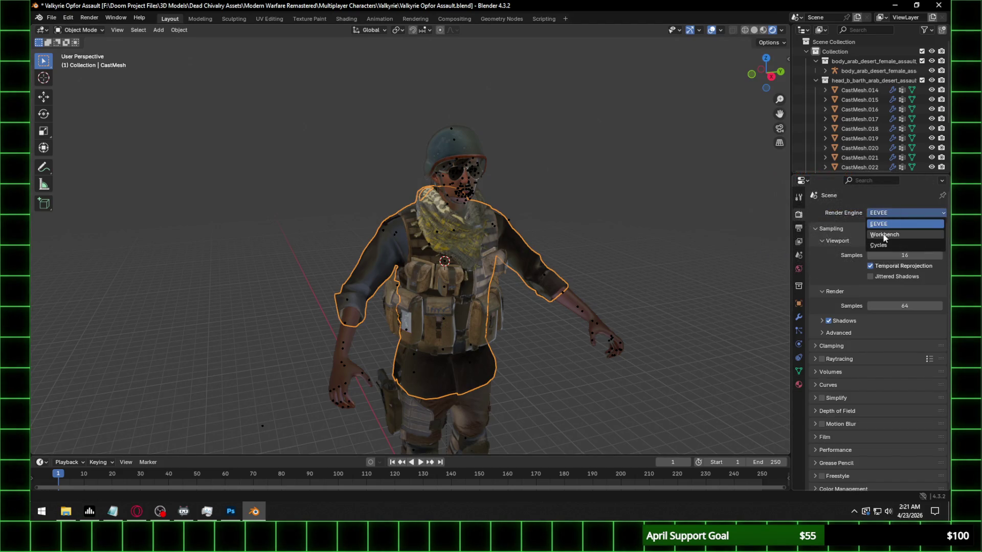
pyautogui.click(882, 235)
pyautogui.click(881, 213)
pyautogui.click(883, 248)
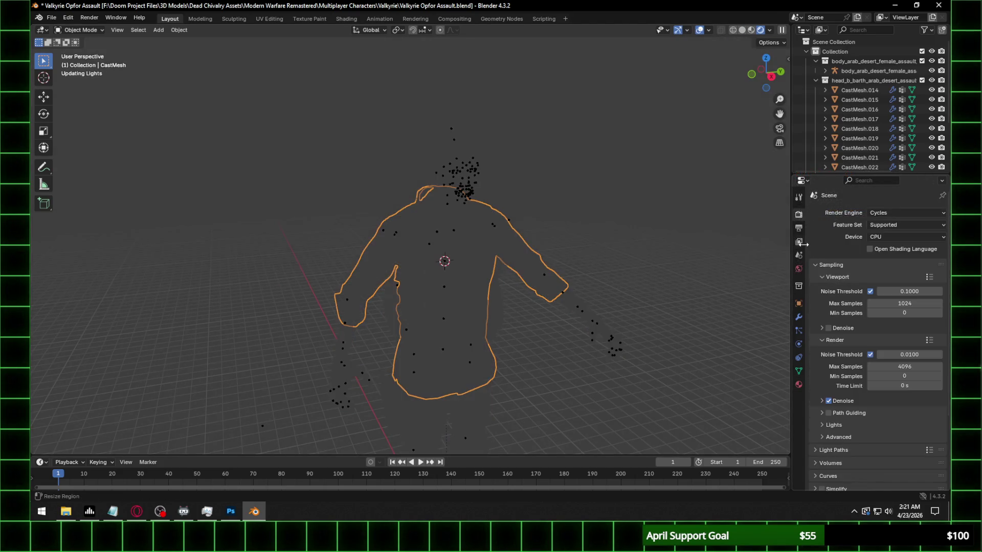
pyautogui.click(893, 236)
pyautogui.click(897, 257)
pyautogui.click(823, 316)
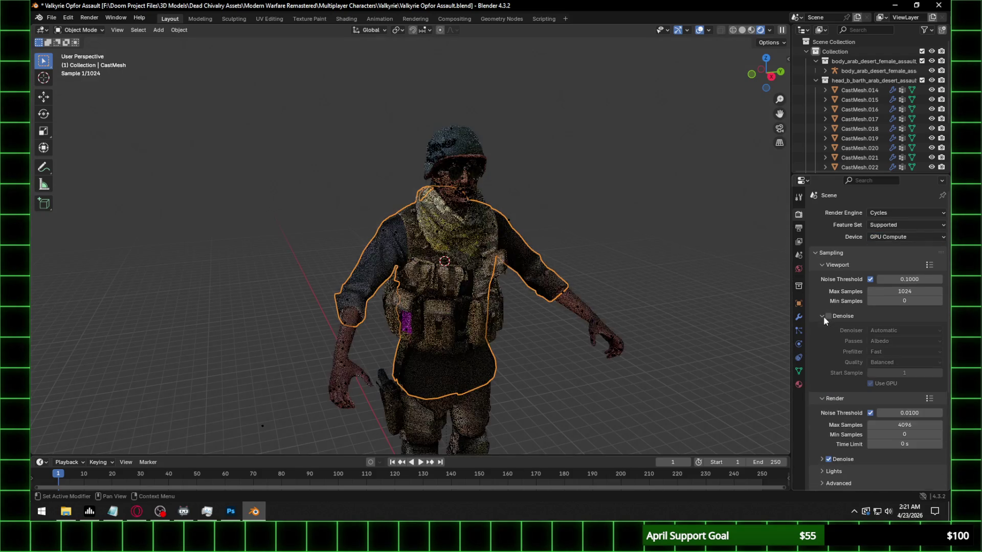
pyautogui.click(823, 318)
pyautogui.scroll(5, 476, 215)
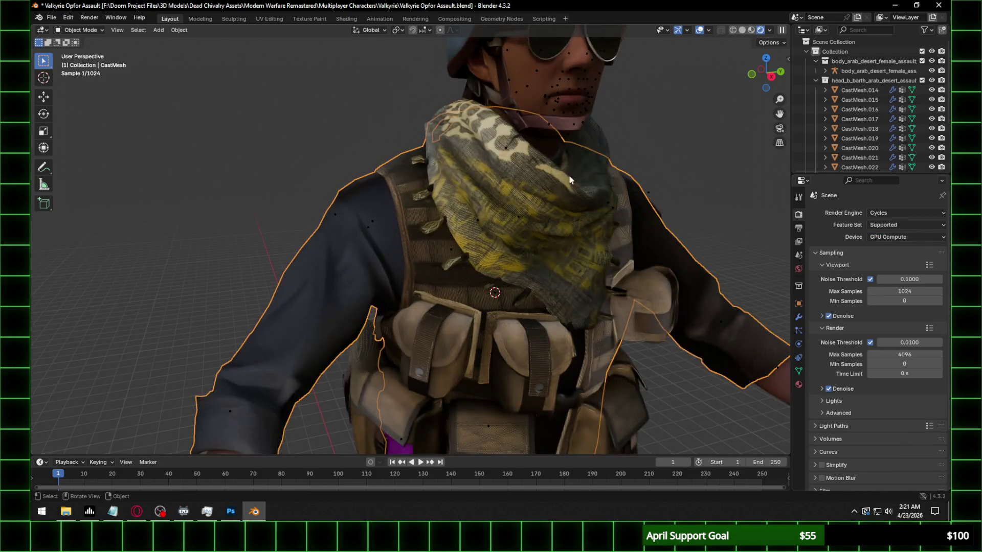
# Select the helmet and move to the Shading workspace to edit its material
pyautogui.moveTo(563, 179)
pyautogui.mouseDown(button='middle')
pyautogui.moveTo(627, 176)
pyautogui.moveTo(575, 198)
pyautogui.mouseUp(button='middle')
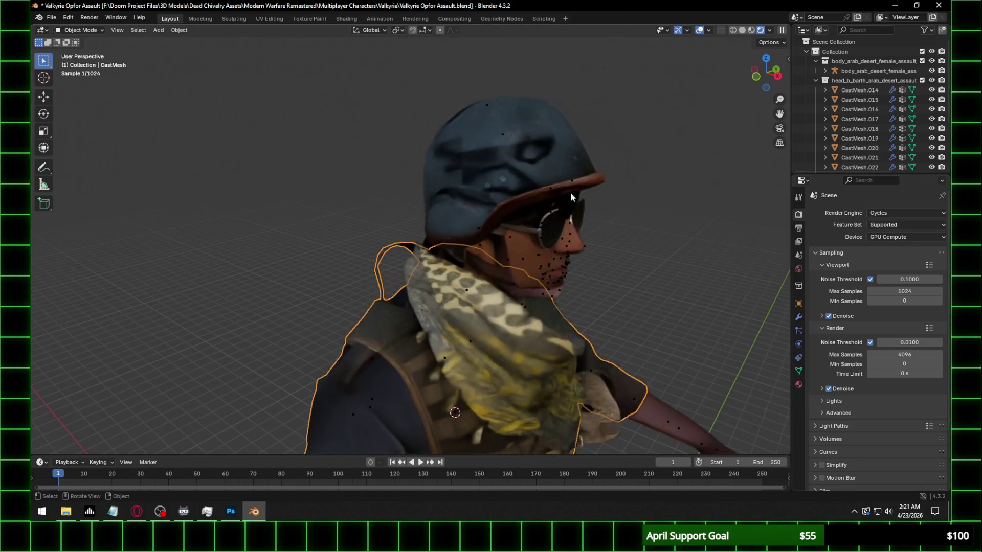
pyautogui.click(539, 143)
pyautogui.click(346, 18)
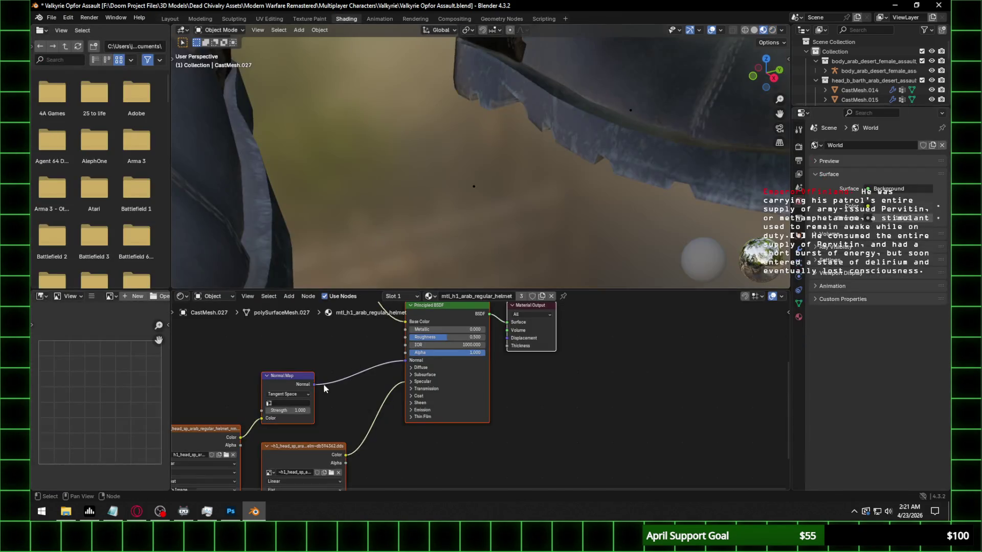
# Set the helmet's Normal Map strength to 0.35 and preview it in rendered view
pyautogui.doubleClick(292, 411)
pyautogui.write('.35')
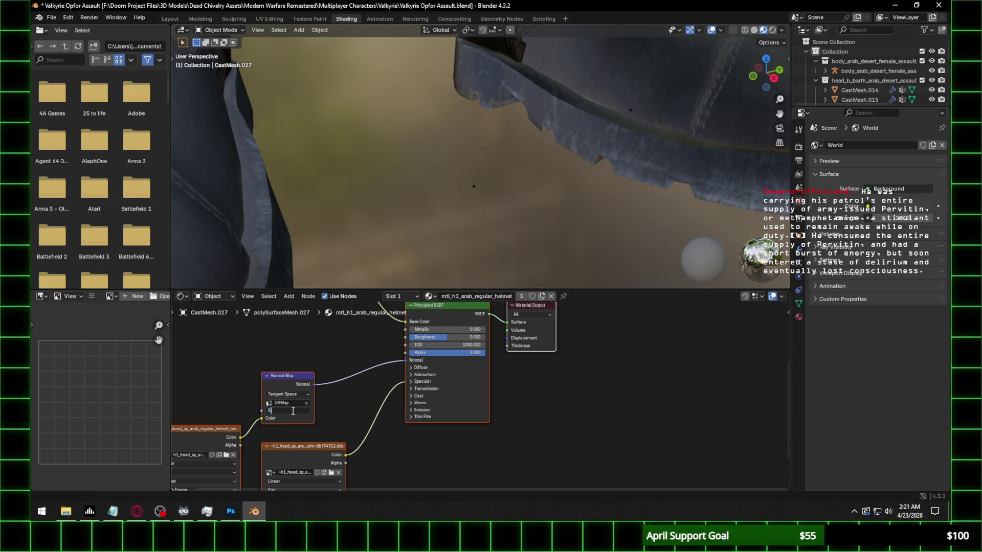
pyautogui.press('Return')
pyautogui.click(421, 381)
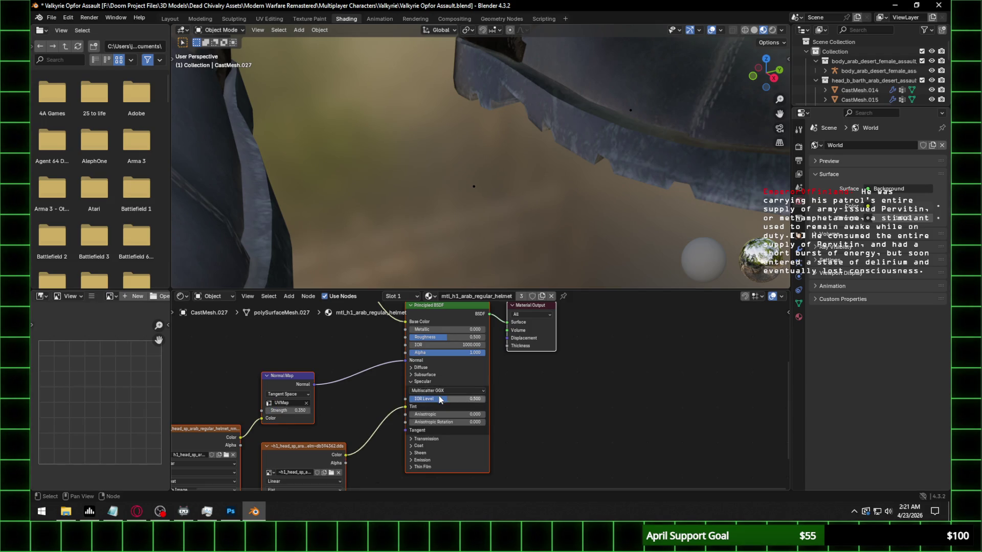
pyautogui.moveTo(506, 269)
pyautogui.mouseDown(button='middle')
pyautogui.moveTo(526, 233)
pyautogui.moveTo(463, 165)
pyautogui.moveTo(566, 110)
pyautogui.moveTo(554, 113)
pyautogui.mouseUp(button='middle')
pyautogui.press('z')
pyautogui.click(565, 109)
# Start replacing the normal map image via the file browser, then switch to Photoshop
pyautogui.moveTo(334, 418); pyautogui.dragTo(383, 372, button='middle')
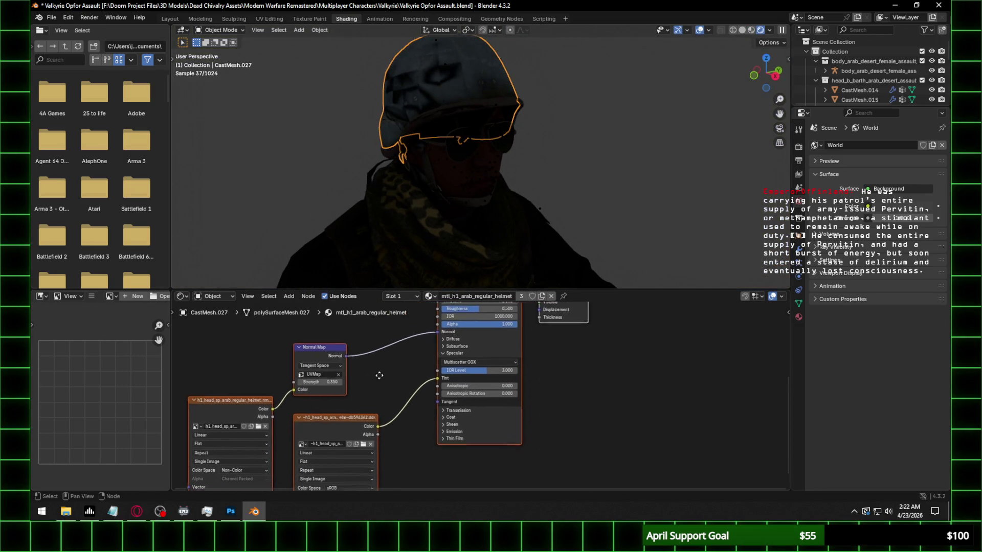
pyautogui.click(276, 412)
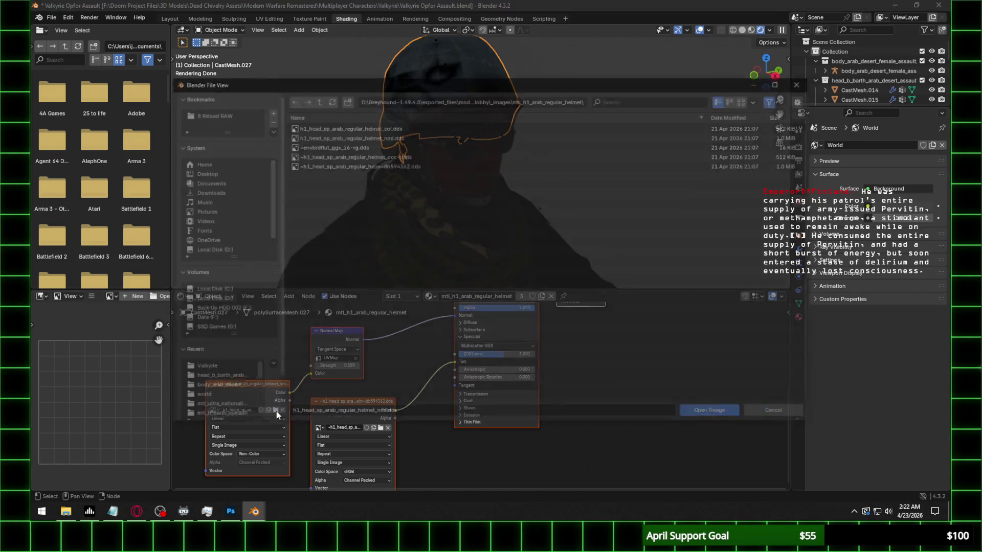
pyautogui.click(527, 102)
pyautogui.click(65, 502)
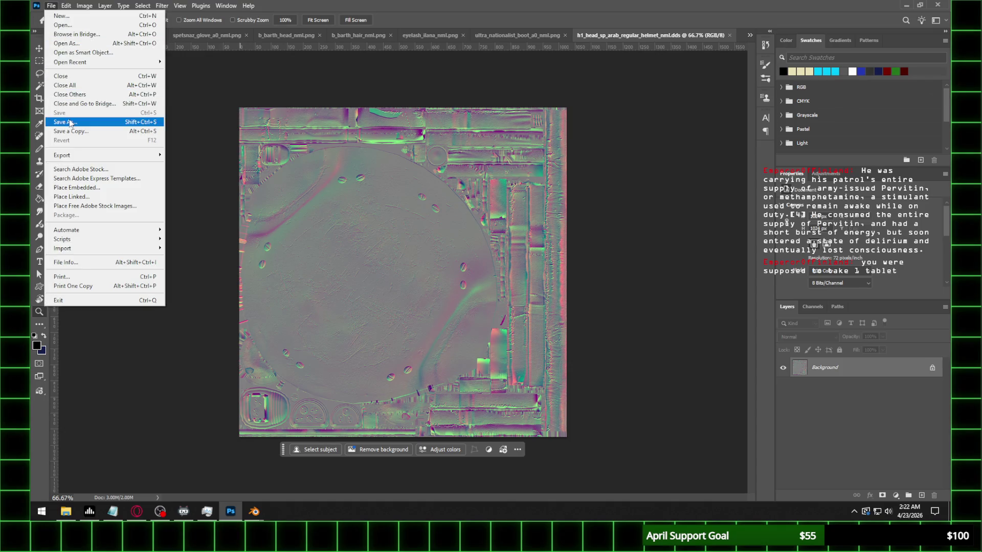
# Save the helmet normal map from Photoshop as a PNG with smallest file size
pyautogui.click(67, 122)
pyautogui.click(182, 393)
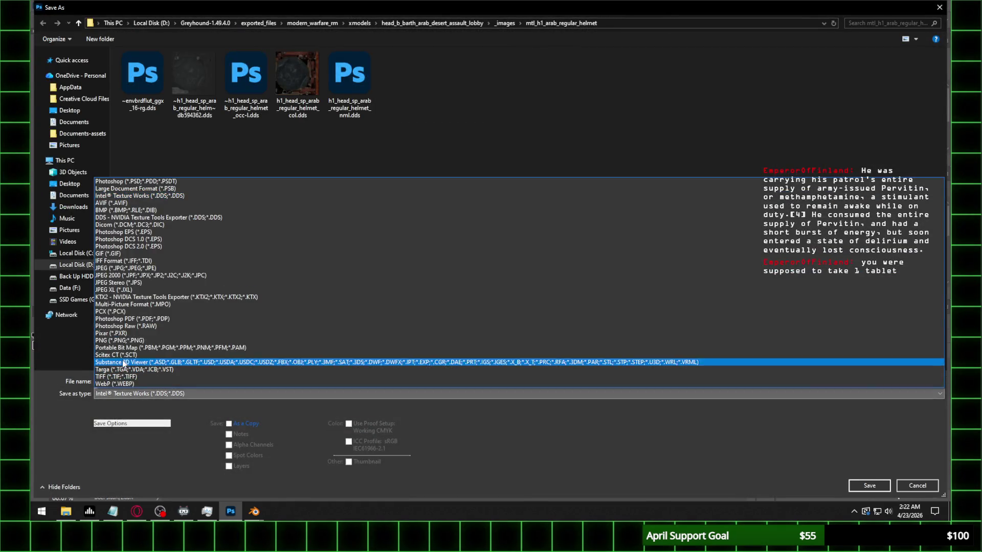
pyautogui.click(197, 341)
pyautogui.click(869, 485)
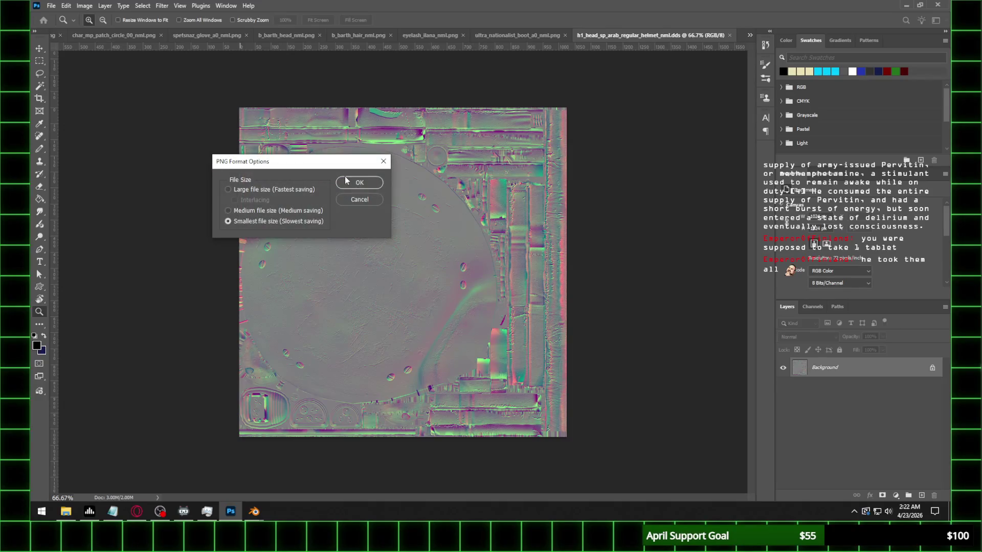
pyautogui.click(354, 182)
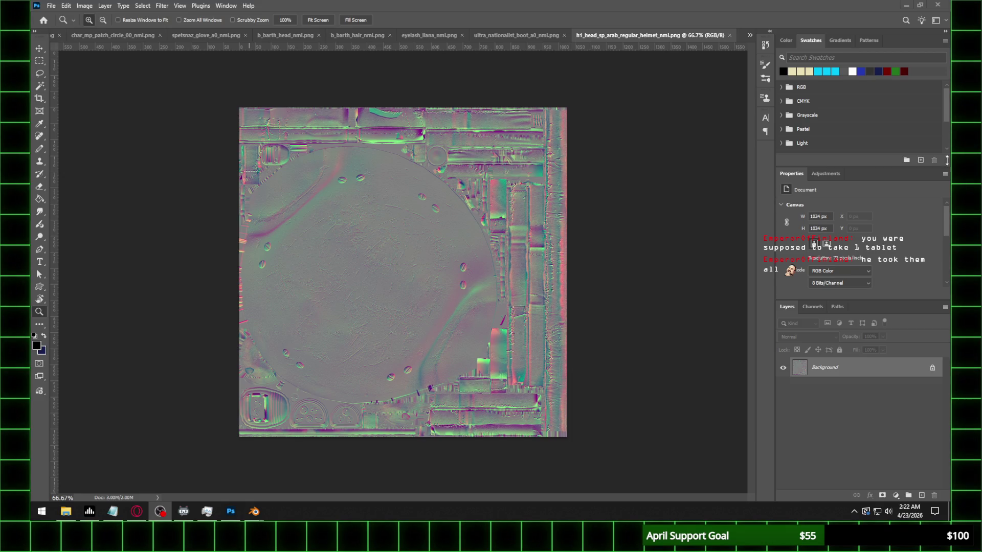
# Refresh Blender's file browser and load h1_head_sp_arab_regular_helmet_nml.png into the image node
pyautogui.moveTo(254, 511)
pyautogui.click(337, 439)
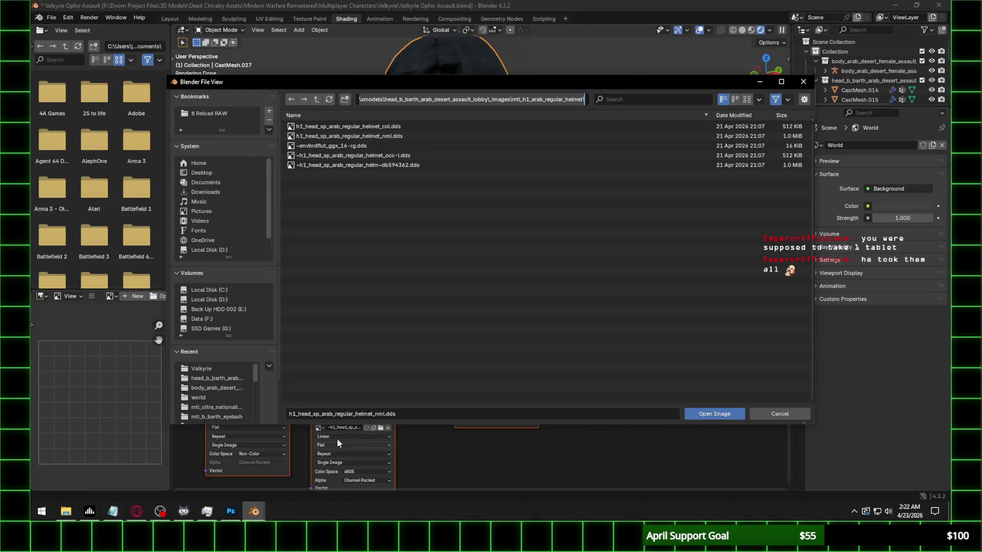
pyautogui.click(333, 102)
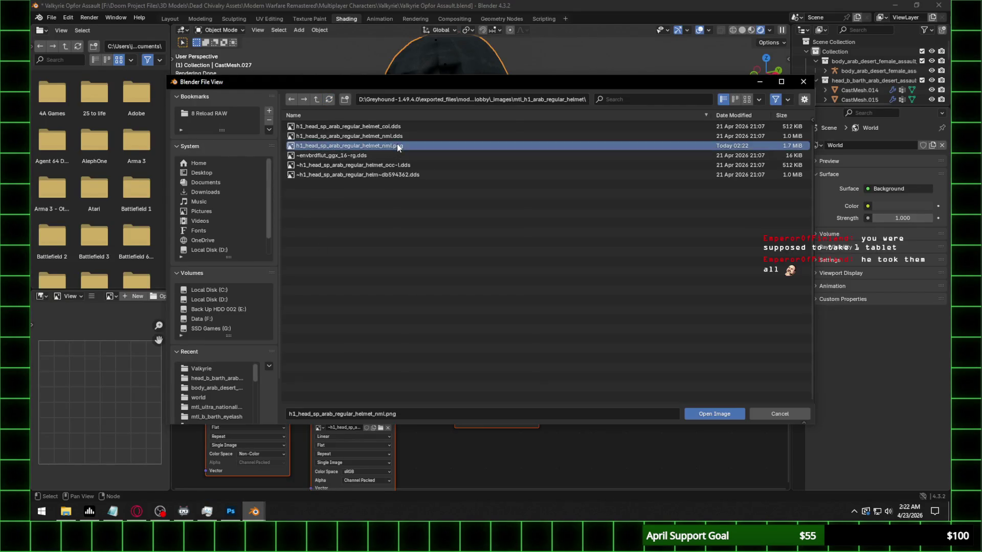
pyautogui.doubleClick(396, 143)
pyautogui.moveTo(478, 137); pyautogui.dragTo(561, 99, button='middle')
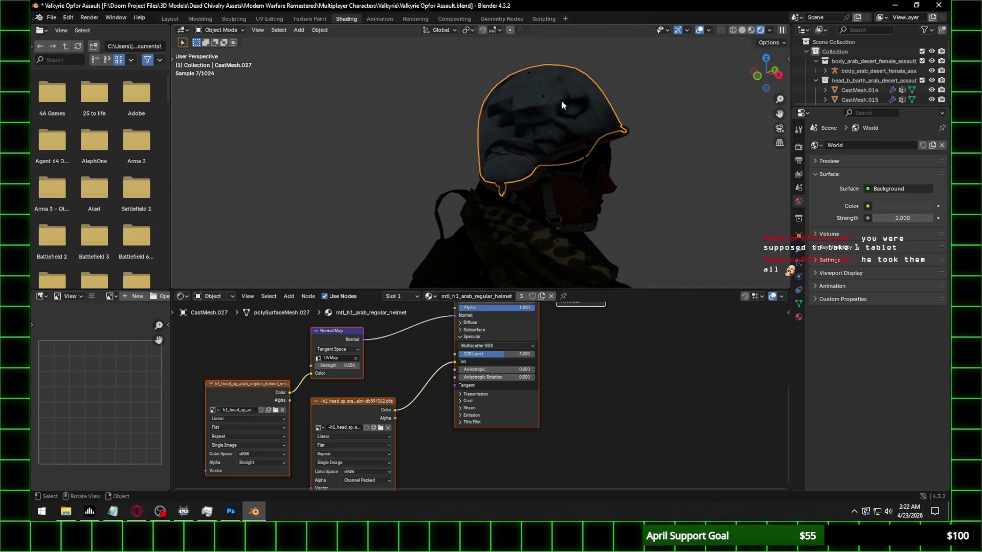
# Test-move the helmet to identify its mesh, returning it to place, and frame the head frontally
pyautogui.click(561, 104)
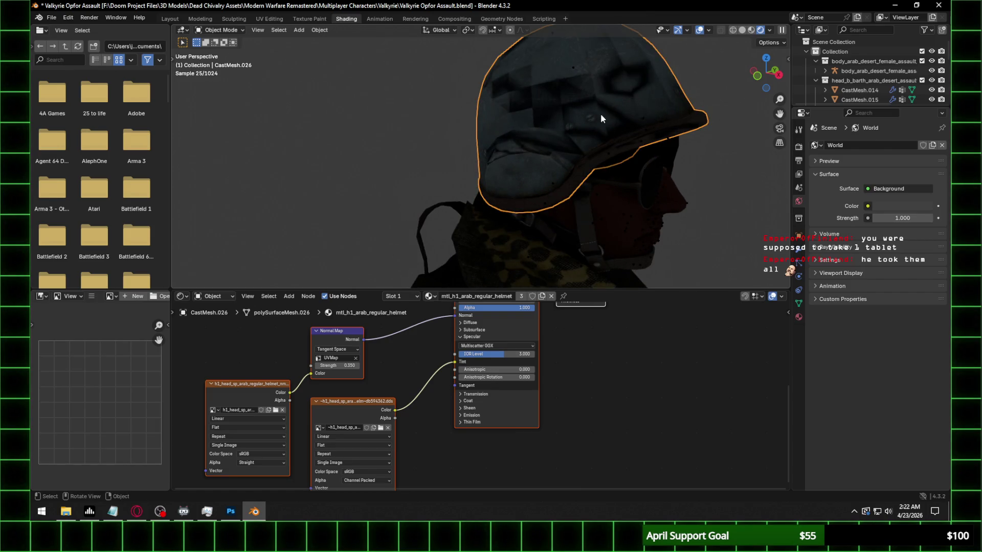
pyautogui.press('h')
pyautogui.click(629, 117)
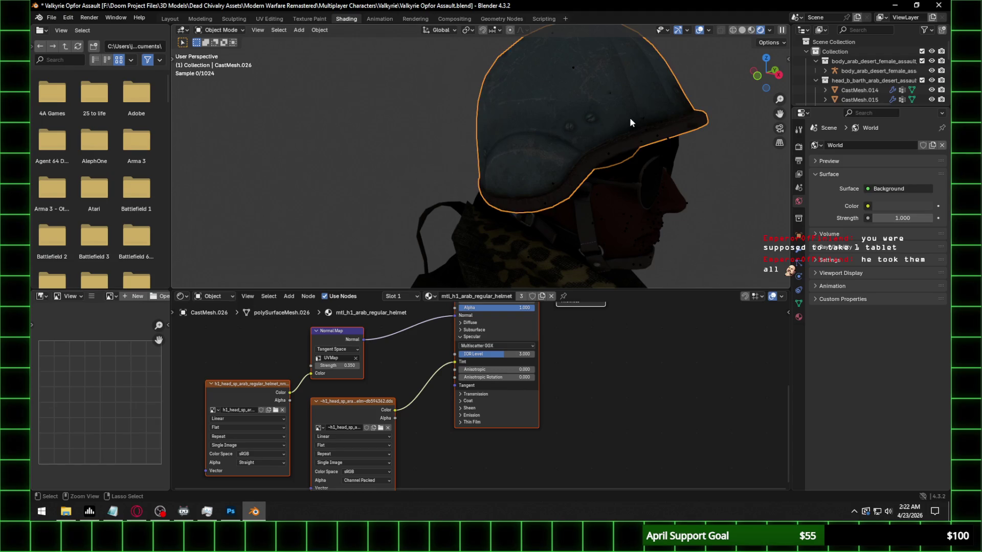
pyautogui.press('g')
pyautogui.rightClick(515, 126)
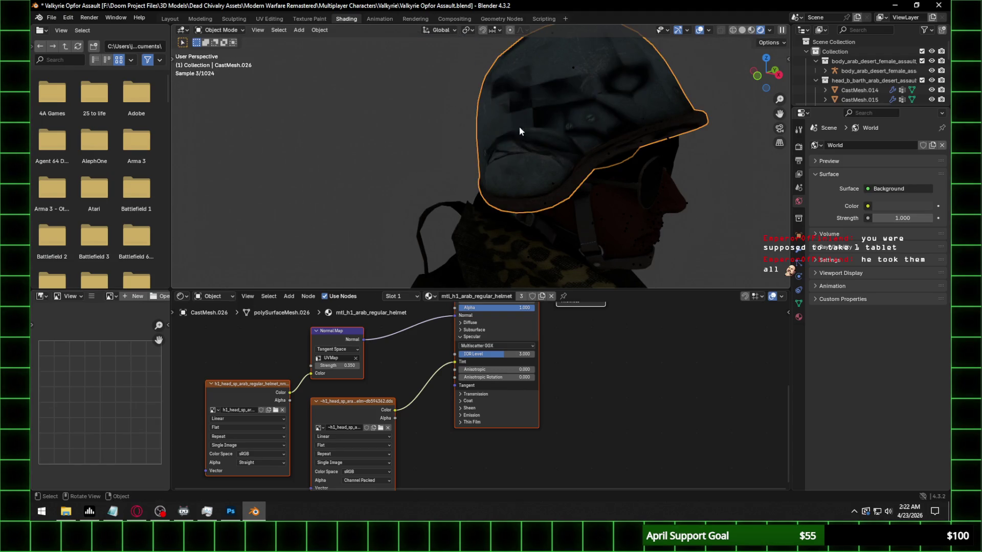
pyautogui.moveTo(515, 127); pyautogui.dragTo(596, 125, button='middle')
pyautogui.moveTo(394, 136); pyautogui.dragTo(521, 147, button='middle')
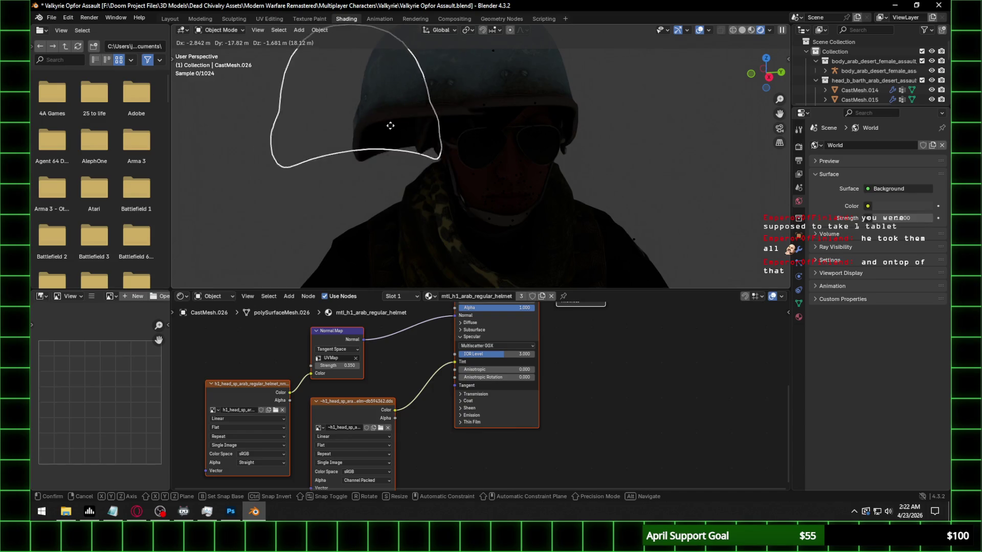
# Test-move the sunglasses and the helmet in profile view, cancelling each move
pyautogui.click(540, 152)
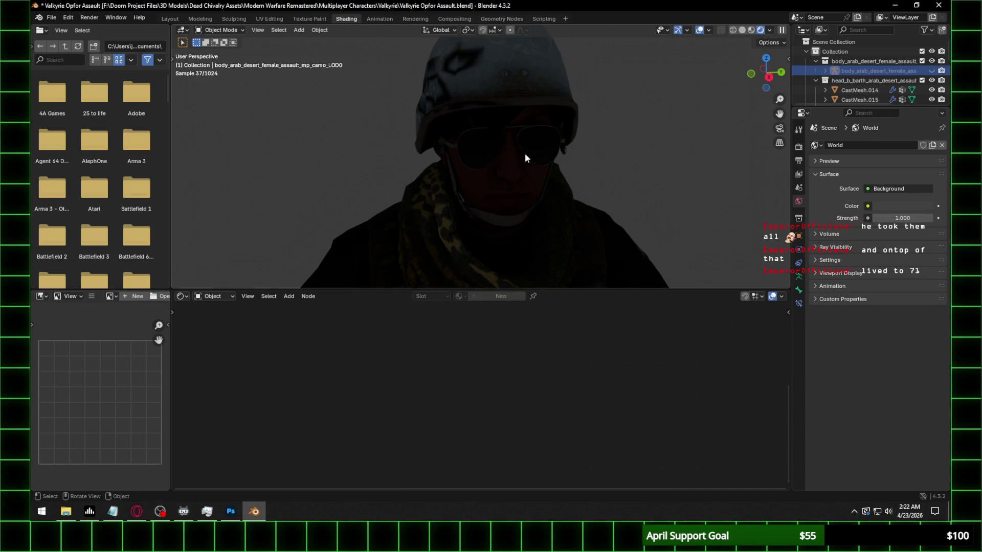
pyautogui.click(556, 160)
pyautogui.press('g')
pyautogui.press('Escape')
pyautogui.click(478, 102)
pyautogui.moveTo(478, 104); pyautogui.dragTo(551, 112, button='middle')
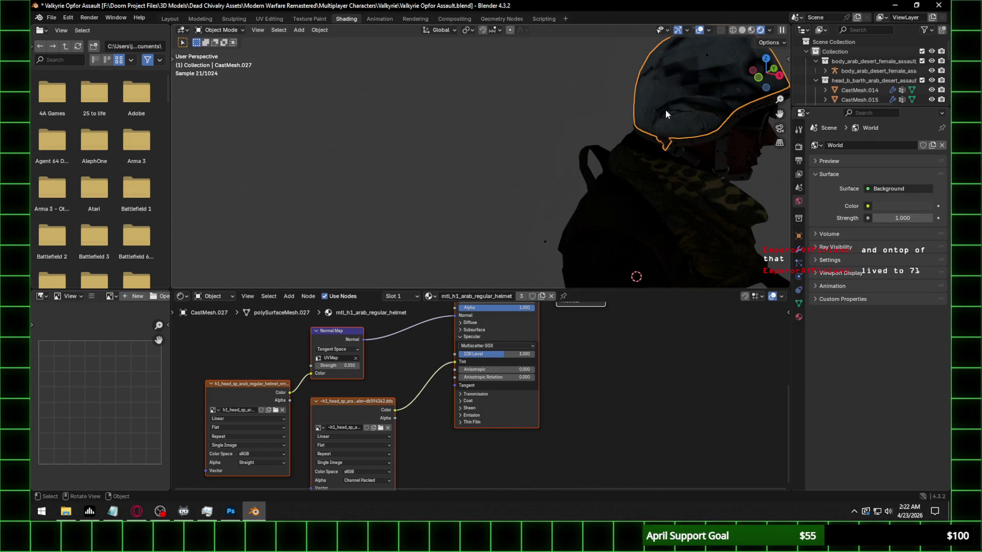
pyautogui.keyDown('shift'); pyautogui.moveTo(665, 113); pyautogui.dragTo(607, 142, button='middle'); pyautogui.keyUp('shift')
pyautogui.press('g')
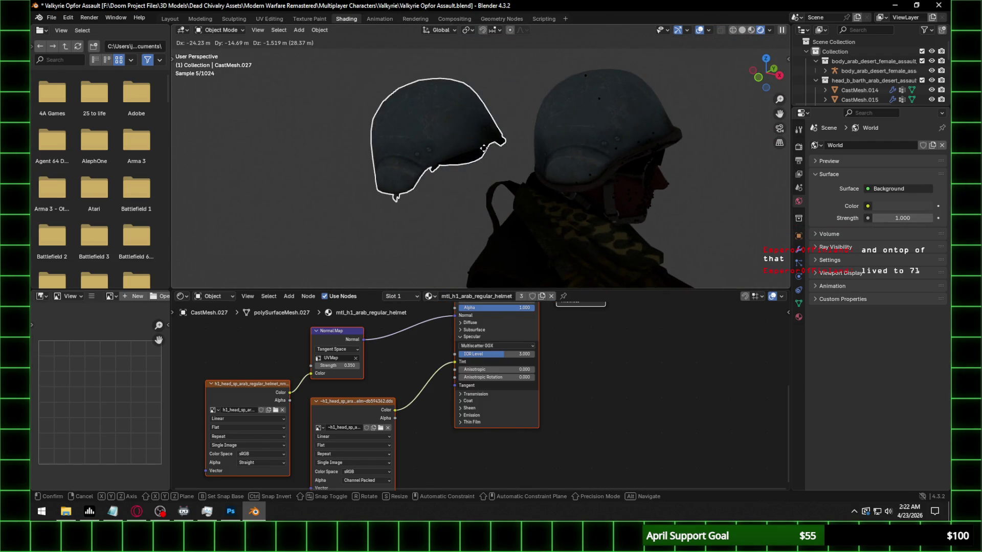
pyautogui.rightClick(483, 148)
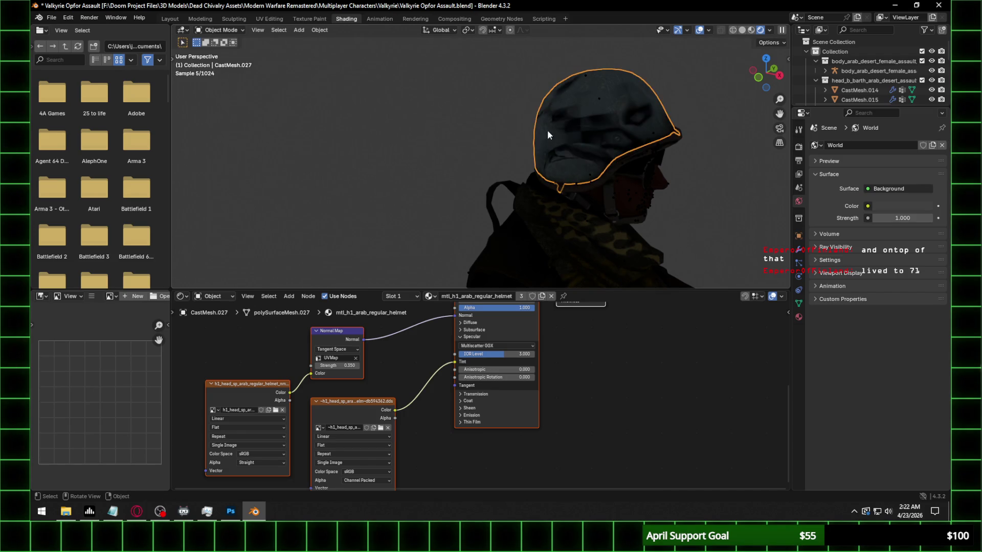
# Repeat cancelled test-moves on the helmet and the second helmet mesh CastMesh.026
pyautogui.moveTo(535, 134)
pyautogui.mouseDown(button='middle')
pyautogui.moveTo(636, 112)
pyautogui.moveTo(574, 125)
pyautogui.mouseUp(button='middle')
pyautogui.scroll(3, 574, 129)
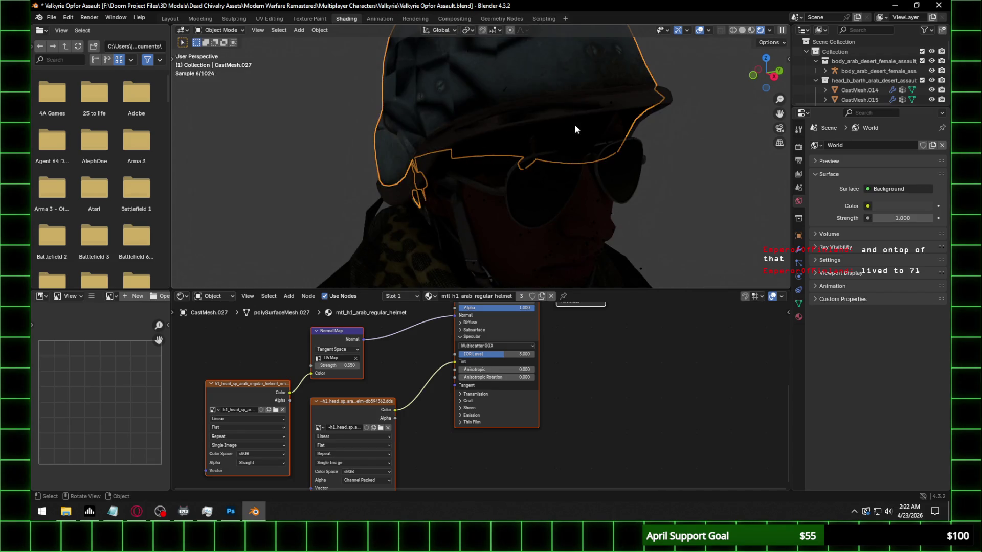
pyautogui.press('g')
pyautogui.rightClick(340, 133)
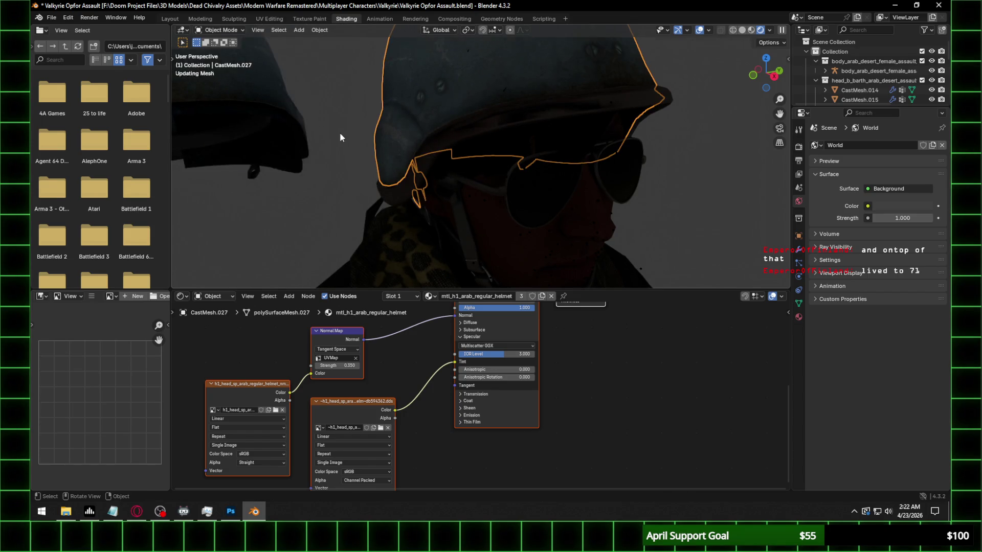
pyautogui.click(514, 119)
pyautogui.press('g')
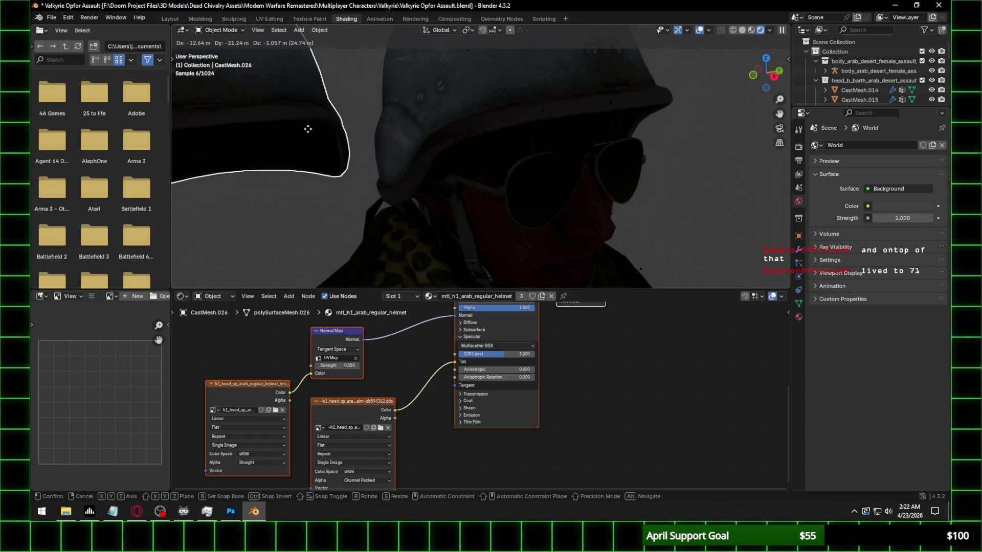
pyautogui.rightClick(308, 129)
pyautogui.moveTo(450, 135); pyautogui.dragTo(510, 128, button='middle')
pyautogui.scroll(-3, 521, 146)
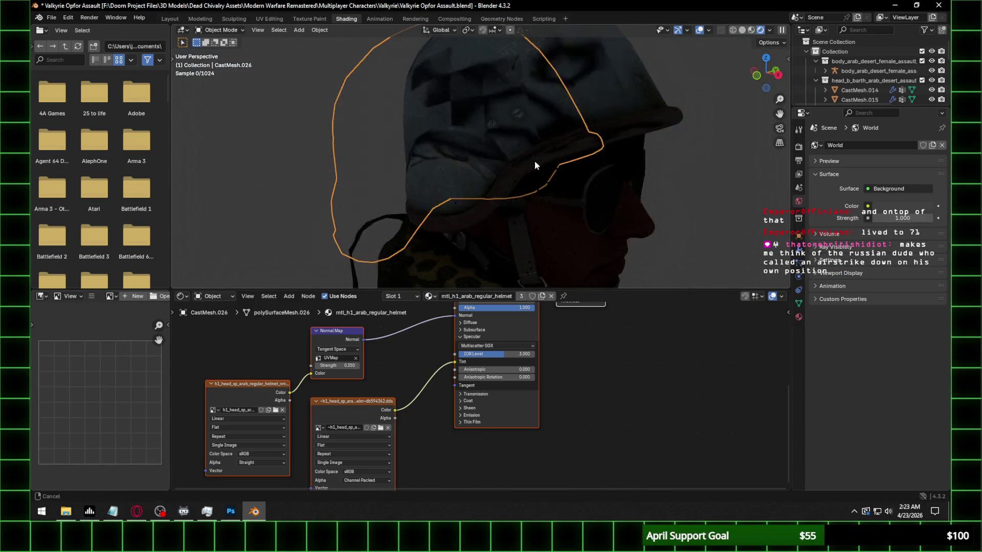
pyautogui.press('g')
pyautogui.rightClick(305, 169)
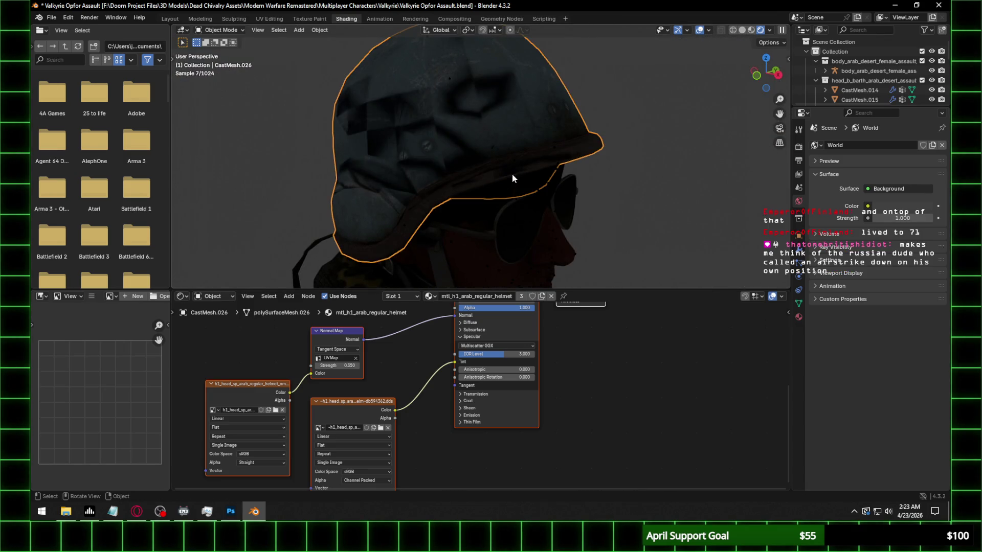
# Move the helmet shell off to the left, then undo to put it back on the head
pyautogui.click(577, 158)
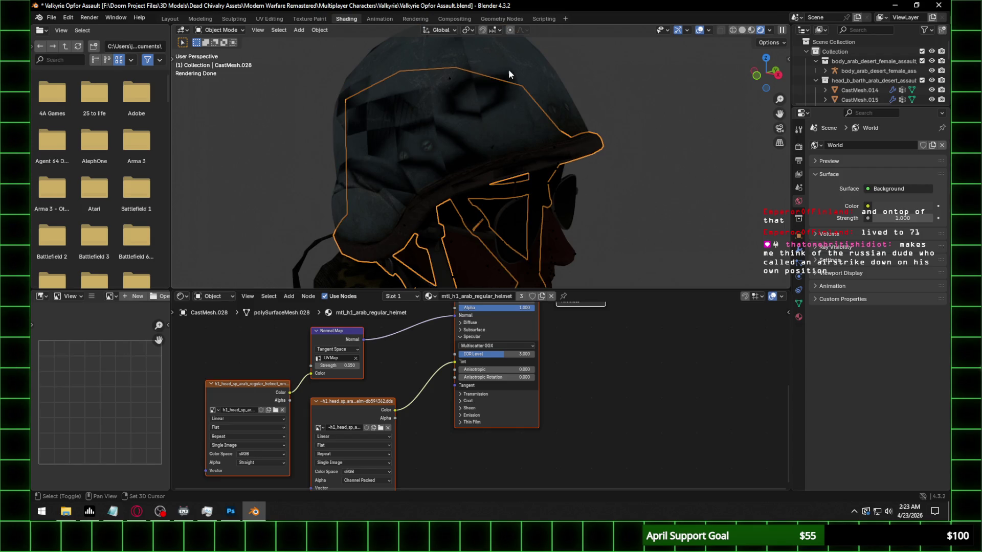
pyautogui.click(527, 65)
pyautogui.press('g')
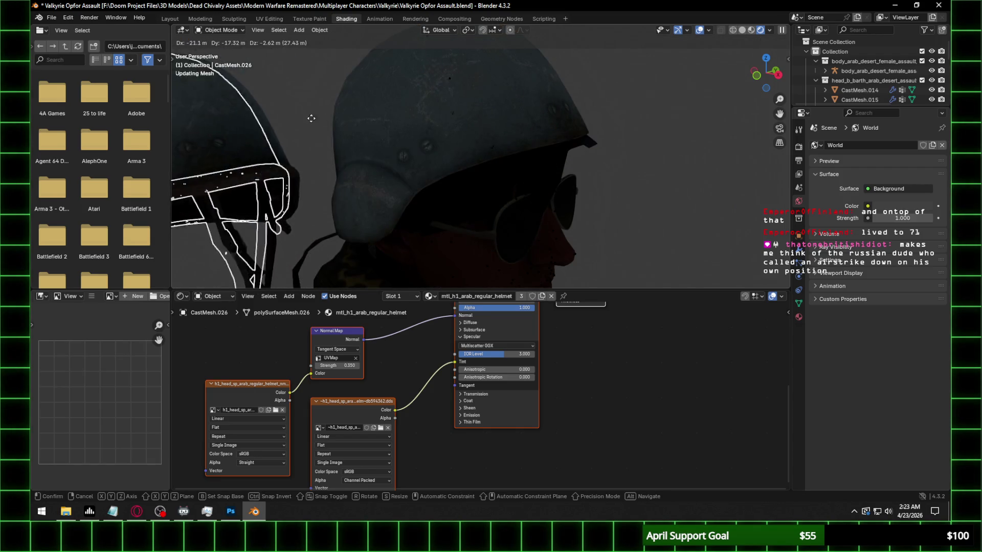
pyautogui.click(242, 116)
pyautogui.scroll(2, 361, 113)
pyautogui.scroll(-2, 361, 112)
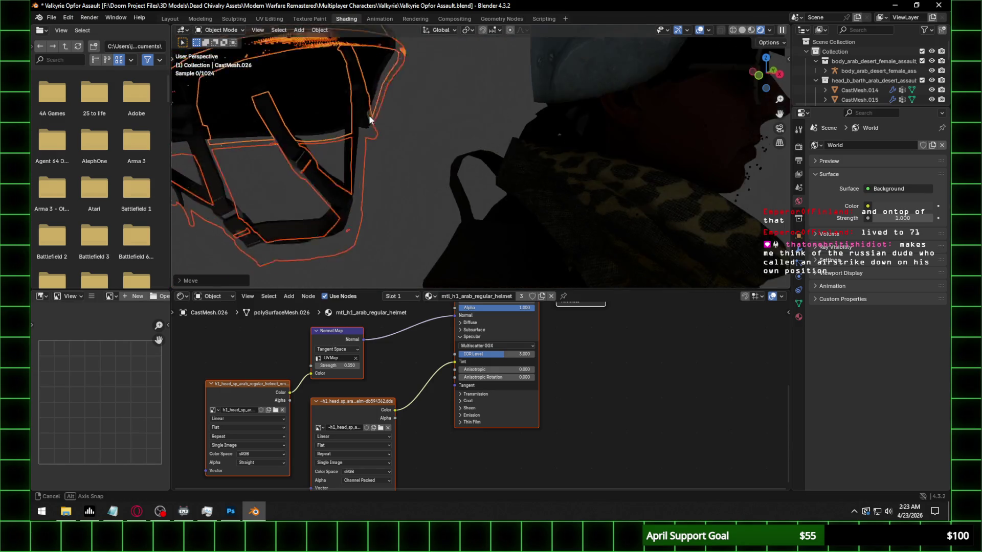
pyautogui.scroll(-2, 369, 114)
pyautogui.scroll(-1, 369, 132)
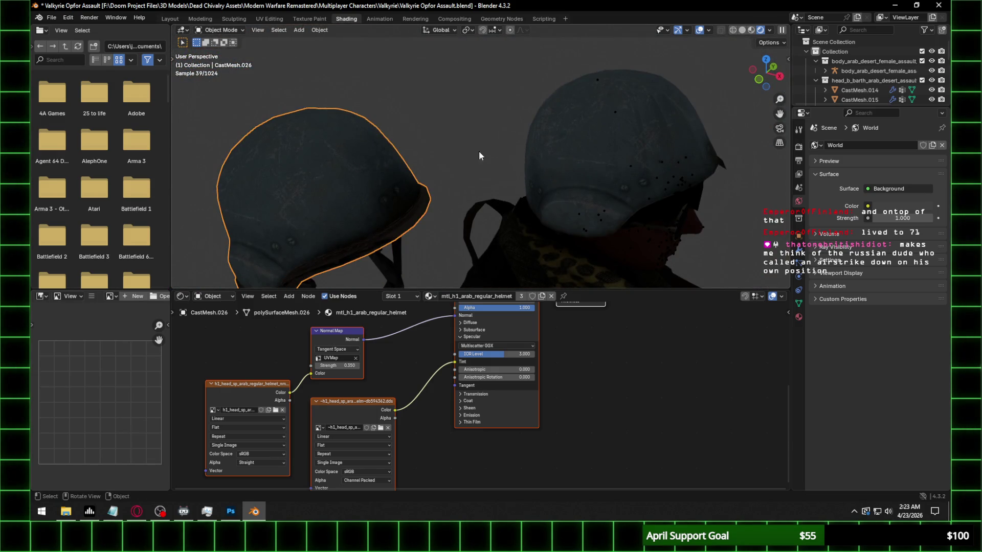
pyautogui.keyDown('shift'); pyautogui.click(424, 169); pyautogui.keyUp('shift')
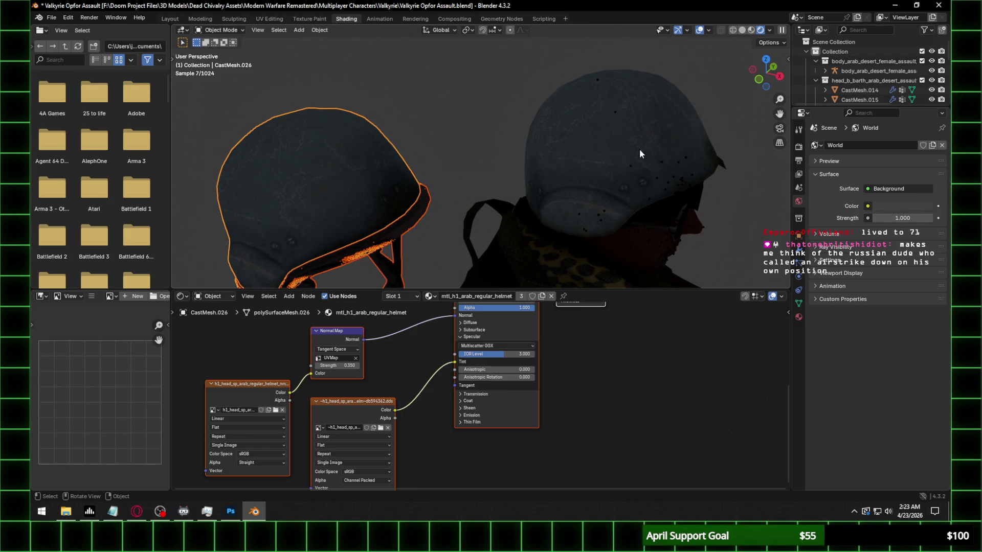
pyautogui.hotkey('ctrl', 'z')
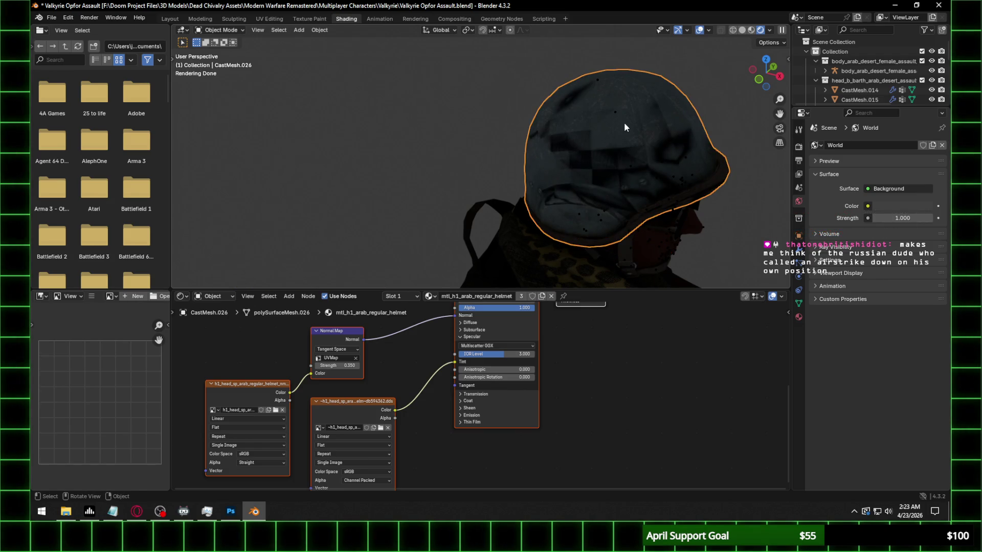
pyautogui.press('g')
pyautogui.press('Escape')
# Cycle through the overlapping helmet meshes, hide the helmet shell, and enlarge the outliner panel
pyautogui.click(639, 122)
pyautogui.moveTo(615, 129); pyautogui.dragTo(587, 168, button='middle')
pyautogui.click(589, 181)
pyautogui.click(589, 180)
pyautogui.click(590, 180)
pyautogui.click(594, 174)
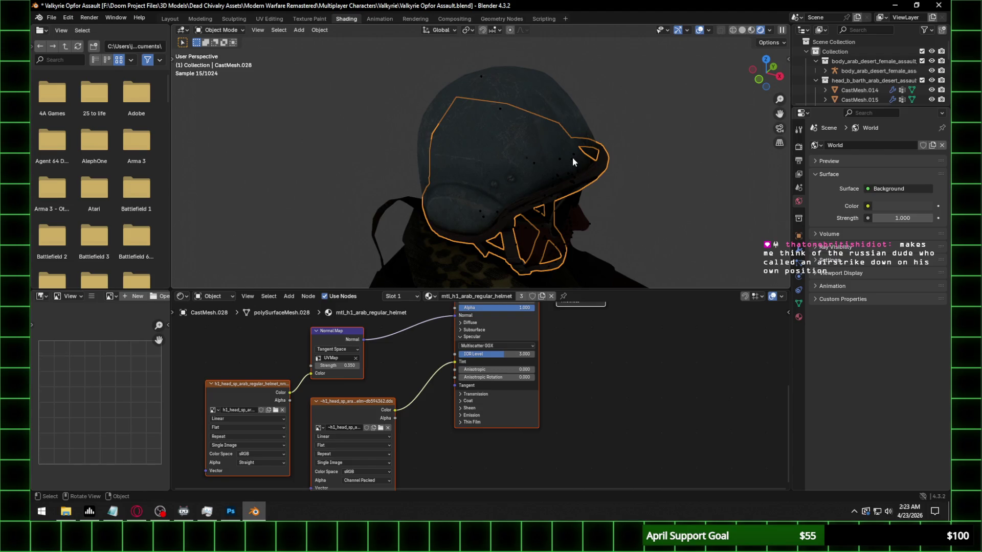
pyautogui.click(583, 161)
pyautogui.click(543, 101)
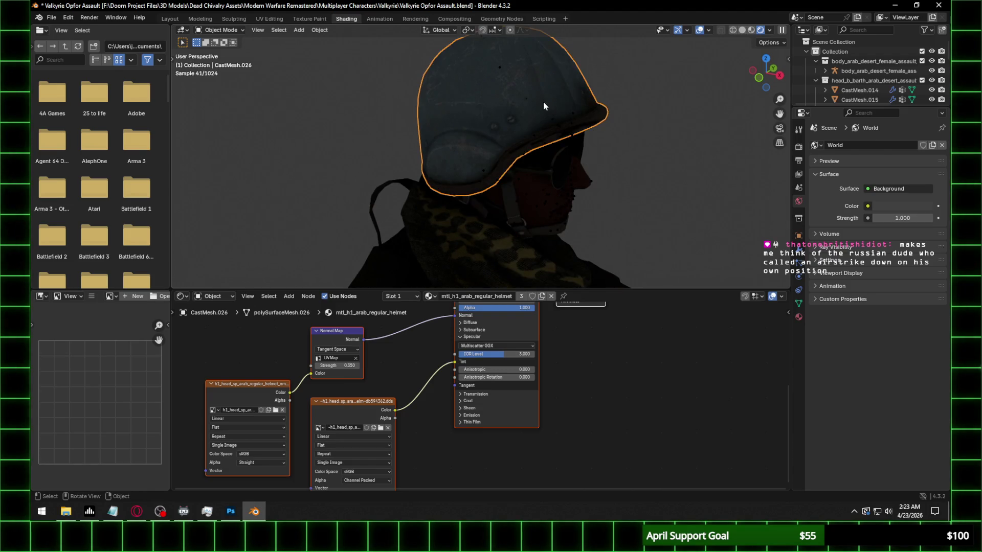
pyautogui.press('g')
pyautogui.press('Escape')
pyautogui.press('h')
pyautogui.moveTo(878, 112); pyautogui.dragTo(878, 320)
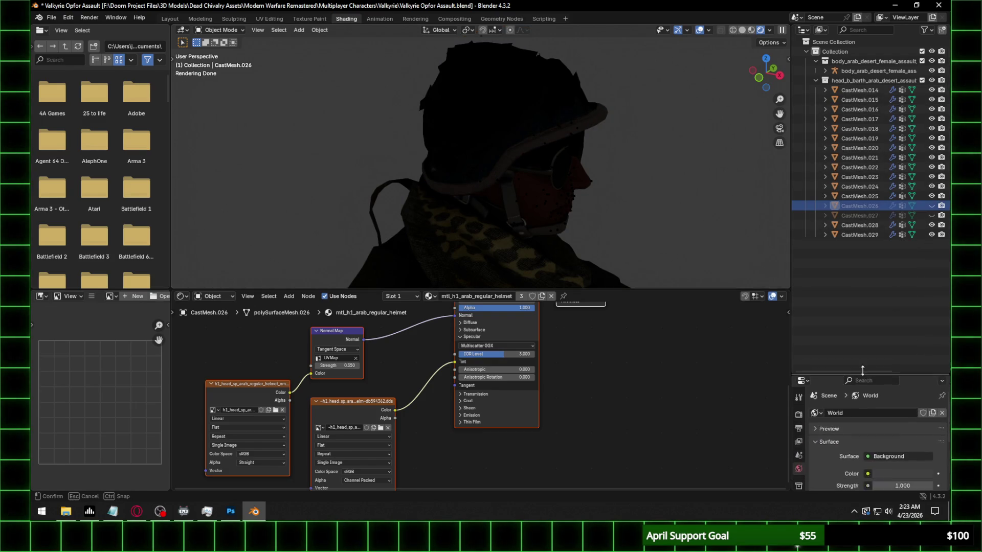
# Unhide helmet shell CastMesh.027, light the viewport with the HDRI, and save the blend file
pyautogui.click(931, 216)
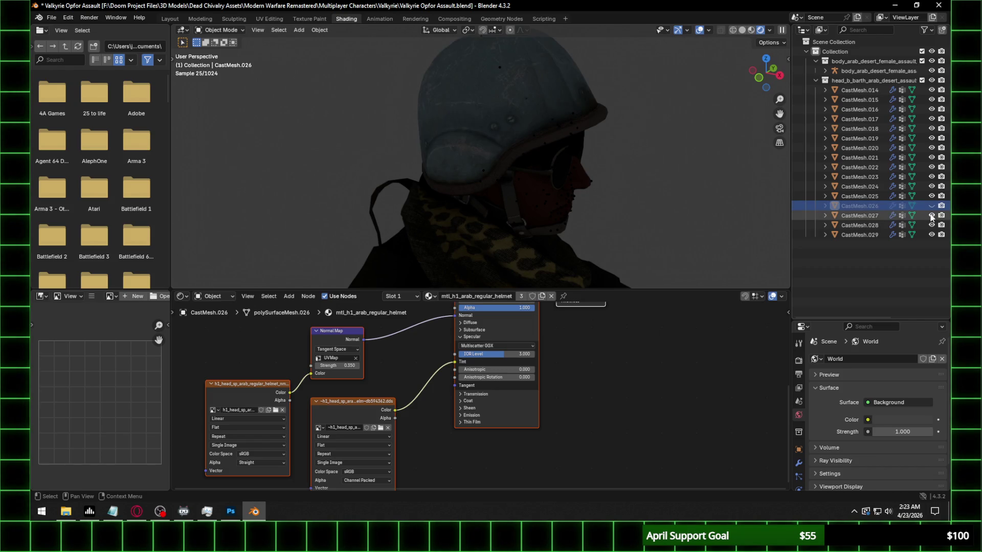
pyautogui.press('KP_1')
pyautogui.scroll(3, 457, 130)
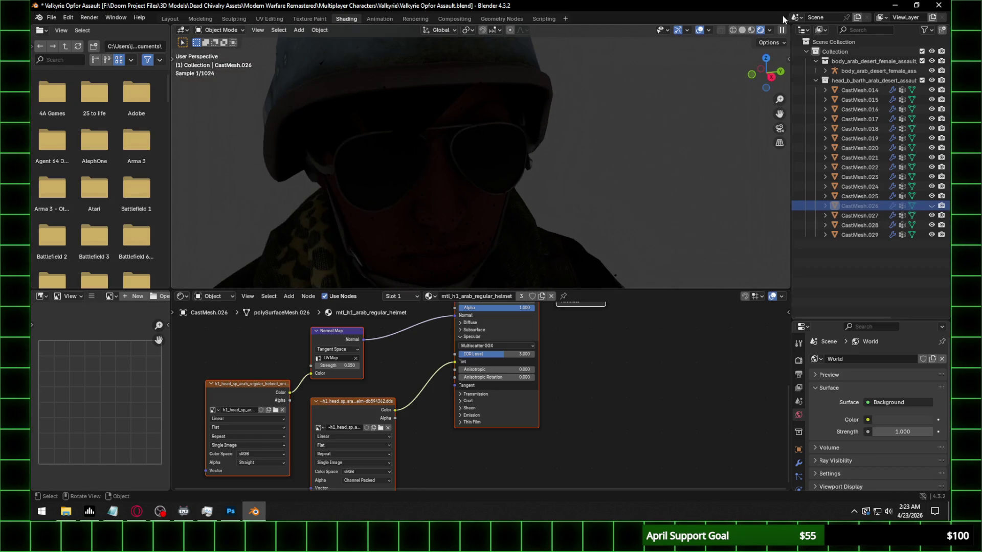
pyautogui.click(771, 30)
pyautogui.click(724, 113)
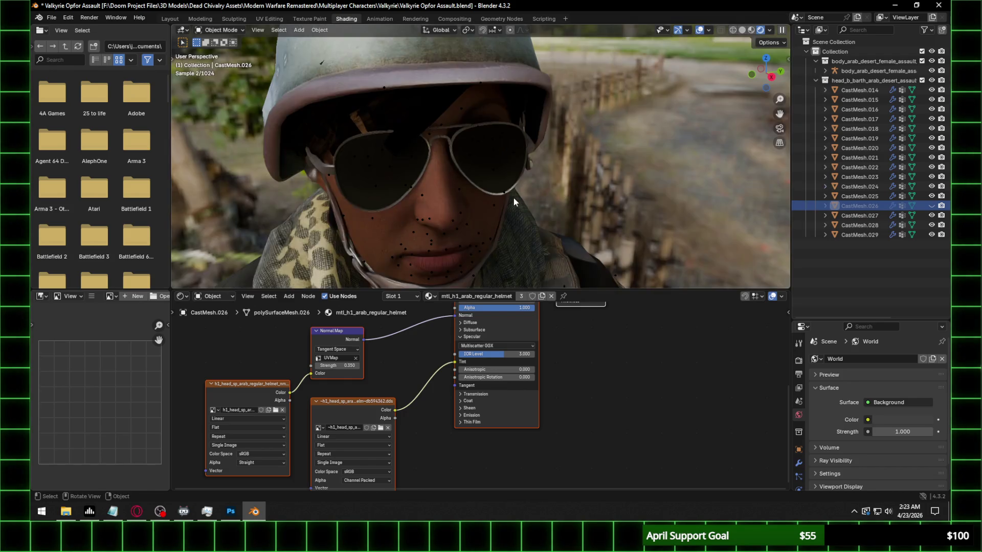
pyautogui.scroll(-3, 513, 198)
pyautogui.hotkey('ctrl', 's')
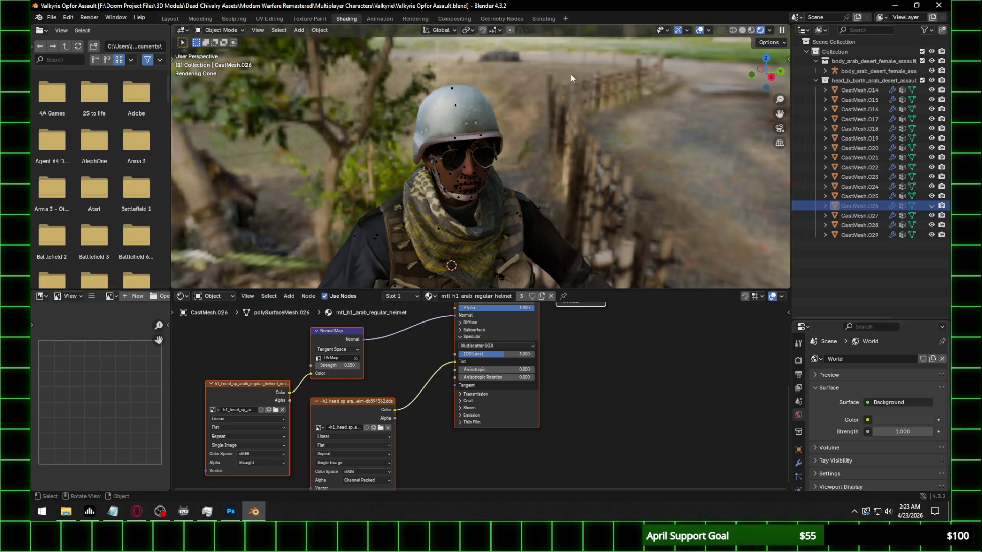
# Set the helmet CastMesh.027 material's IOR Level to 0.3 and check it from the side
pyautogui.click(477, 96)
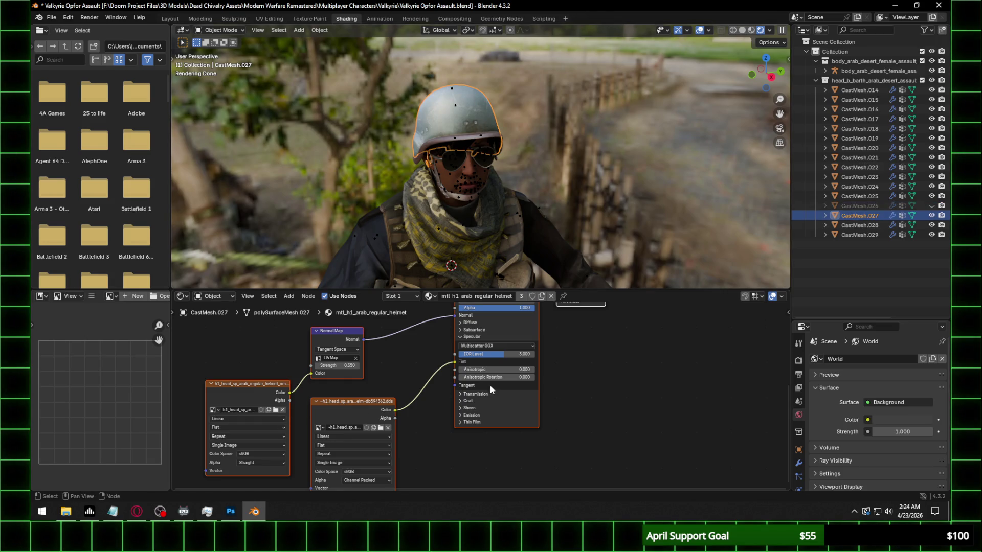
pyautogui.click(503, 354)
pyautogui.write('0.3')
pyautogui.press('Return')
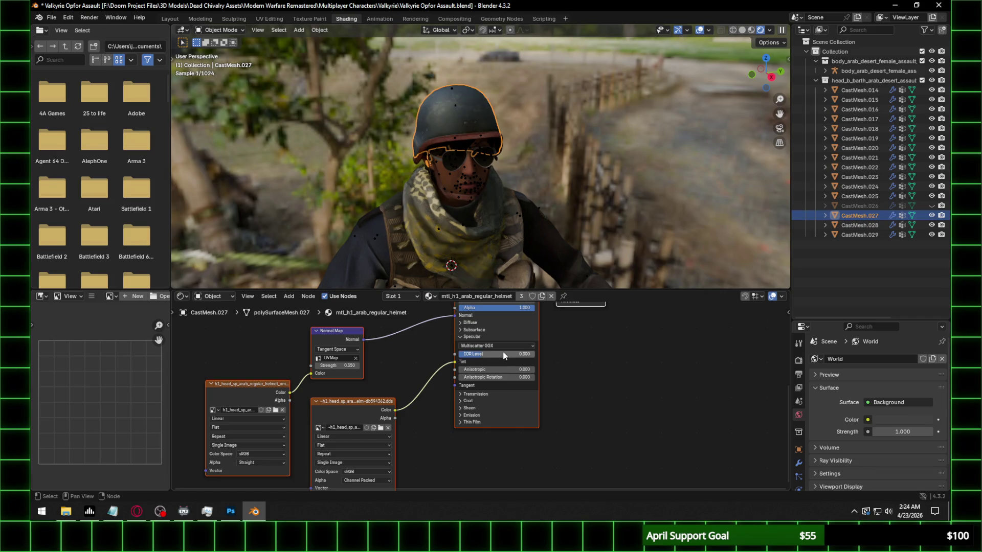
pyautogui.scroll(3, 479, 137)
pyautogui.moveTo(499, 138)
pyautogui.mouseDown(button='middle')
pyautogui.moveTo(578, 127)
pyautogui.moveTo(484, 193)
pyautogui.moveTo(571, 197)
pyautogui.mouseUp(button='middle')
# Look over the head and torso, then select the purple pouch decal piece CastMesh.009 on the vest
pyautogui.click(571, 197)
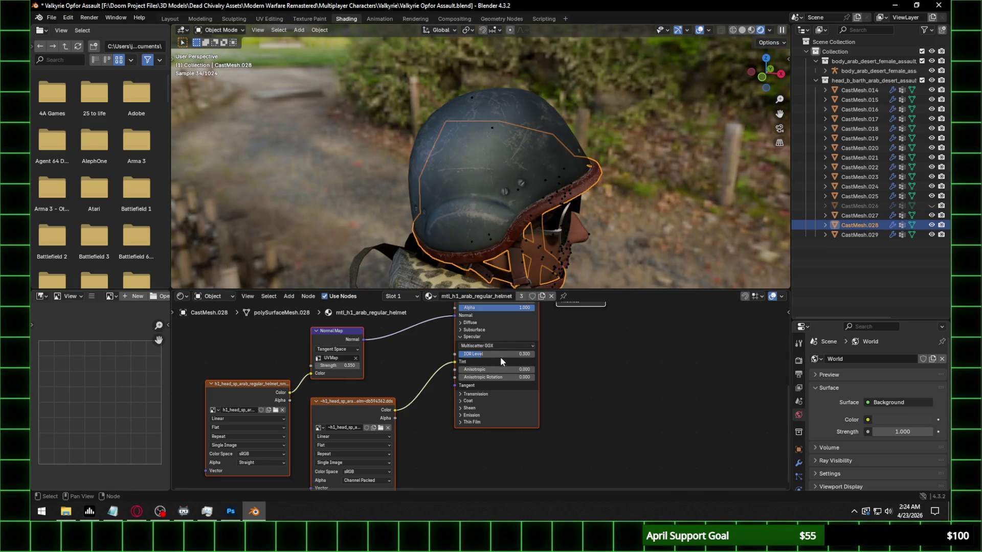
pyautogui.moveTo(674, 168); pyautogui.dragTo(520, 127, button='middle')
pyautogui.click(485, 166)
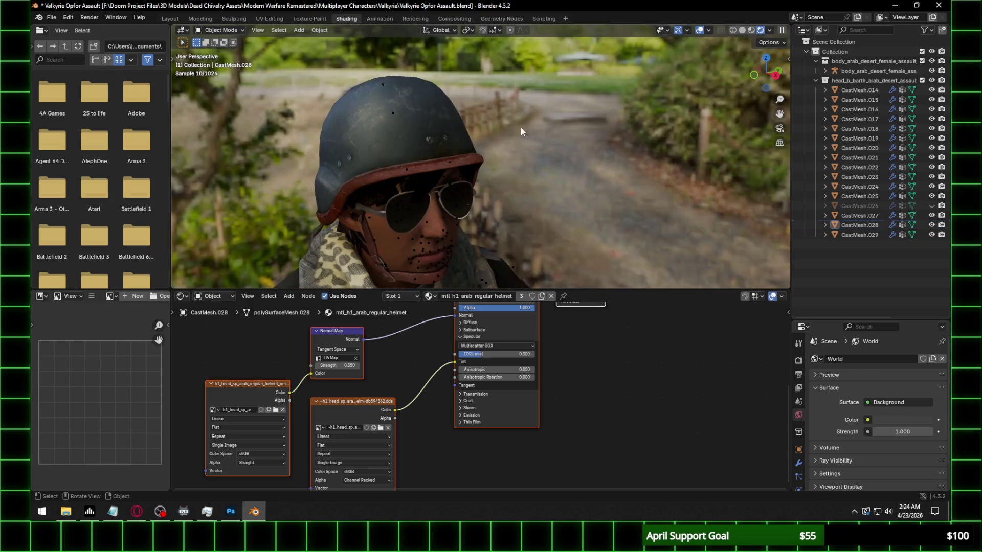
pyautogui.moveTo(485, 167)
pyautogui.mouseDown(button='middle')
pyautogui.moveTo(398, 210)
pyautogui.moveTo(489, 160)
pyautogui.mouseUp(button='middle')
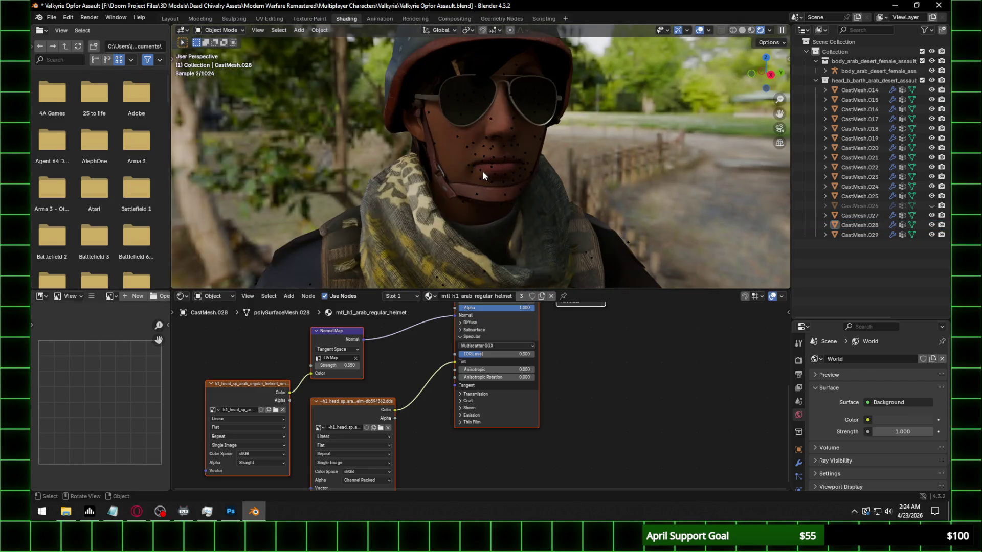
pyautogui.scroll(-3, 535, 170)
pyautogui.scroll(-2, 440, 143)
pyautogui.moveTo(444, 159)
pyautogui.keyDown('shift'); pyautogui.mouseDown(button='middle')
pyautogui.moveTo(540, 217)
pyautogui.moveTo(495, 159)
pyautogui.mouseUp(button='middle'); pyautogui.keyUp('shift')
pyautogui.scroll(2, 423, 181)
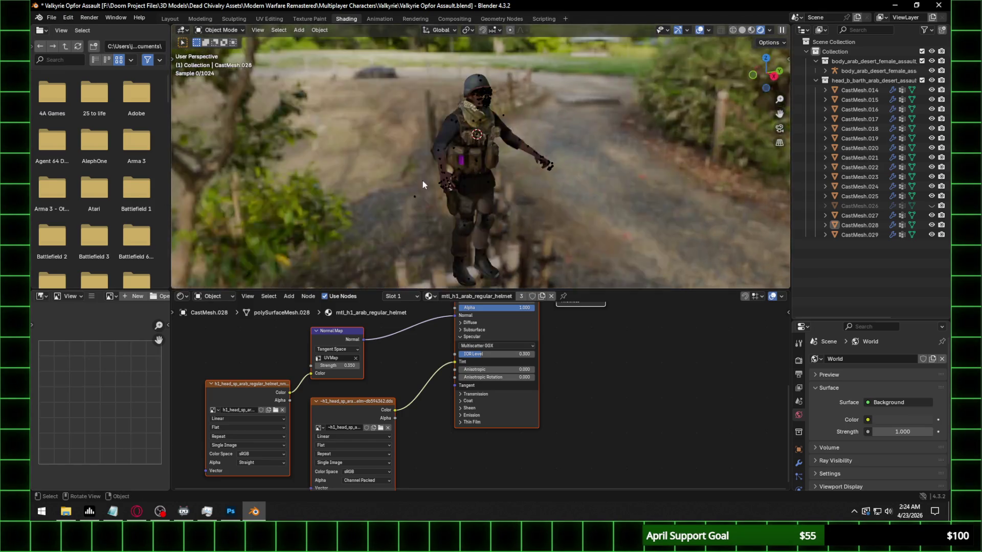
pyautogui.scroll(3, 448, 175)
pyautogui.scroll(2, 407, 189)
pyautogui.scroll(2, 396, 191)
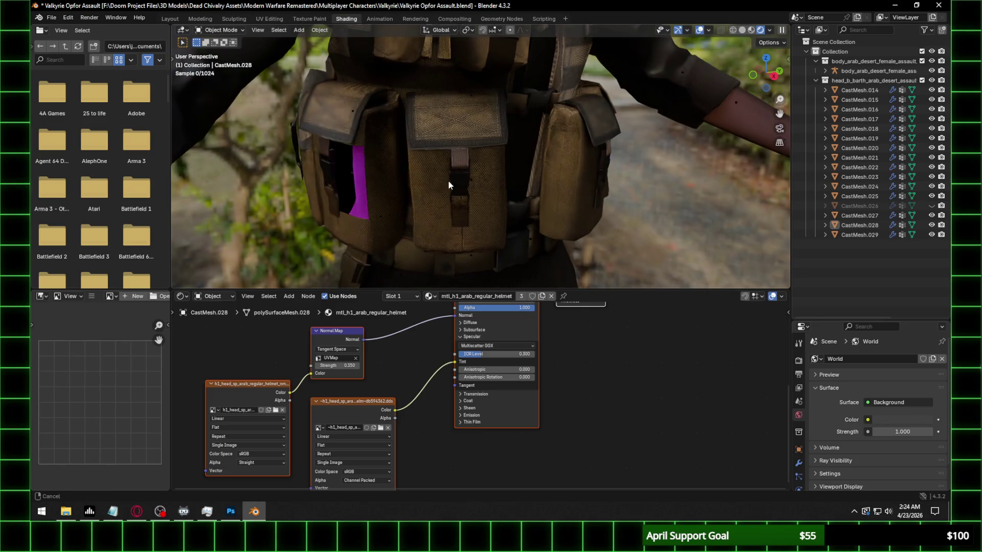
pyautogui.scroll(2, 439, 181)
pyautogui.scroll(2, 448, 192)
pyautogui.scroll(1, 437, 194)
pyautogui.scroll(2, 446, 175)
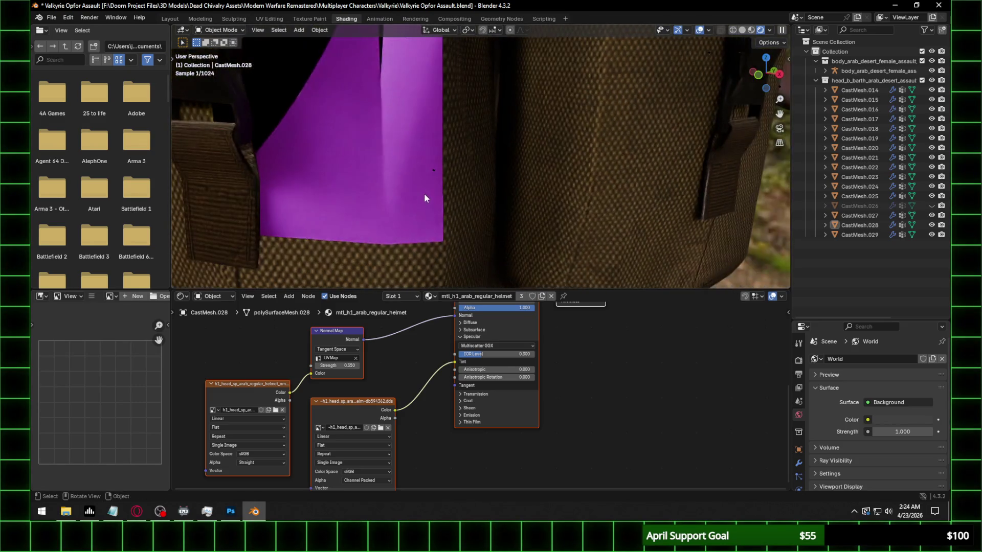
pyautogui.click(422, 197)
pyautogui.scroll(-2, 423, 195)
pyautogui.scroll(-2, 461, 196)
pyautogui.moveTo(486, 195)
pyautogui.mouseDown(button='middle')
pyautogui.moveTo(415, 190)
pyautogui.moveTo(438, 165)
pyautogui.moveTo(424, 247)
pyautogui.mouseUp(button='middle')
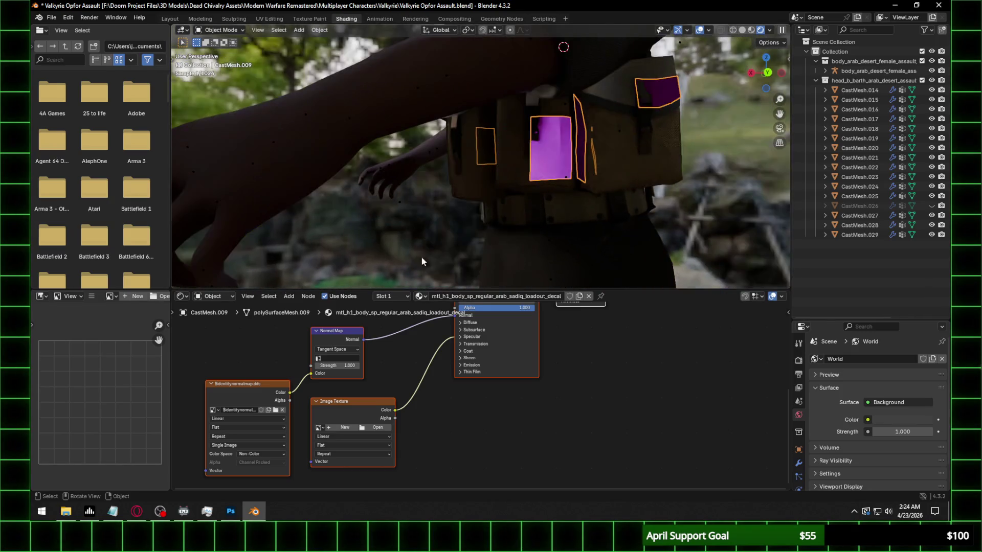
# Inspect the empty Image Texture node's image browser without loading anything, then delete the node
pyautogui.click(372, 408)
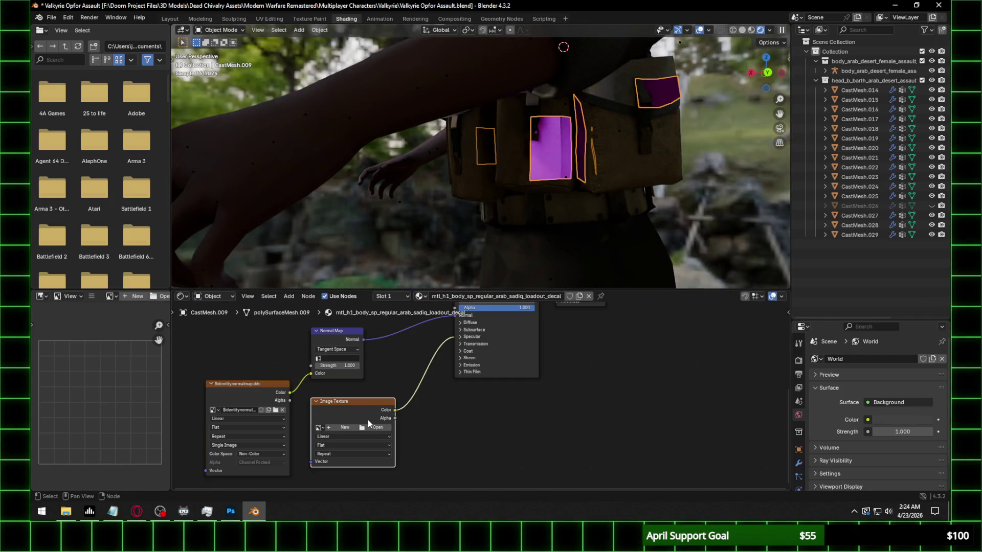
pyautogui.moveTo(366, 416); pyautogui.dragTo(384, 349, button='middle')
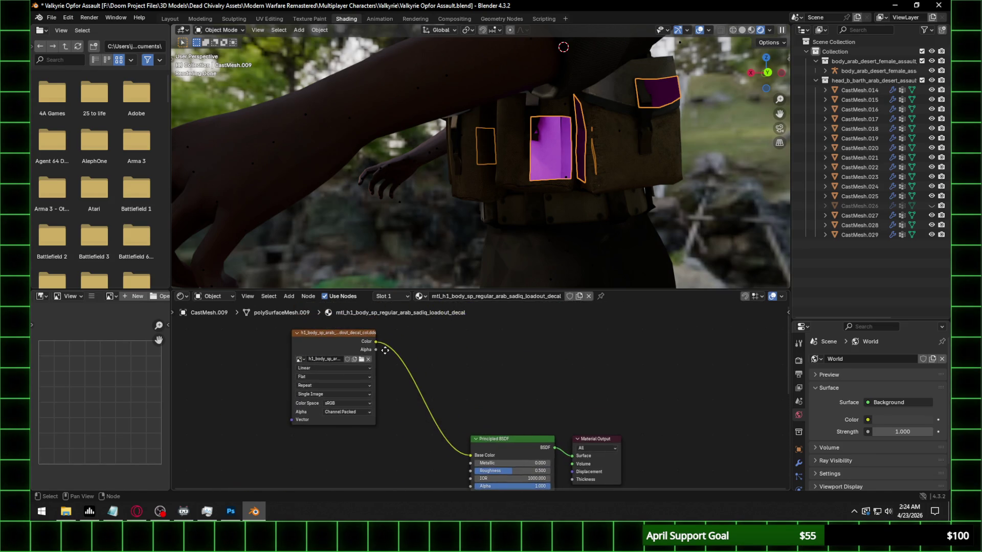
pyautogui.click(323, 348)
pyautogui.moveTo(358, 452); pyautogui.dragTo(392, 432, button='middle')
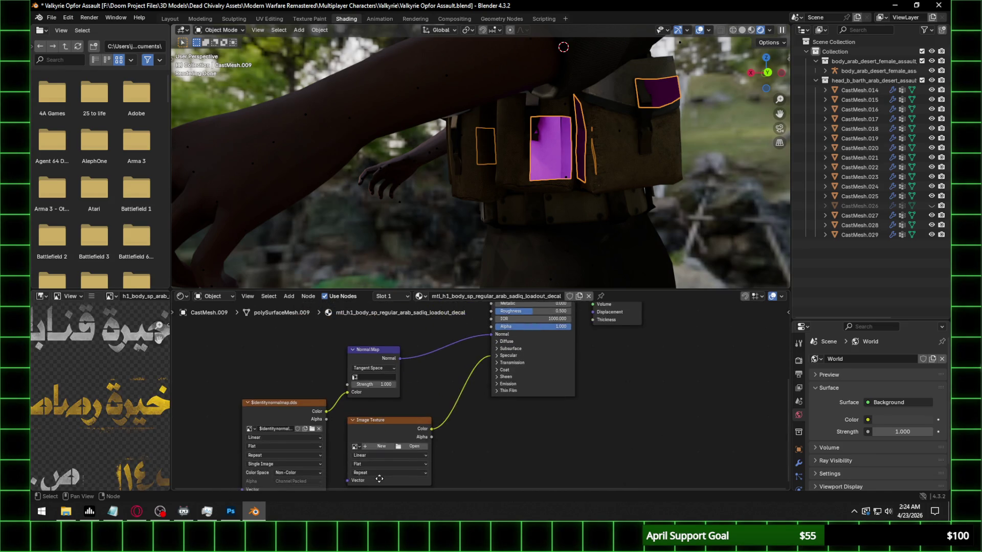
pyautogui.click(395, 402)
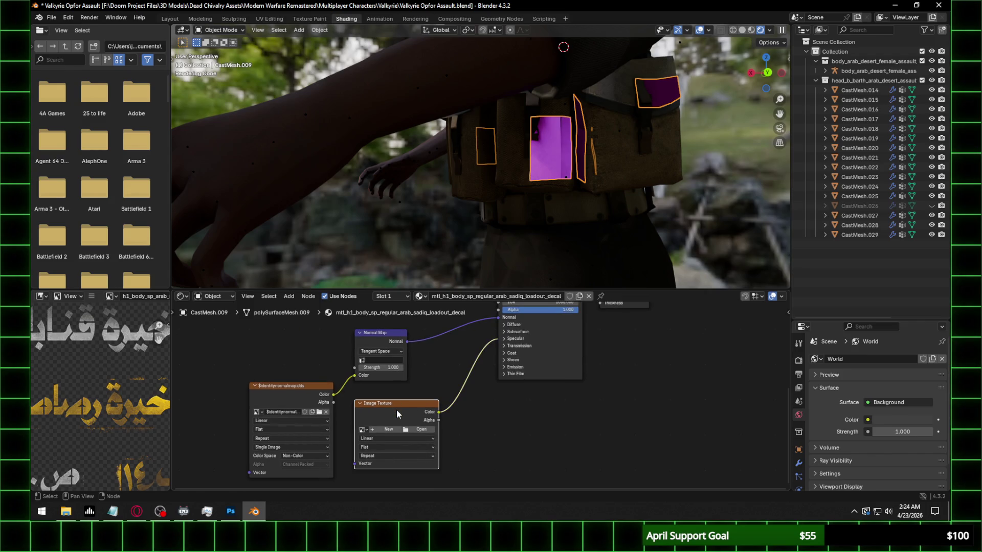
pyautogui.click(419, 434)
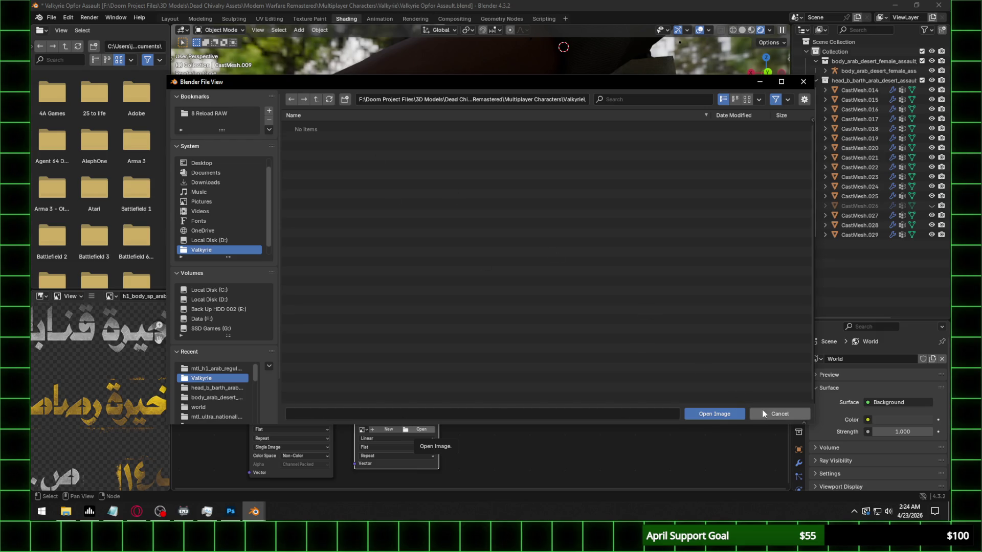
pyautogui.click(779, 414)
pyautogui.click(319, 412)
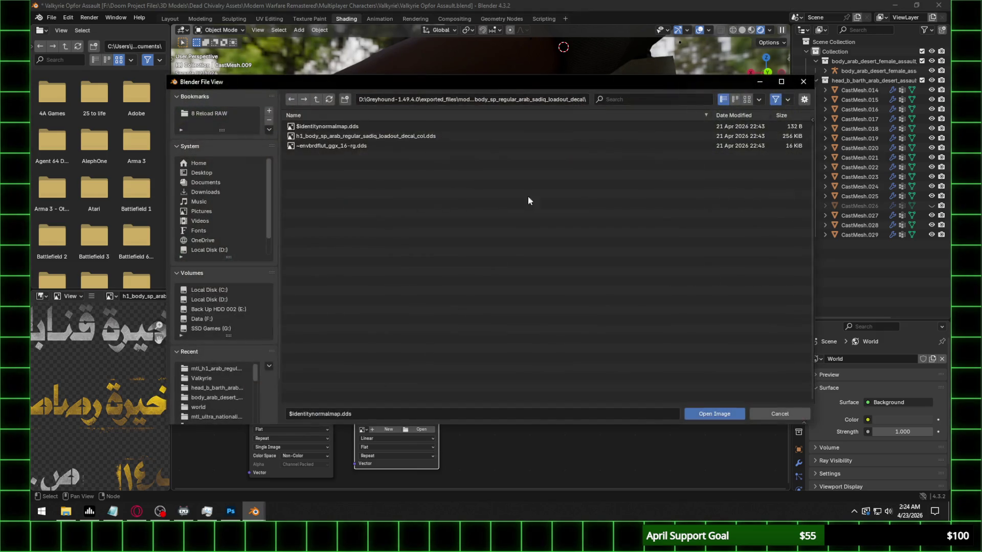
pyautogui.click(747, 101)
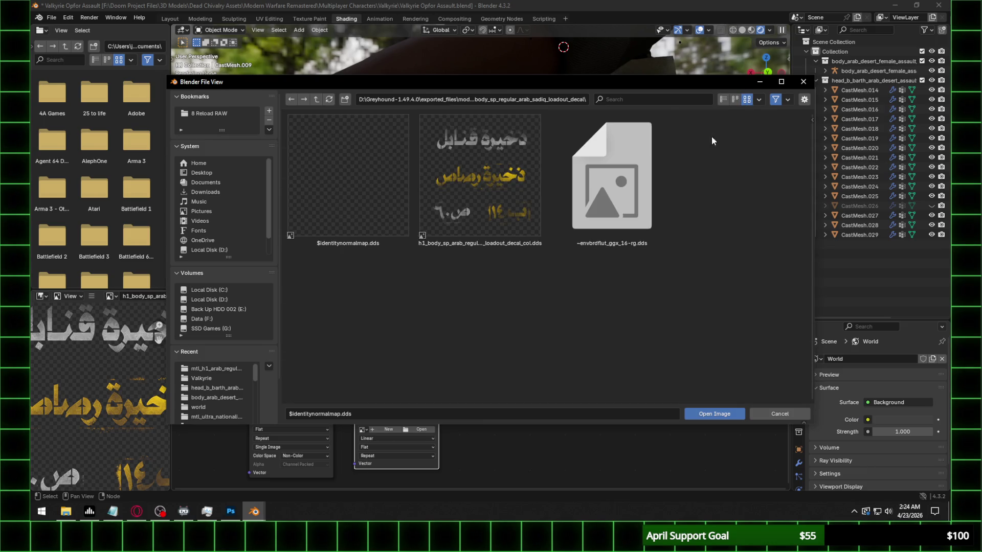
pyautogui.press('Escape')
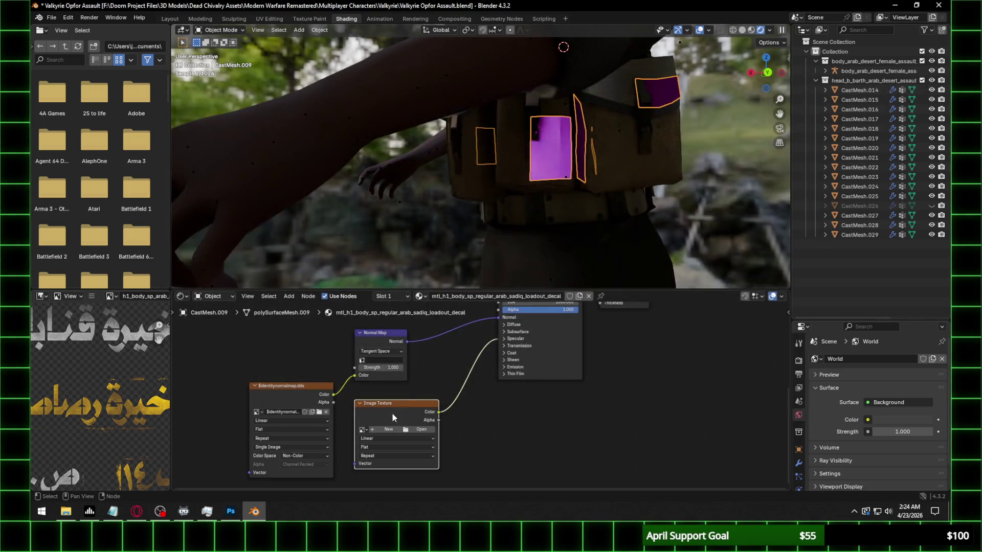
pyautogui.press('x')
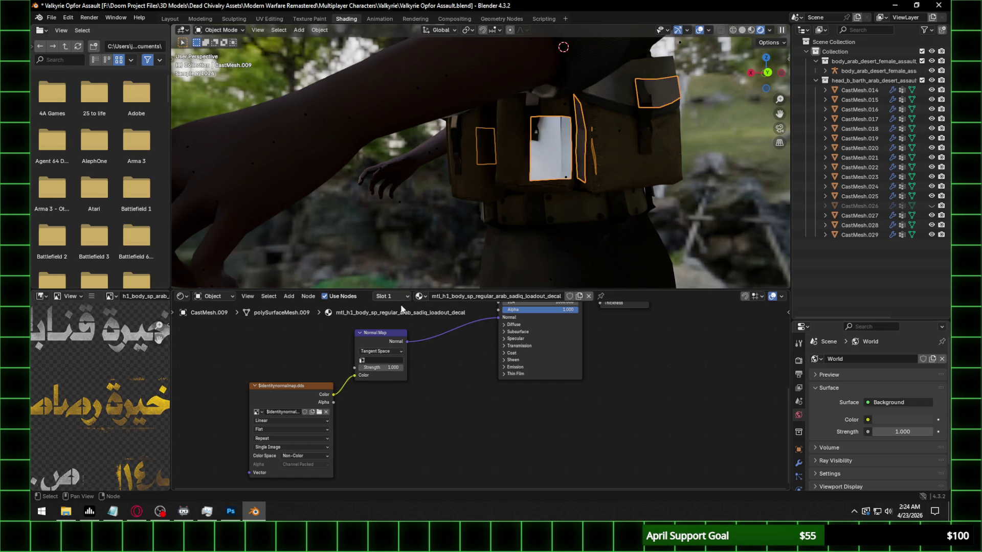
pyautogui.scroll(1, 339, 396)
# Connect the col.dds decal texture's Alpha output to the Principled BSDF Alpha input
pyautogui.click(277, 394)
pyautogui.scroll(-1, 277, 390)
pyautogui.moveTo(277, 390); pyautogui.dragTo(352, 322, button='middle')
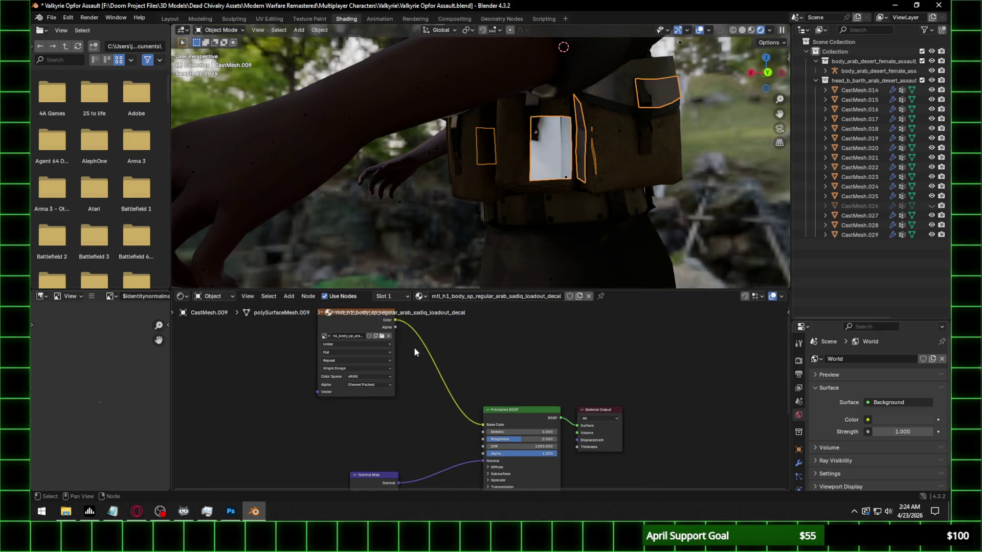
pyautogui.click(353, 312)
pyautogui.moveTo(395, 320)
pyautogui.mouseDown()
pyautogui.moveTo(425, 394)
pyautogui.moveTo(483, 453)
pyautogui.mouseUp()
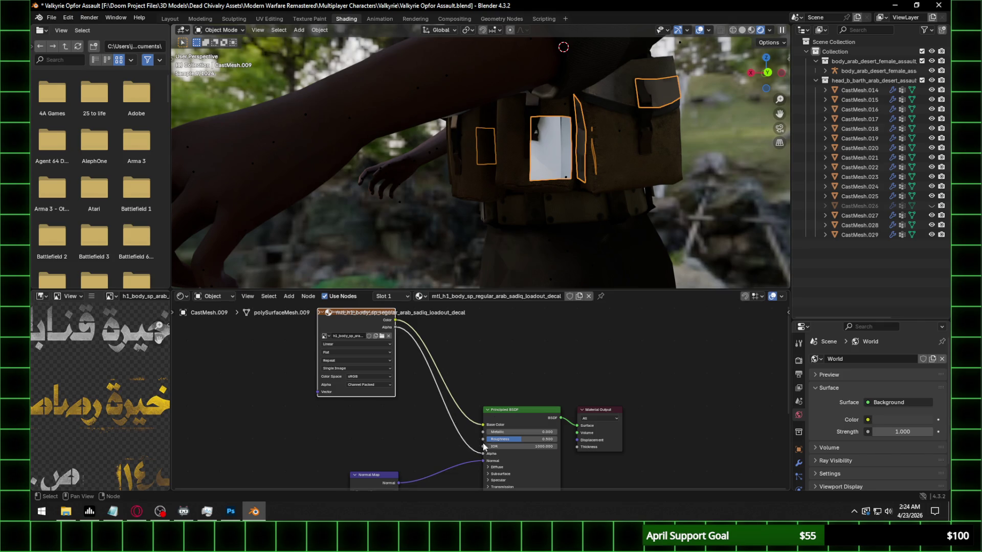
pyautogui.scroll(2, 531, 175)
pyautogui.scroll(-2, 531, 174)
pyautogui.moveTo(531, 174); pyautogui.dragTo(647, 180, button='middle')
pyautogui.scroll(2, 474, 177)
pyautogui.scroll(1, 527, 165)
pyautogui.scroll(-3, 527, 165)
pyautogui.moveTo(543, 140)
pyautogui.mouseDown(button='middle')
pyautogui.moveTo(493, 193)
pyautogui.moveTo(641, 133)
pyautogui.mouseUp(button='middle')
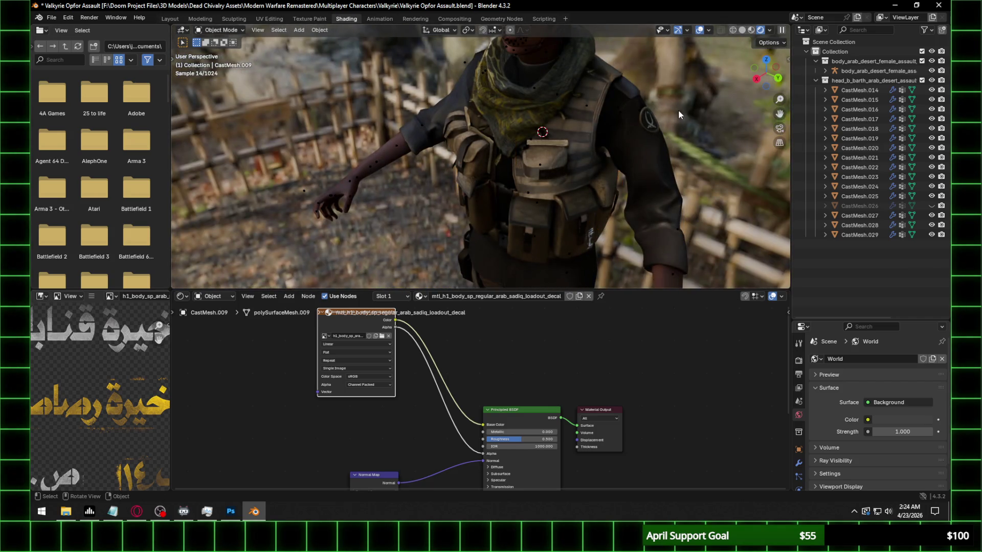
# Save the blend file and view the character from the Layout workspace at several angles
pyautogui.hotkey('ctrl', 's')
pyautogui.click(170, 18)
pyautogui.scroll(-3, 435, 177)
pyautogui.scroll(-3, 560, 286)
pyautogui.scroll(1, 457, 334)
pyautogui.moveTo(506, 240); pyautogui.dragTo(454, 233, button='middle')
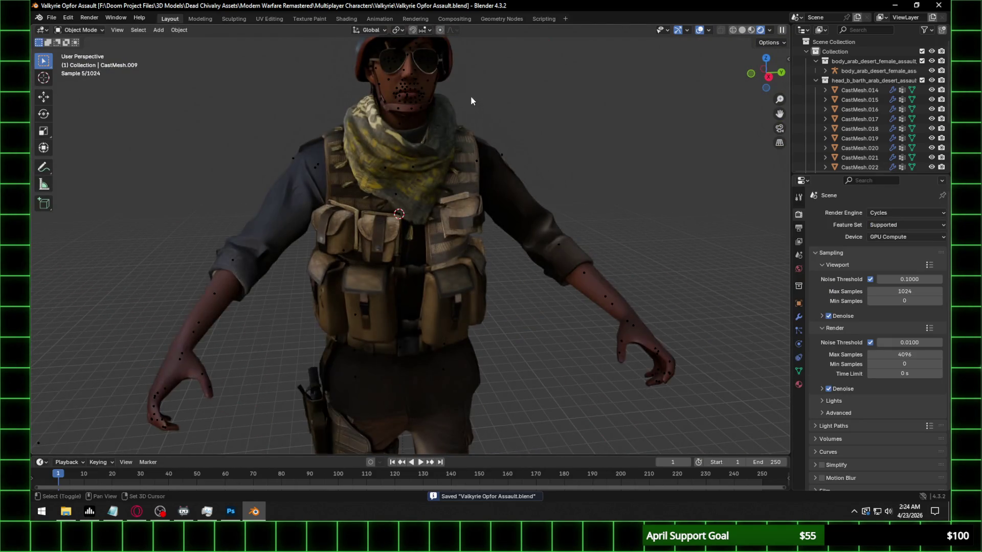
pyautogui.scroll(2, 512, 148)
pyautogui.moveTo(559, 137); pyautogui.dragTo(504, 137, button='middle')
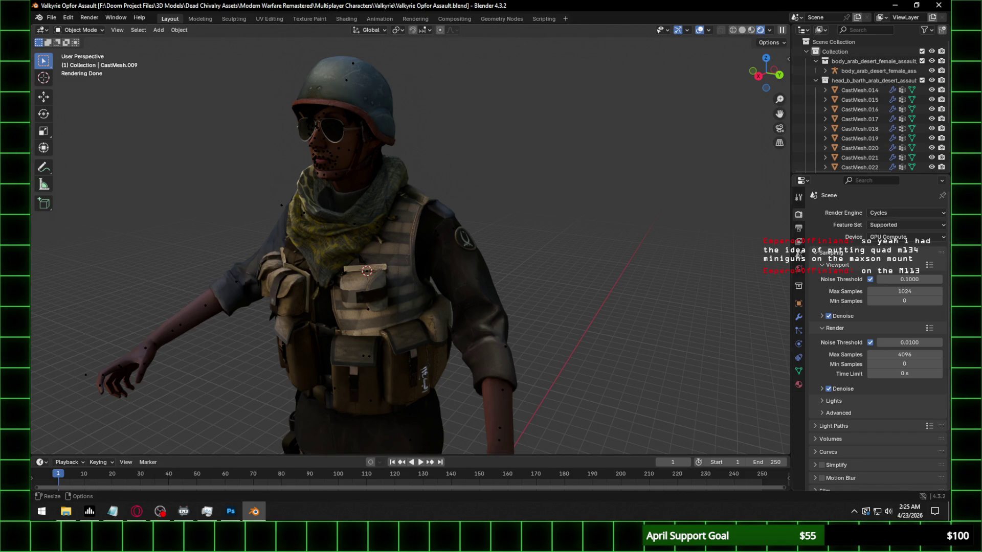
pyautogui.hotkey('alt', 'Tab')
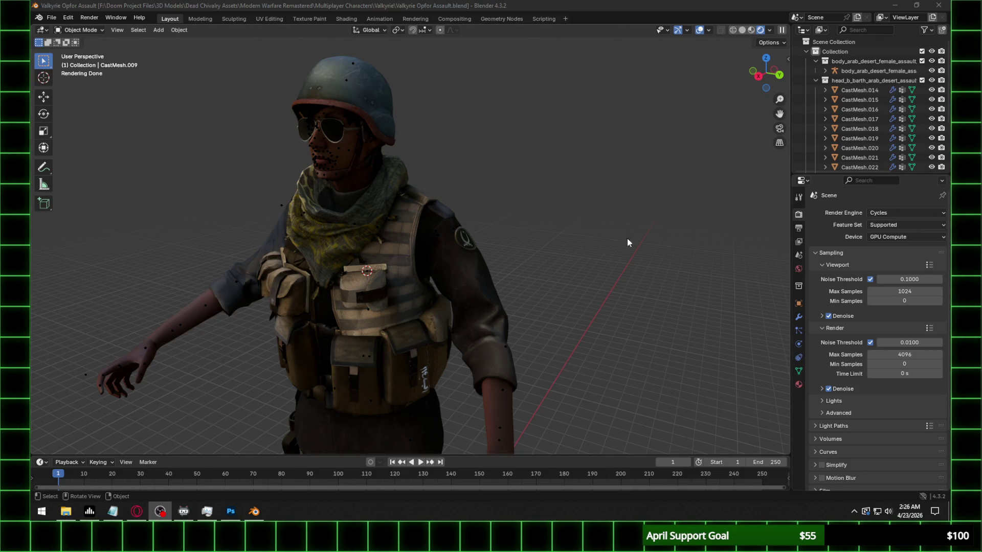
pyautogui.moveTo(438, 234); pyautogui.dragTo(589, 240, button='middle')
# Select the CastMesh upper-body and set its normal map Strength to 0.35 in Shading
pyautogui.click(483, 280)
pyautogui.click(346, 19)
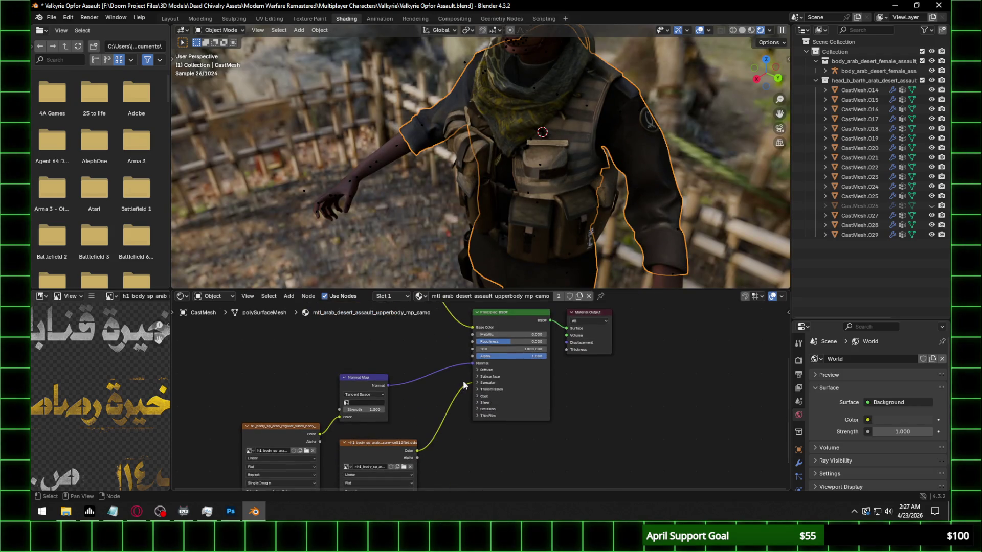
pyautogui.click(361, 401)
pyautogui.write('250')
pyautogui.press('Return')
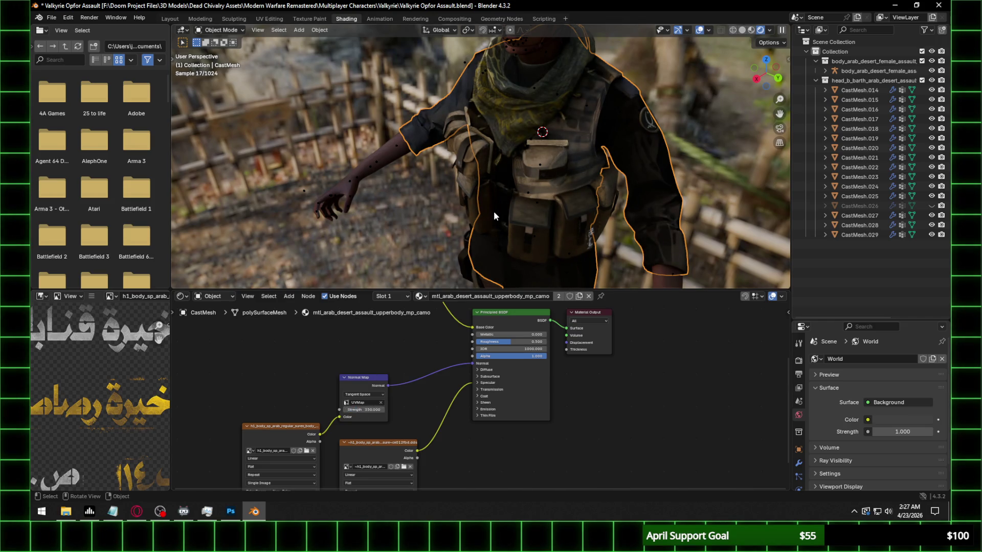
pyautogui.scroll(1, 384, 392)
pyautogui.click(366, 411)
pyautogui.write('10')
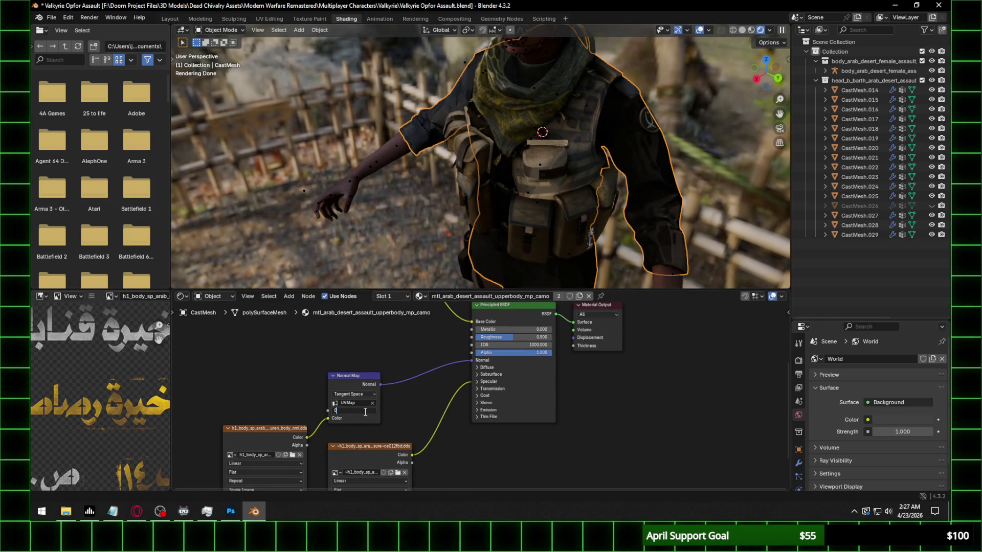
pyautogui.press('Return')
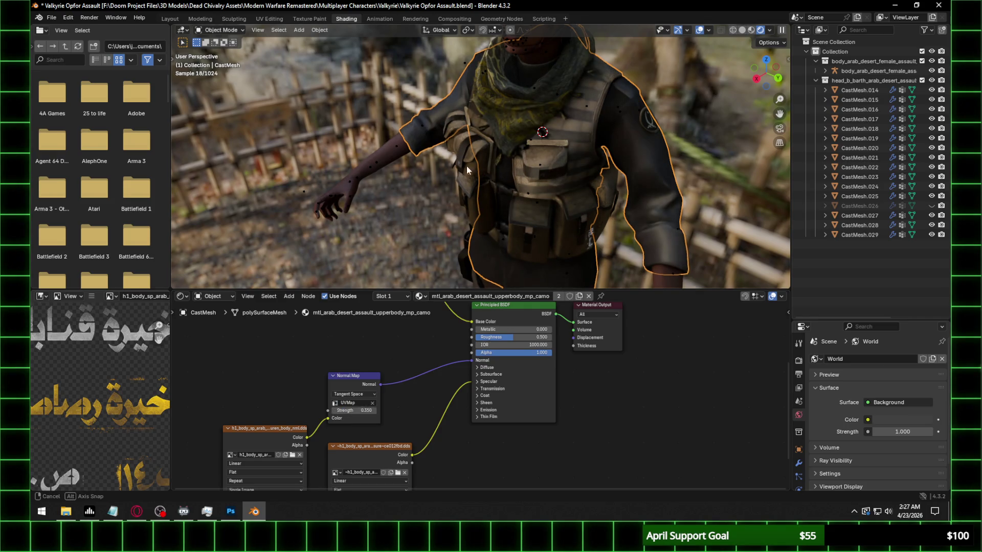
# Expand Specular on the Principled BSDF and set IOR Level to 0.3
pyautogui.click(479, 382)
pyautogui.click(516, 401)
pyautogui.write('0.3')
pyautogui.press('Return')
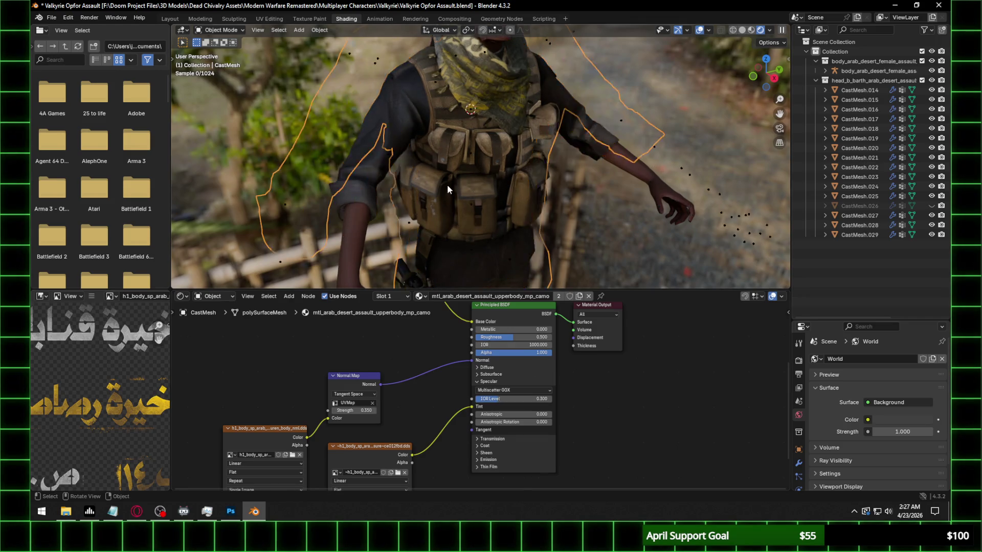
pyautogui.scroll(2, 447, 185)
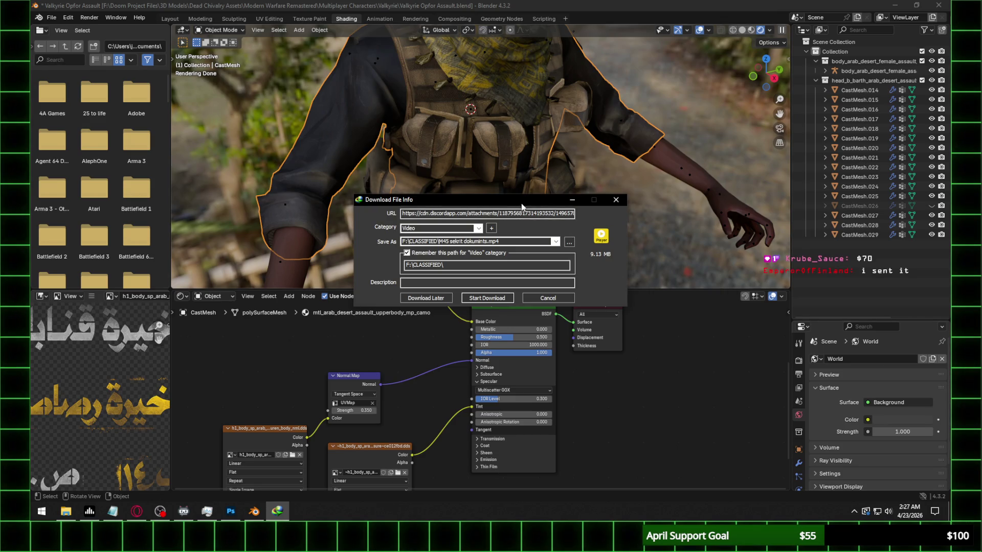
# Dismiss the Download File Info prompt and bring up IDM's main window from the tray
pyautogui.press('Escape')
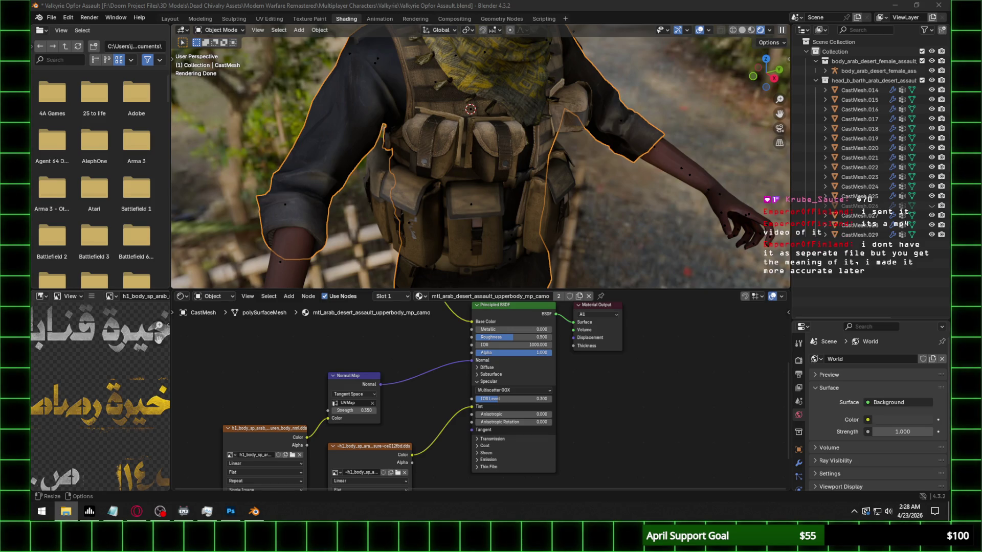
pyautogui.click(852, 511)
pyautogui.click(835, 454)
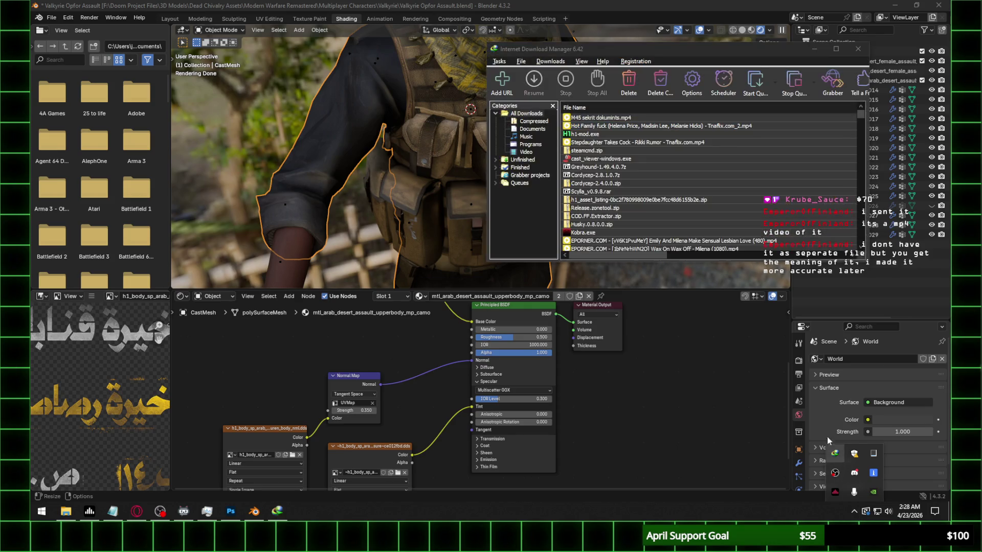
pyautogui.moveTo(740, 55); pyautogui.dragTo(980, 58)
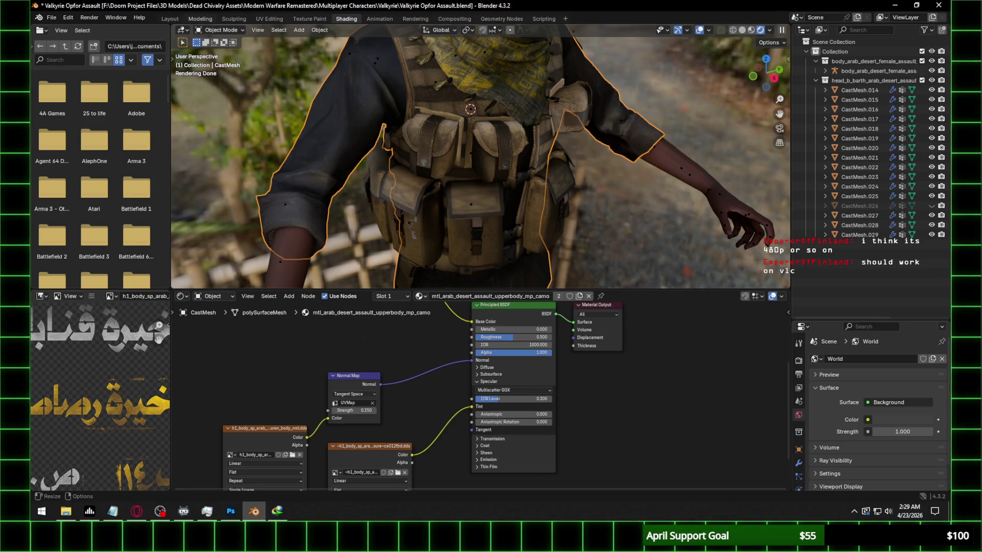
pyautogui.hotkey('alt', 'Tab')
pyautogui.hotkey('alt', 'Tab')
pyautogui.hotkey('alt', 'Tab')
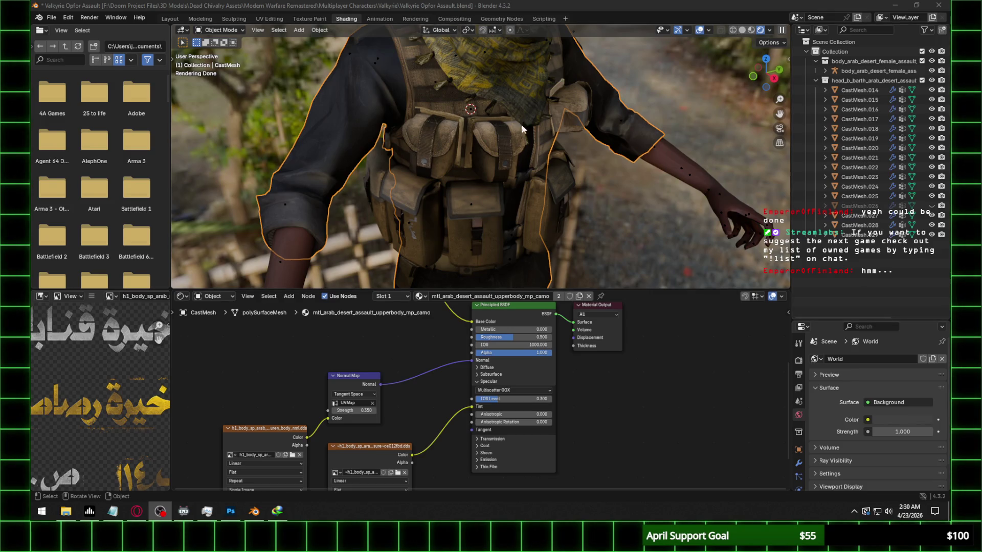
pyautogui.scroll(-2, 561, 147)
pyautogui.scroll(2, 749, 89)
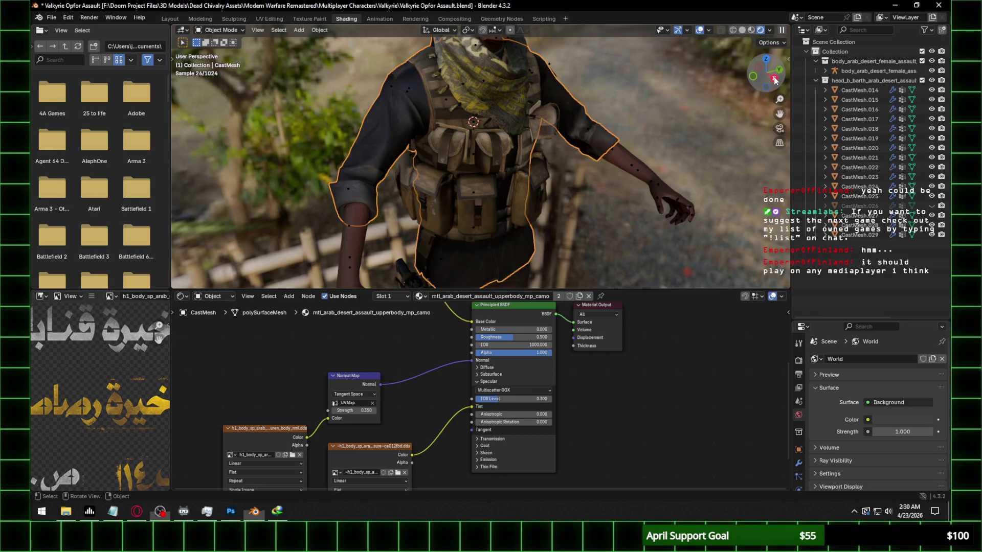
# Browse images for the normal-map texture node without replacing its DDS, then switch to Photoshop
pyautogui.press('KP_3')
pyautogui.scroll(2, 580, 156)
pyautogui.scroll(1, 455, 165)
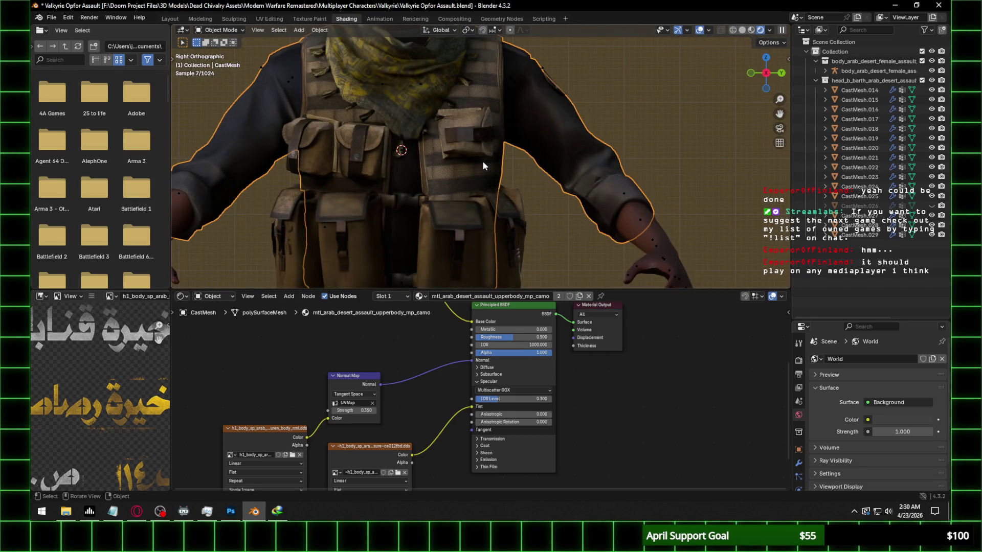
pyautogui.moveTo(400, 420); pyautogui.dragTo(425, 372, button='middle')
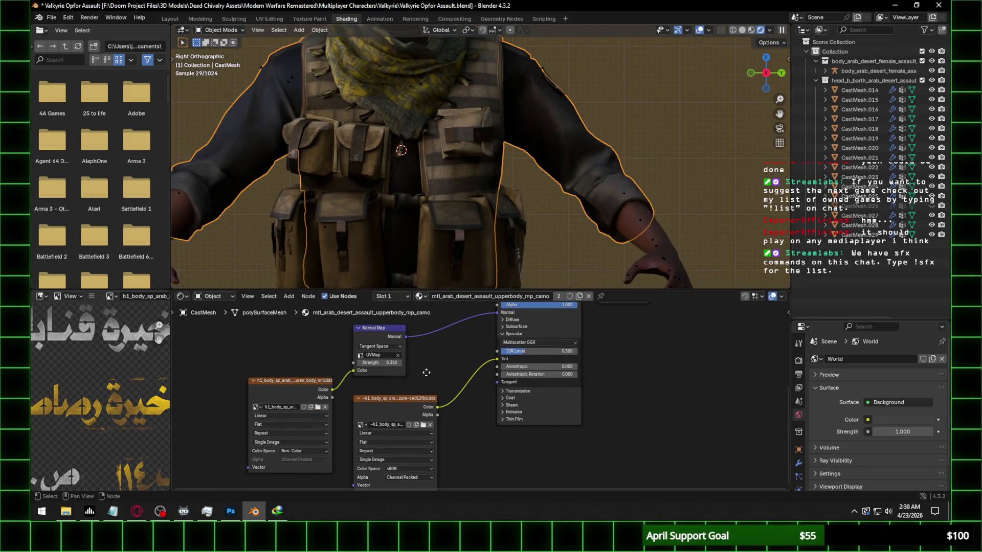
pyautogui.click(302, 389)
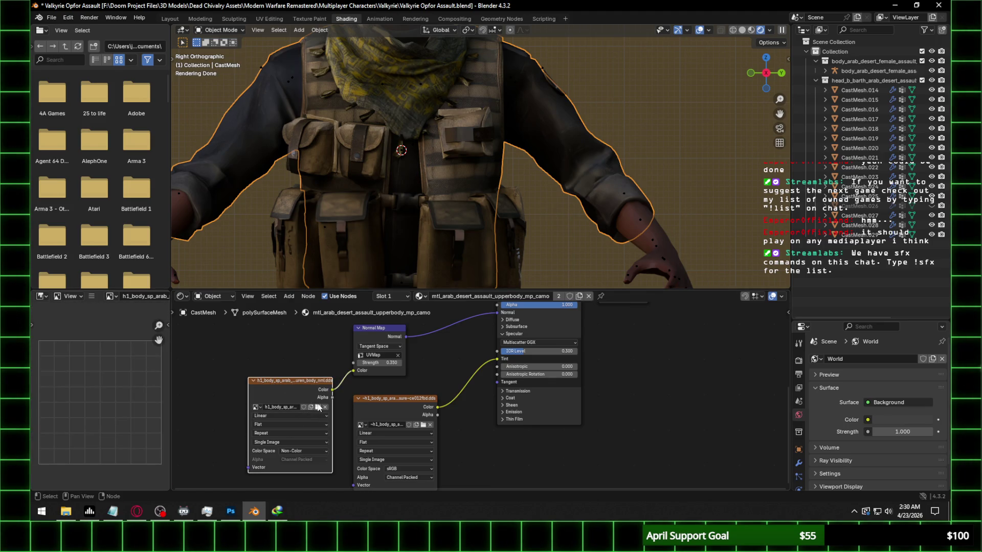
pyautogui.click(318, 407)
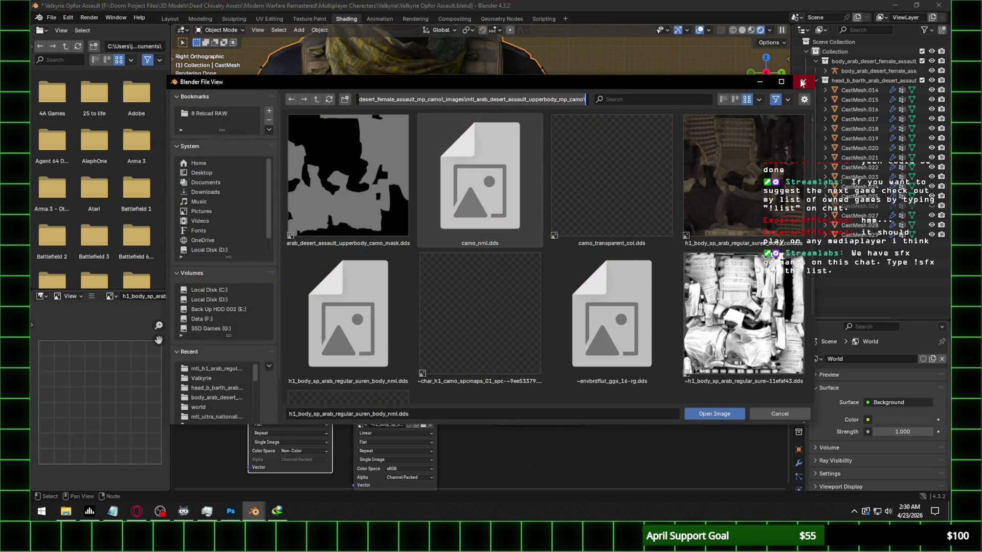
pyautogui.click(802, 81)
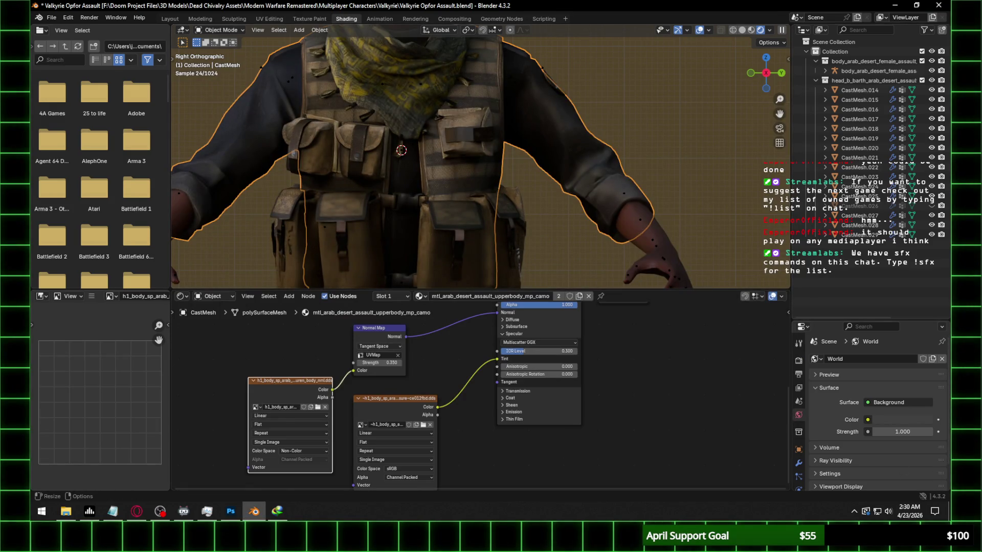
pyautogui.press('super+e')
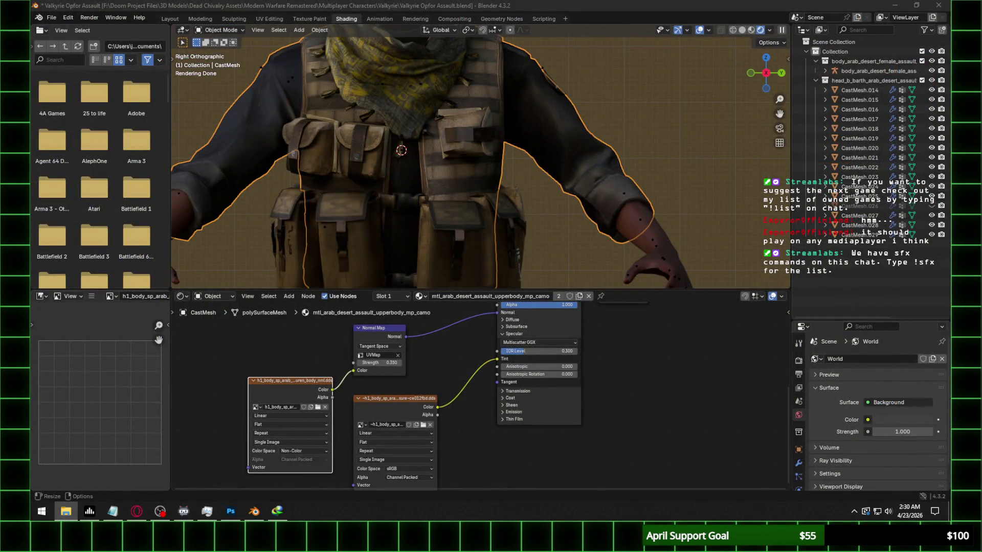
pyautogui.hotkey('alt', 'Tab')
# Save the body normal map as PNG via Save As, accepting the PNG Format Options, and return to Blender
pyautogui.click(51, 5)
pyautogui.click(67, 122)
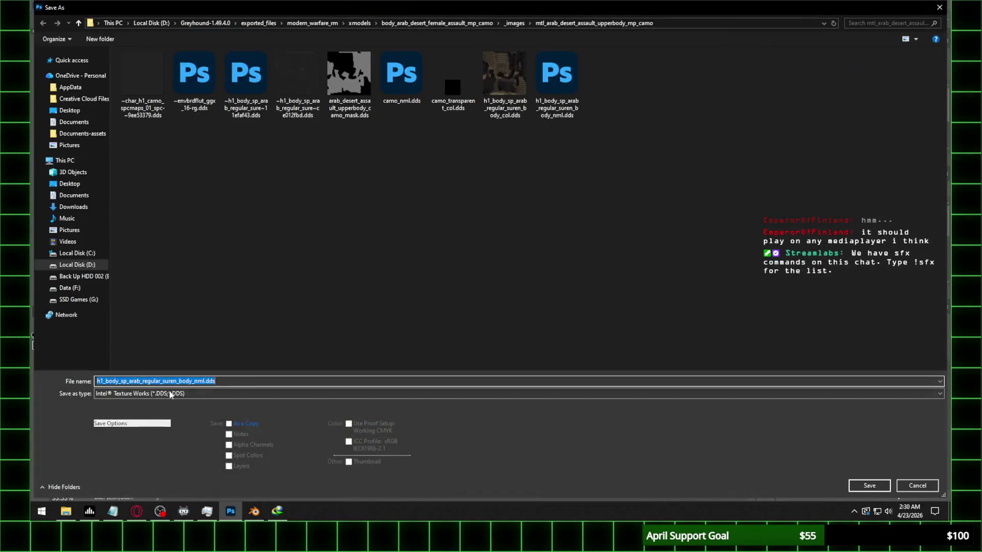
pyautogui.click(170, 394)
pyautogui.click(135, 340)
pyautogui.press('Return')
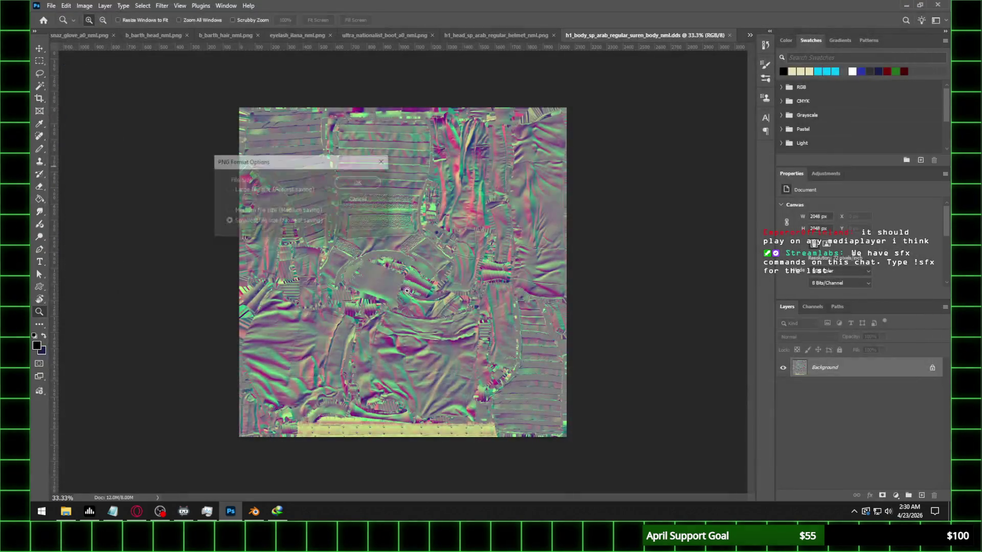
pyautogui.click(357, 184)
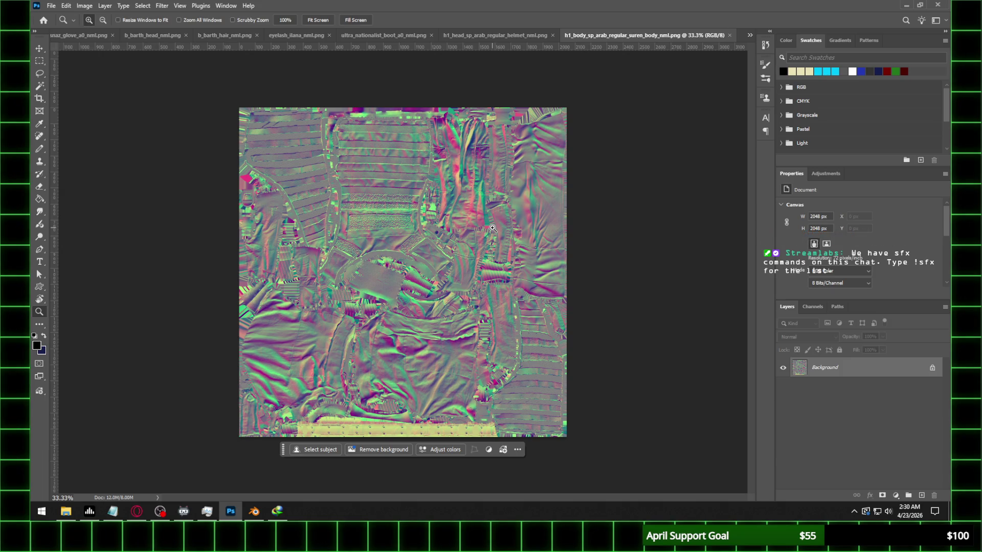
pyautogui.click(256, 517)
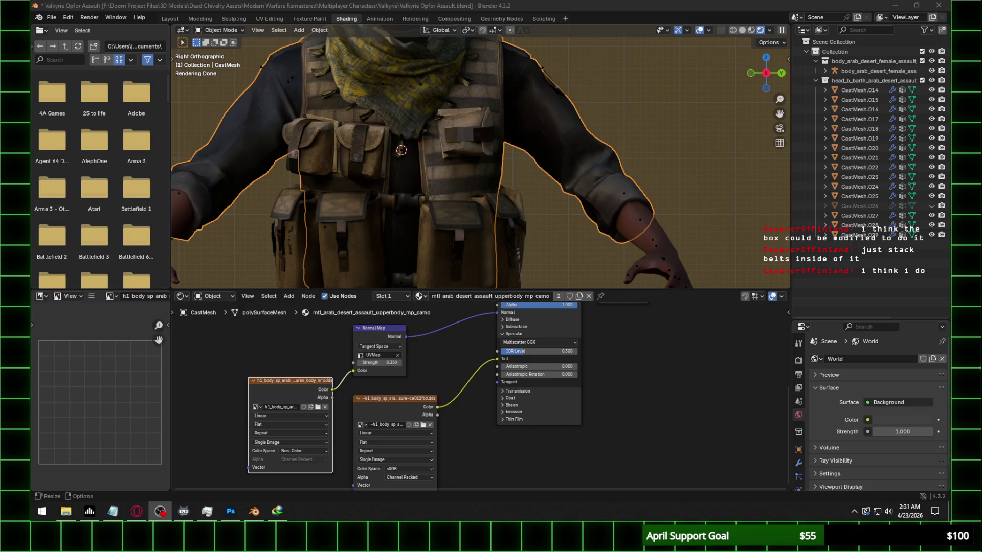
pyautogui.scroll(-3, 413, 133)
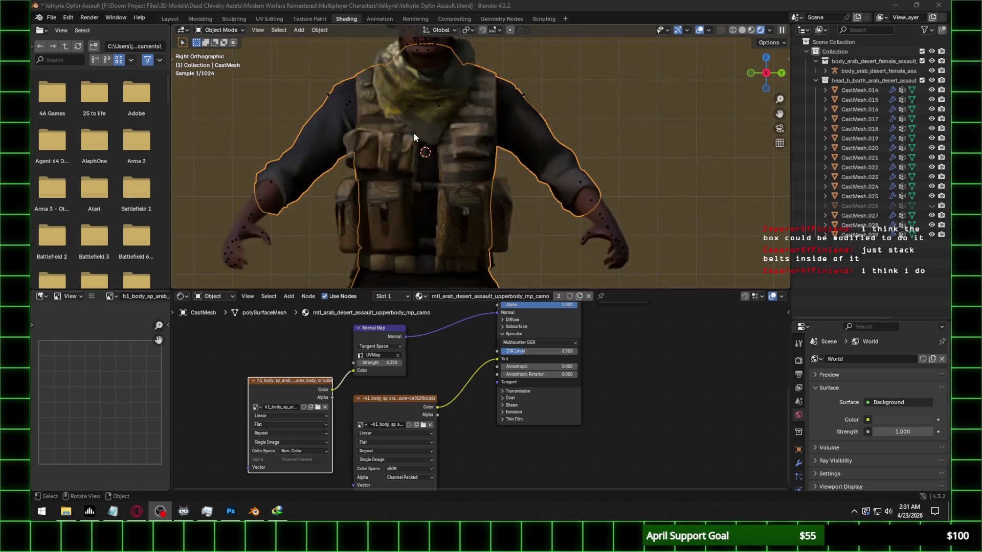
# Load nml.png into the normal-map image node with Color Space set to Non-Color
pyautogui.keyDown('shift'); pyautogui.moveTo(434, 193); pyautogui.dragTo(437, 162, button='middle'); pyautogui.keyUp('shift')
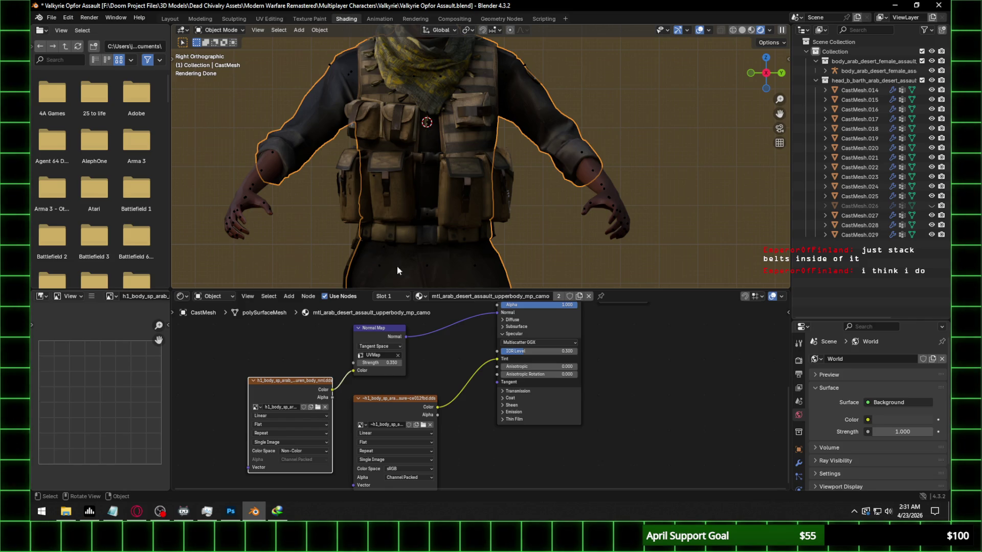
pyautogui.click(315, 407)
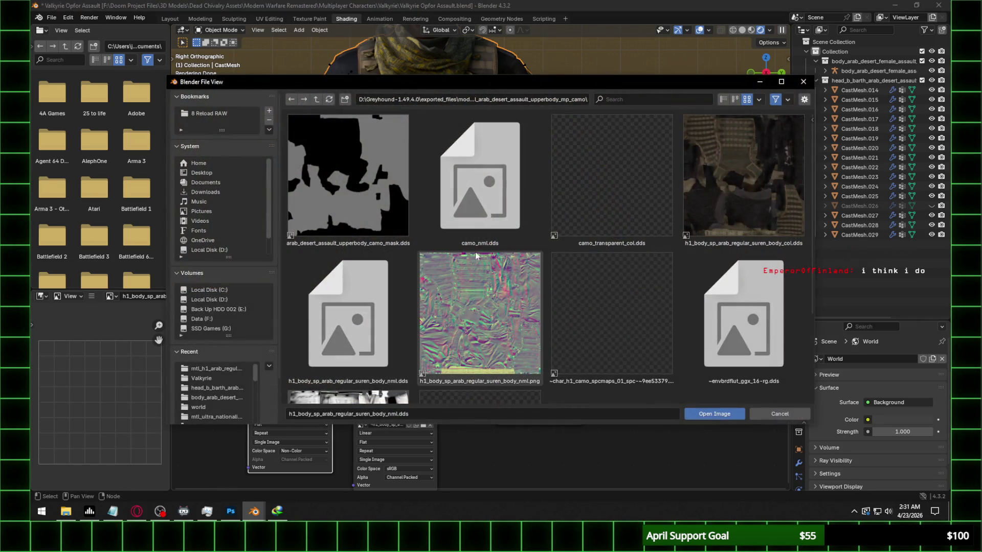
pyautogui.scroll(-1, 498, 260)
pyautogui.doubleClick(497, 260)
pyautogui.click(320, 452)
pyautogui.click(384, 412)
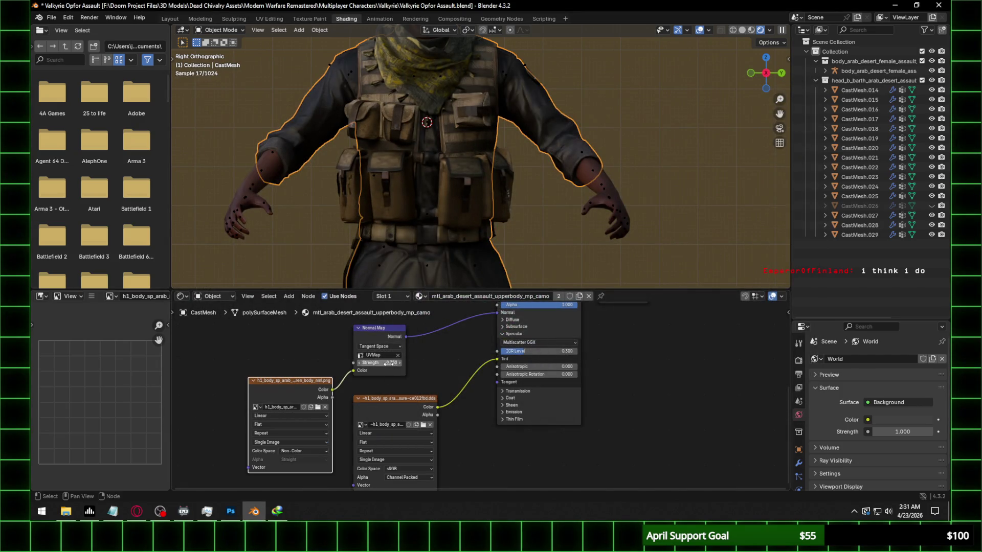
pyautogui.scroll(2, 447, 170)
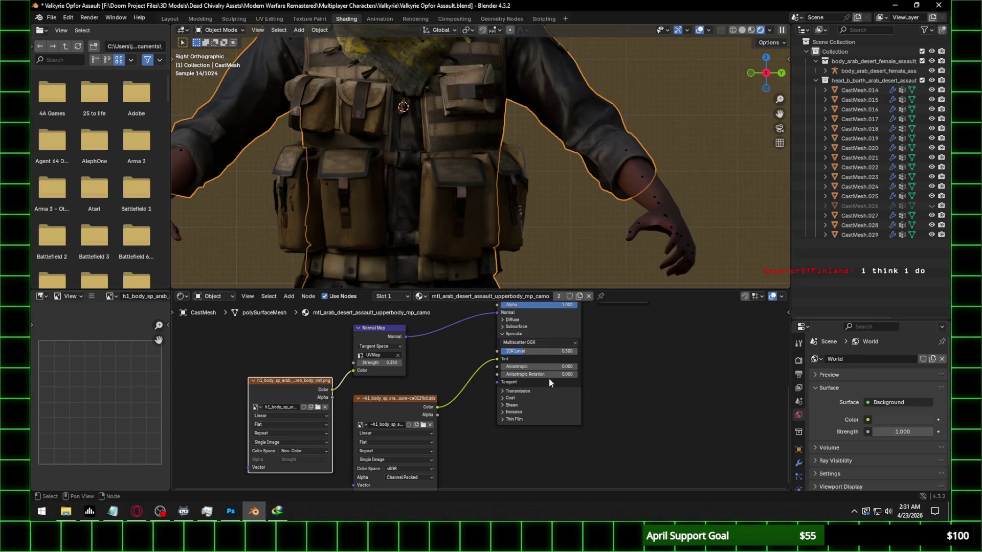
# Lower the upper-body Principled BSDF IOR Level to 0.2 and check the vest
pyautogui.click(559, 352)
pyautogui.write('0.1')
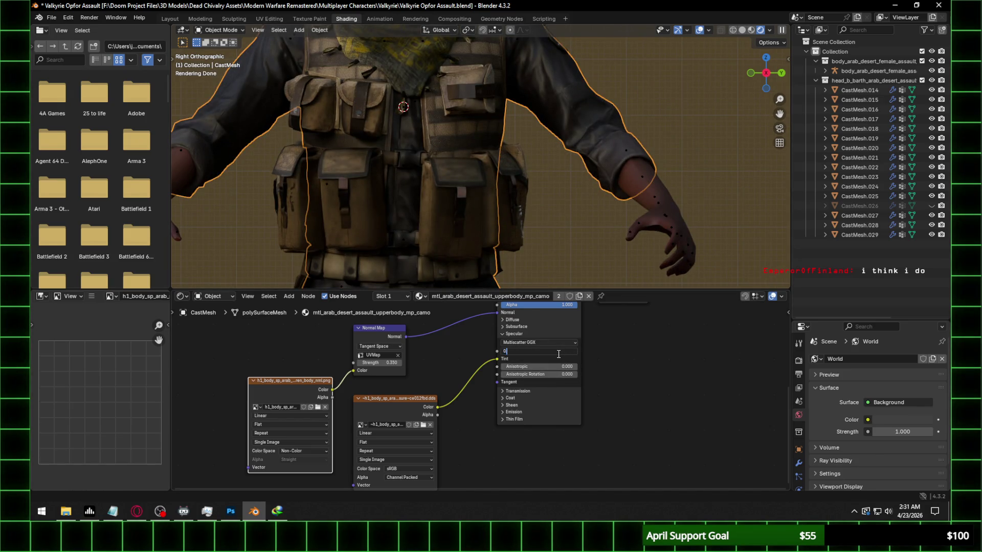
pyautogui.press('Return')
pyautogui.click(557, 351)
pyautogui.write('0.2')
pyautogui.press('Return')
pyautogui.moveTo(319, 111)
pyautogui.mouseDown(button='middle')
pyautogui.moveTo(407, 123)
pyautogui.moveTo(392, 126)
pyautogui.moveTo(439, 163)
pyautogui.moveTo(425, 175)
pyautogui.mouseUp(button='middle')
pyautogui.scroll(2, 480, 195)
pyautogui.moveTo(481, 199)
pyautogui.mouseDown(button='middle')
pyautogui.moveTo(498, 192)
pyautogui.moveTo(504, 160)
pyautogui.moveTo(411, 168)
pyautogui.moveTo(508, 173)
pyautogui.moveTo(311, 171)
pyautogui.moveTo(225, 121)
pyautogui.moveTo(436, 167)
pyautogui.mouseUp(button='middle')
# Inspect the chest and vest pouches from front and back, reselect the upper body and save
pyautogui.click(519, 197)
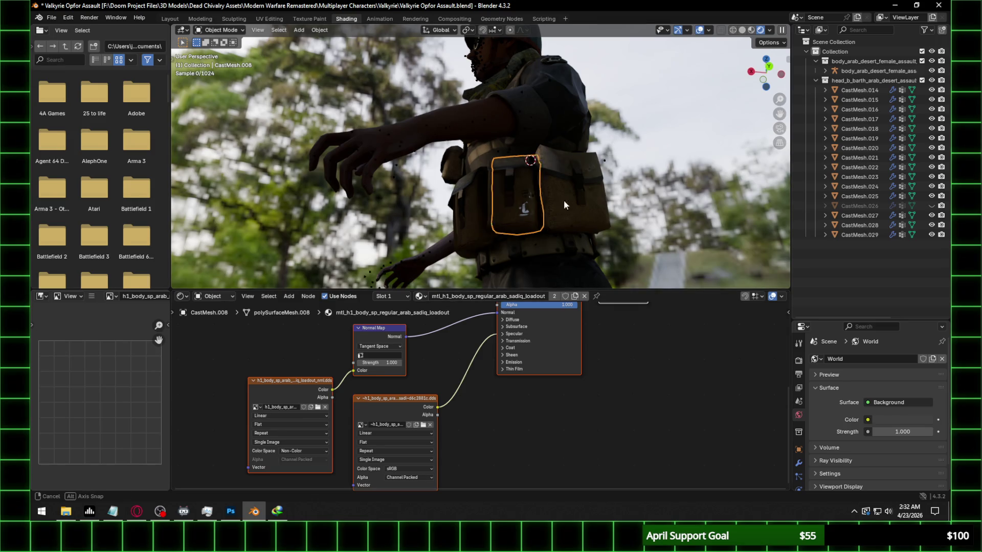
pyautogui.moveTo(561, 199); pyautogui.dragTo(588, 217, button='middle')
pyautogui.click(493, 196)
pyautogui.moveTo(493, 196); pyautogui.dragTo(546, 218, button='middle')
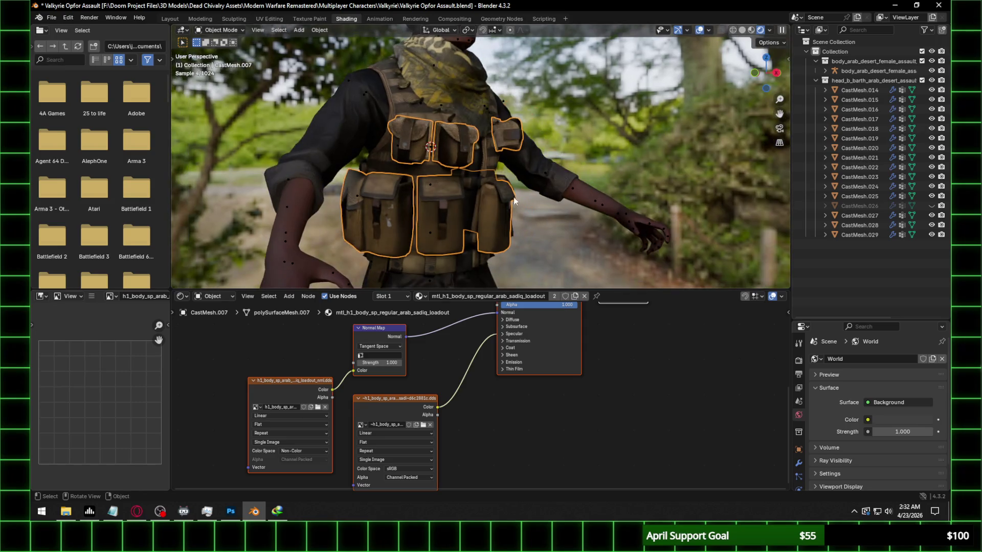
pyautogui.moveTo(546, 219)
pyautogui.mouseDown(button='middle')
pyautogui.moveTo(518, 181)
pyautogui.moveTo(512, 200)
pyautogui.moveTo(426, 193)
pyautogui.mouseUp(button='middle')
pyautogui.click(484, 157)
pyautogui.hotkey('ctrl', 's')
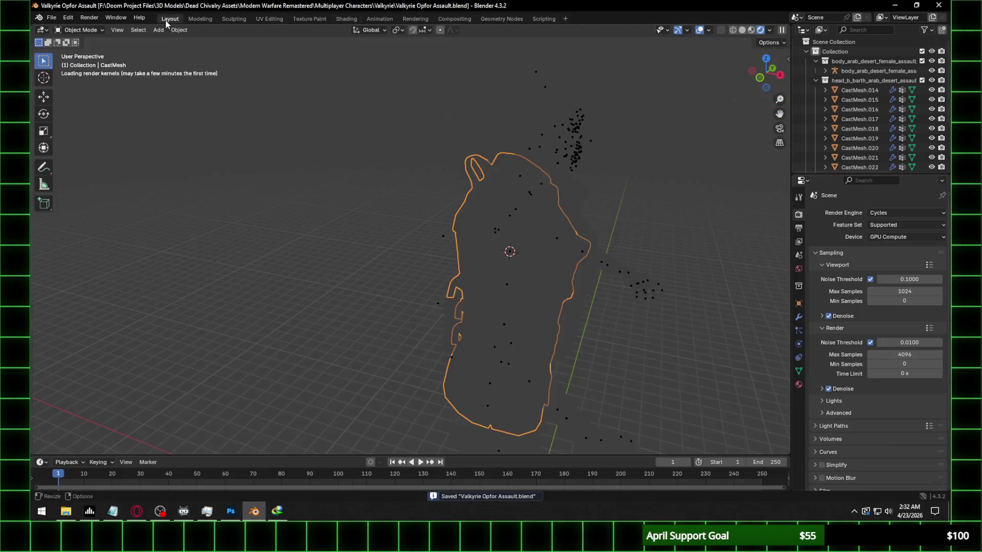
# From the Layout workspace select the trousers mesh and bring its material up in Shading
pyautogui.click(169, 19)
pyautogui.scroll(3, 601, 224)
pyautogui.moveTo(602, 224); pyautogui.dragTo(545, 215, button='middle')
pyautogui.scroll(-3, 549, 213)
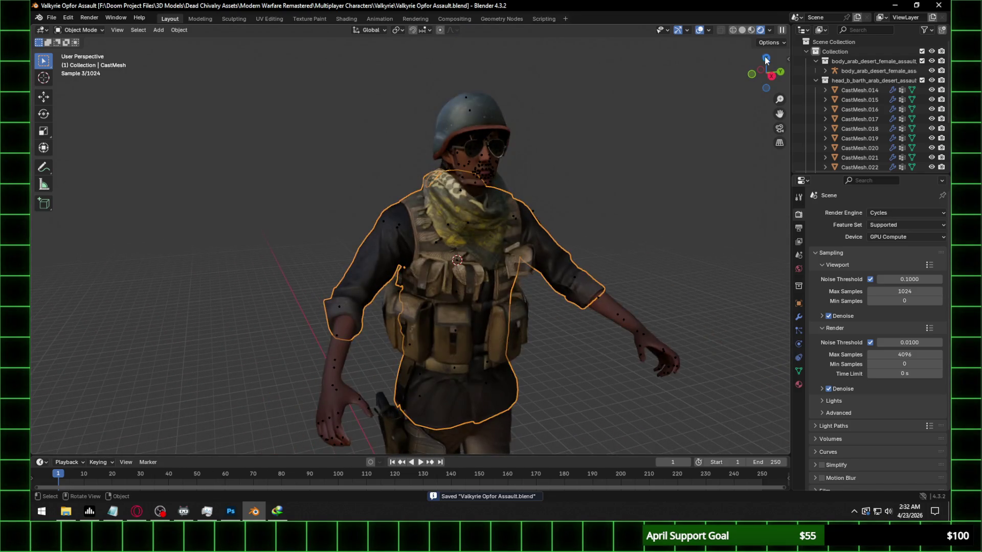
pyautogui.click(771, 82)
pyautogui.scroll(3, 554, 143)
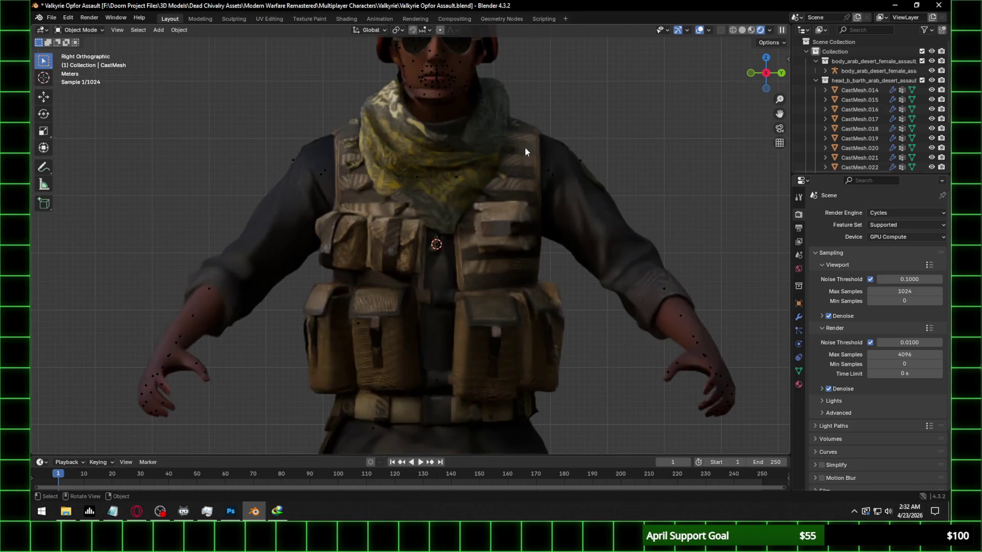
pyautogui.scroll(-1, 585, 120)
pyautogui.scroll(1, 578, 140)
pyautogui.scroll(-2, 578, 139)
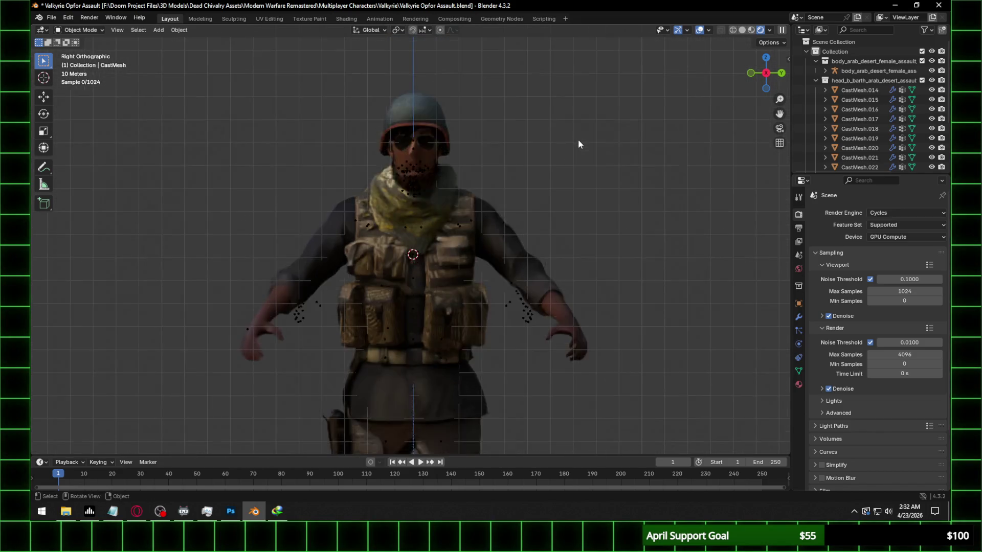
pyautogui.scroll(-2, 577, 138)
pyautogui.scroll(-1, 540, 151)
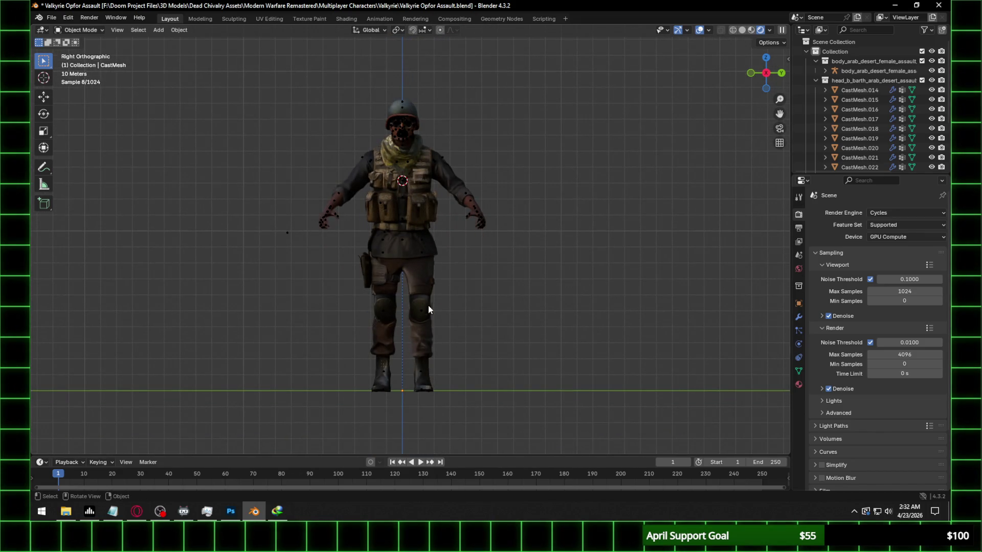
pyautogui.click(430, 352)
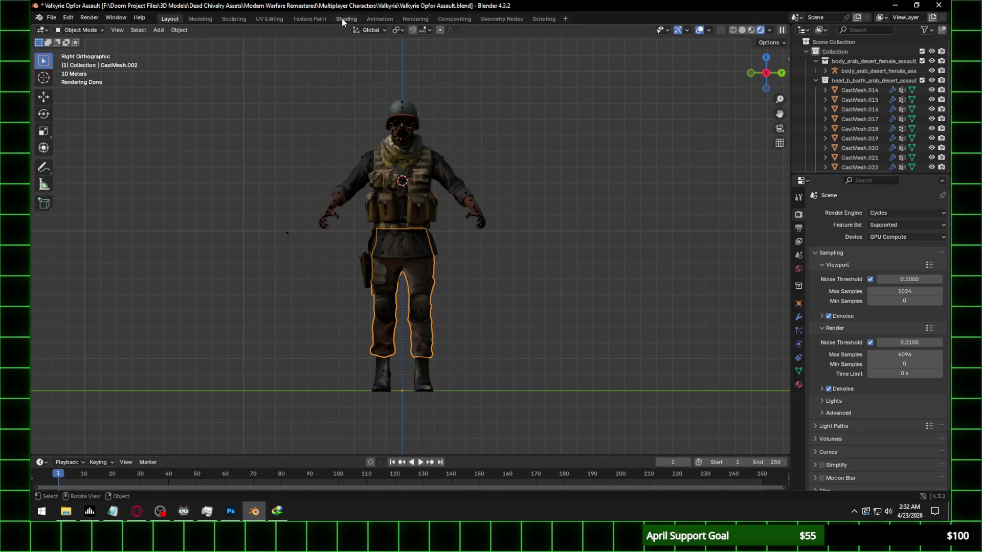
pyautogui.click(346, 18)
pyautogui.click(380, 355)
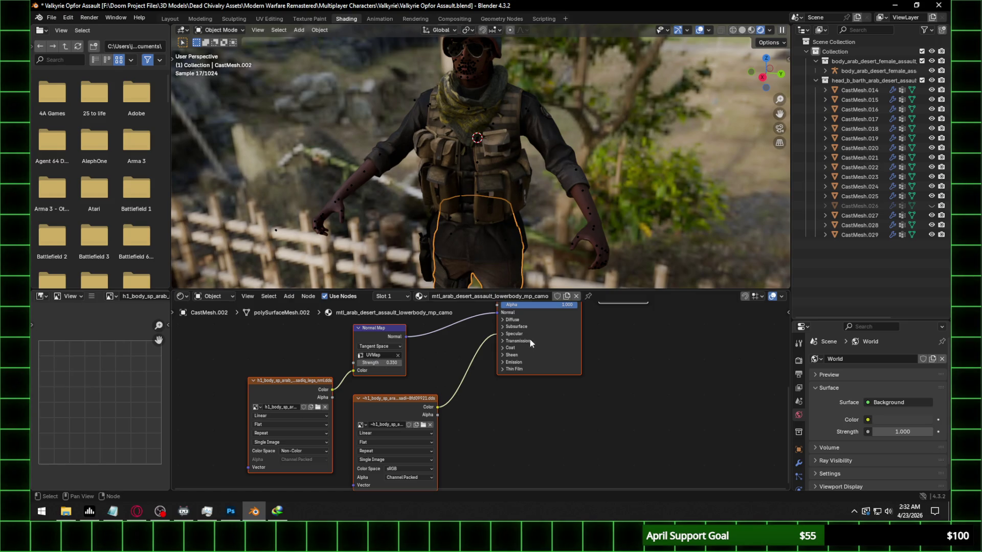
# Set the lower-body camo material's Specular IOR Level to 0.3 and save the blend file
pyautogui.click(512, 333)
pyautogui.click(541, 352)
pyautogui.write('0.3')
pyautogui.press('Return')
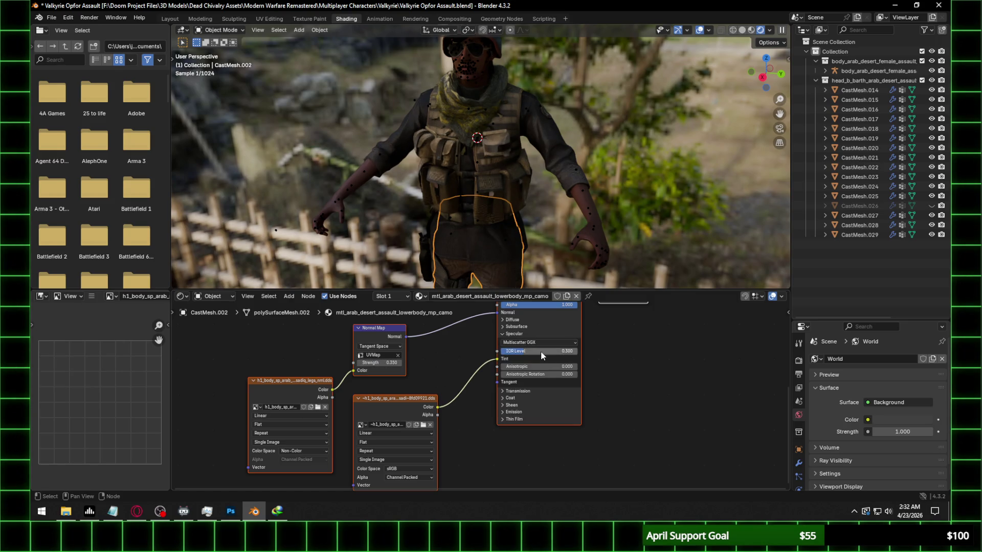
pyautogui.hotkey('ctrl', 's')
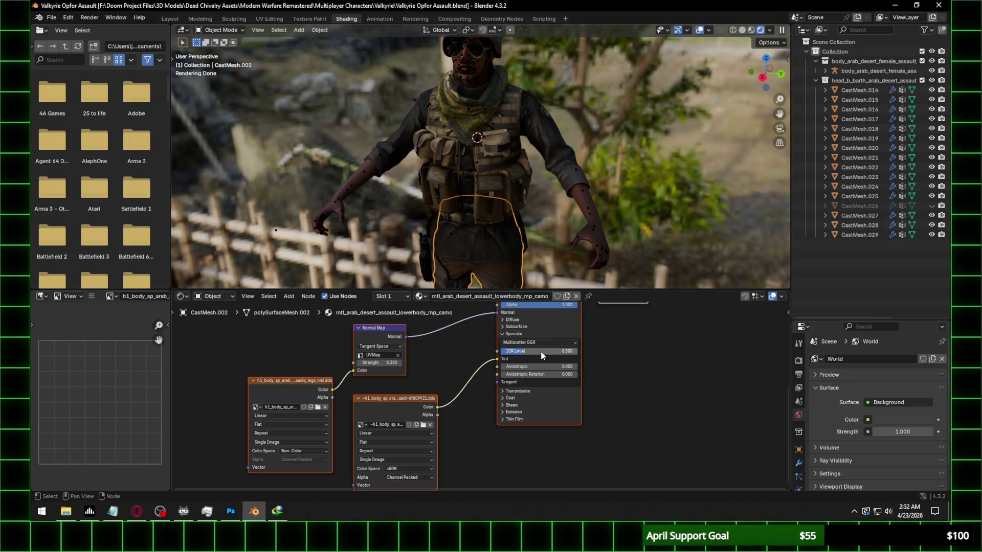
pyautogui.click(137, 511)
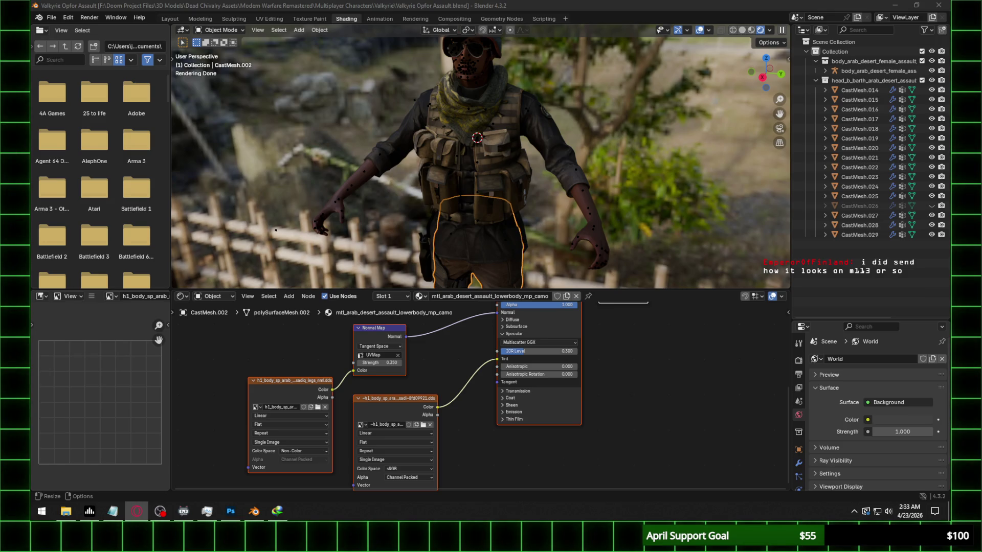
pyautogui.scroll(3, 525, 116)
pyautogui.scroll(3, 590, 124)
pyautogui.moveTo(589, 124); pyautogui.dragTo(588, 131, button='middle')
pyautogui.scroll(-2, 481, 151)
pyautogui.scroll(-2, 611, 164)
pyautogui.moveTo(481, 151)
pyautogui.mouseDown(button='middle')
pyautogui.moveTo(611, 165)
pyautogui.moveTo(442, 182)
pyautogui.mouseUp(button='middle')
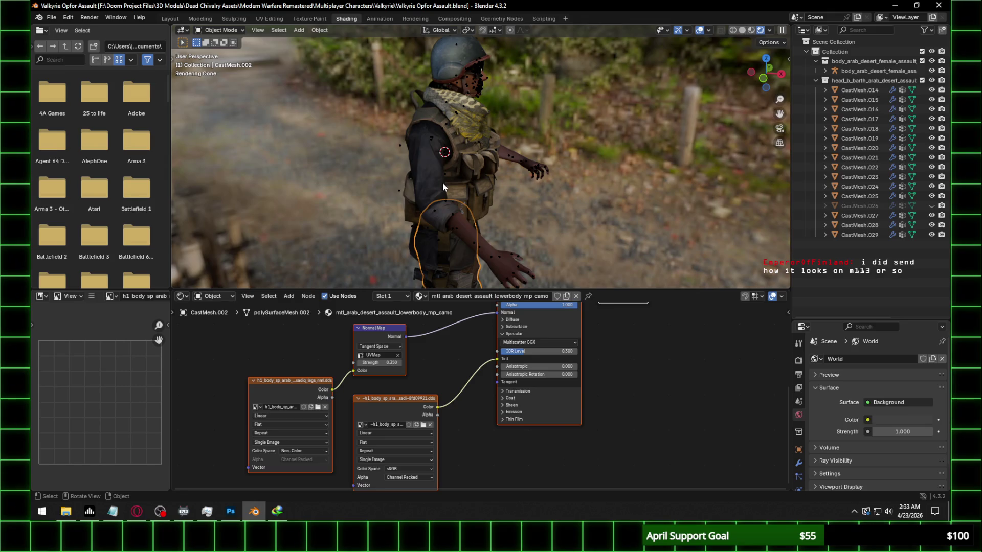